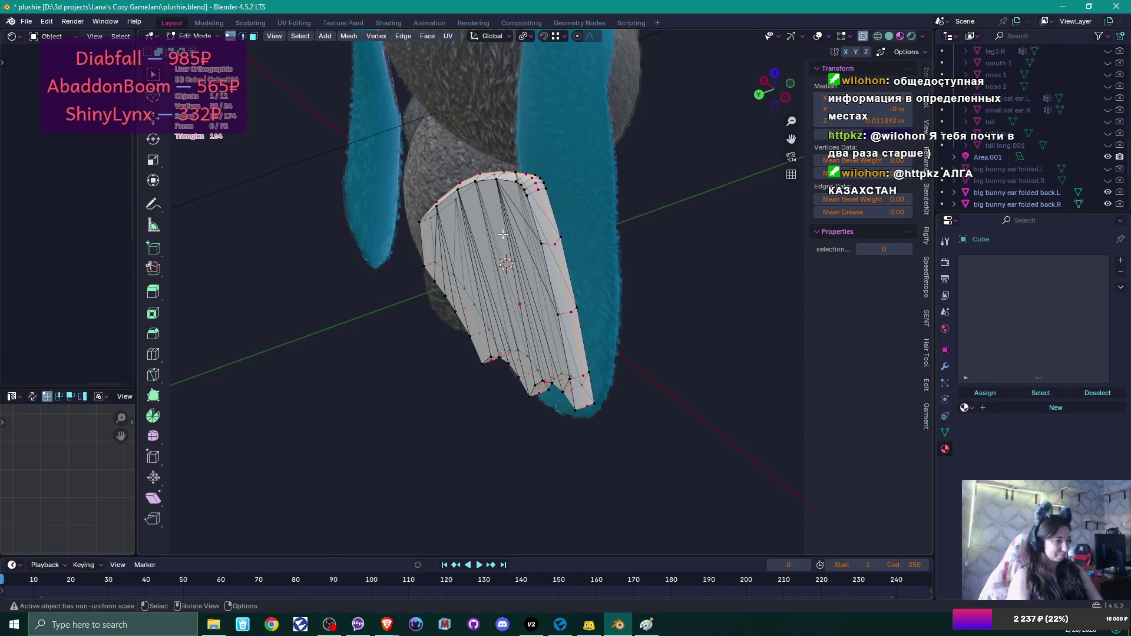
- In edge select mode, select the wing's side rim loop and add an upper rim edge
mouse_move(460, 227)
middle_down()
mouse_move(472, 271)
mouse_move(570, 188)
mouse_move(662, 250)
mouse_move(620, 274)
mouse_move(555, 271)
mouse_move(528, 336)
mouse_move(517, 275)
mouse_move(530, 312)
mouse_move(474, 286)
middle_up()
key(2)
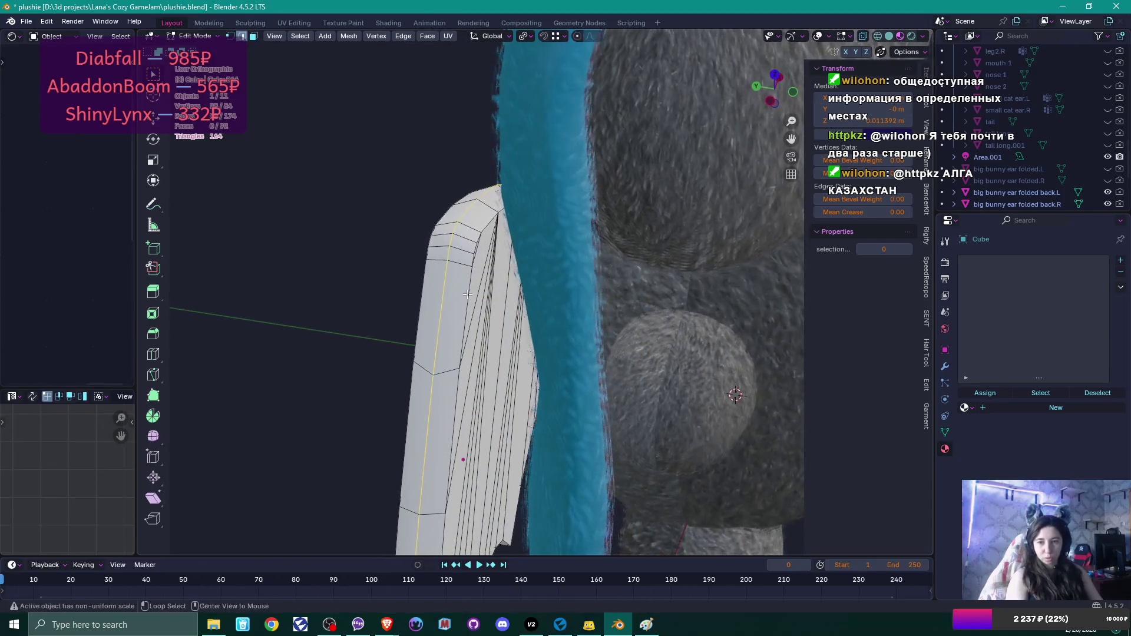
click(470, 284)
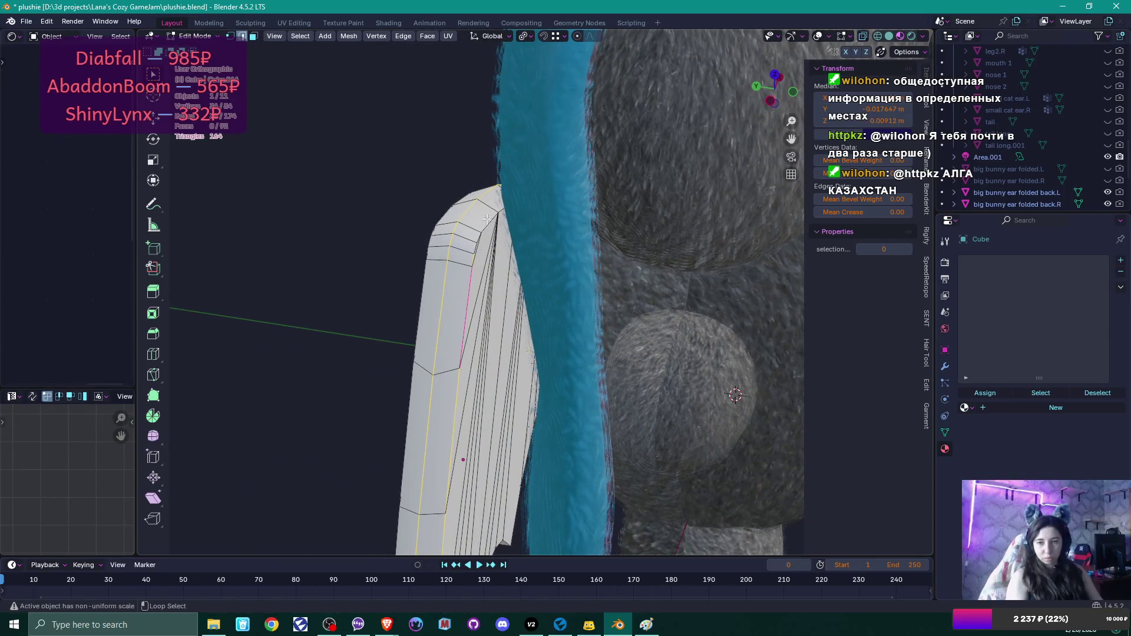
middle_drag(507, 256, 462, 188)
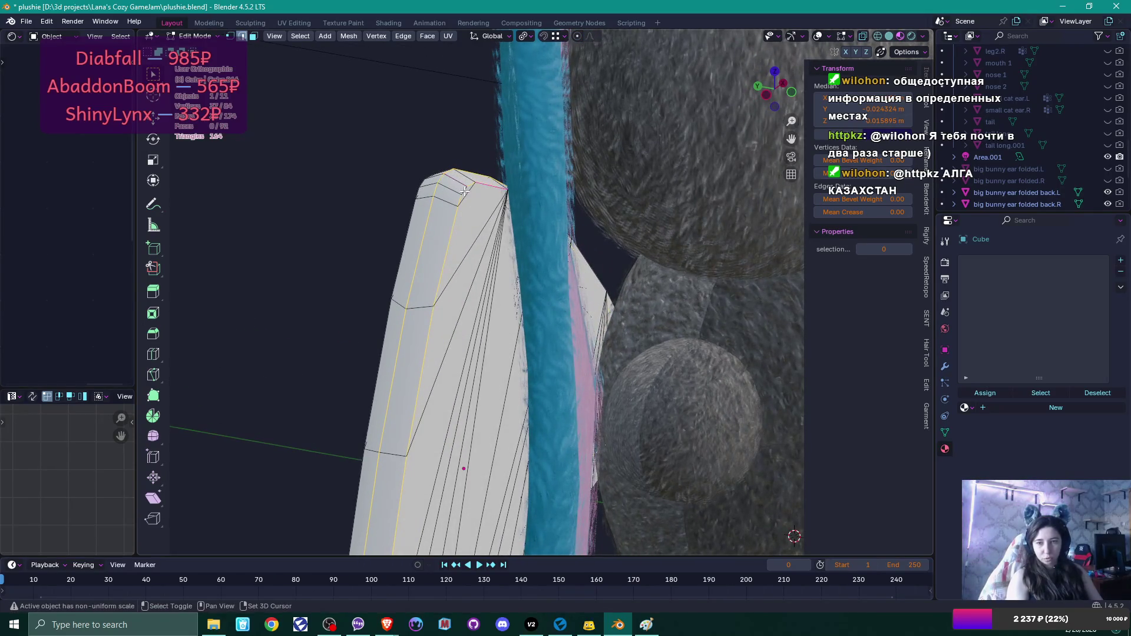
mouse_move(469, 195)
middle_down()
mouse_move(458, 267)
mouse_move(501, 247)
mouse_move(548, 354)
mouse_move(545, 253)
middle_up()
alt+click(436, 290)
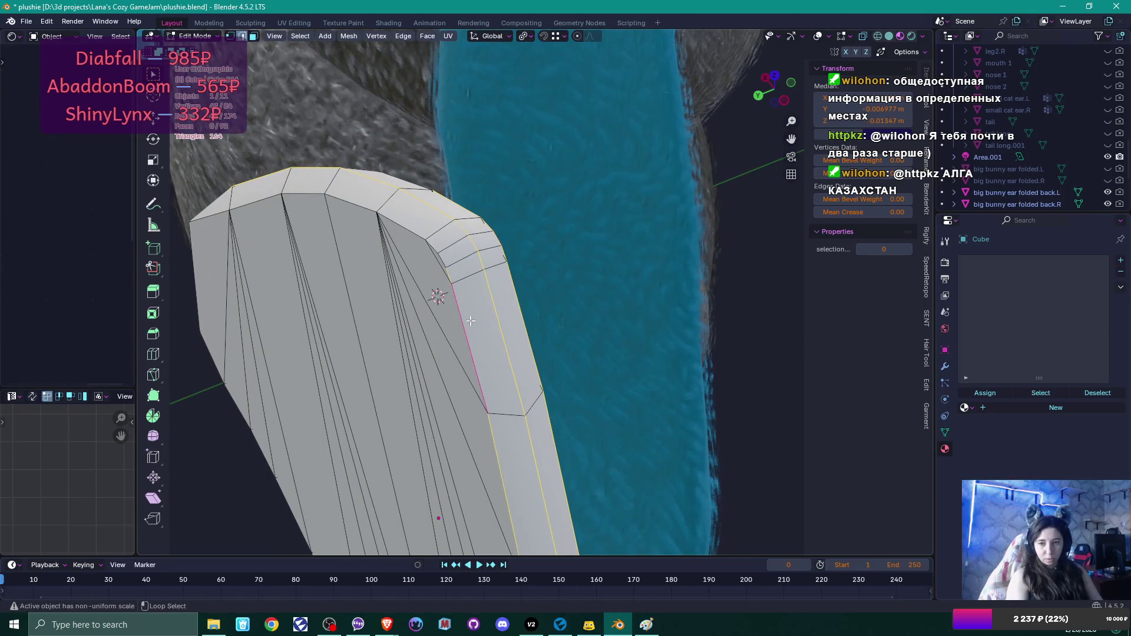
shift+click(387, 235)
middle_drag(448, 258, 359, 285)
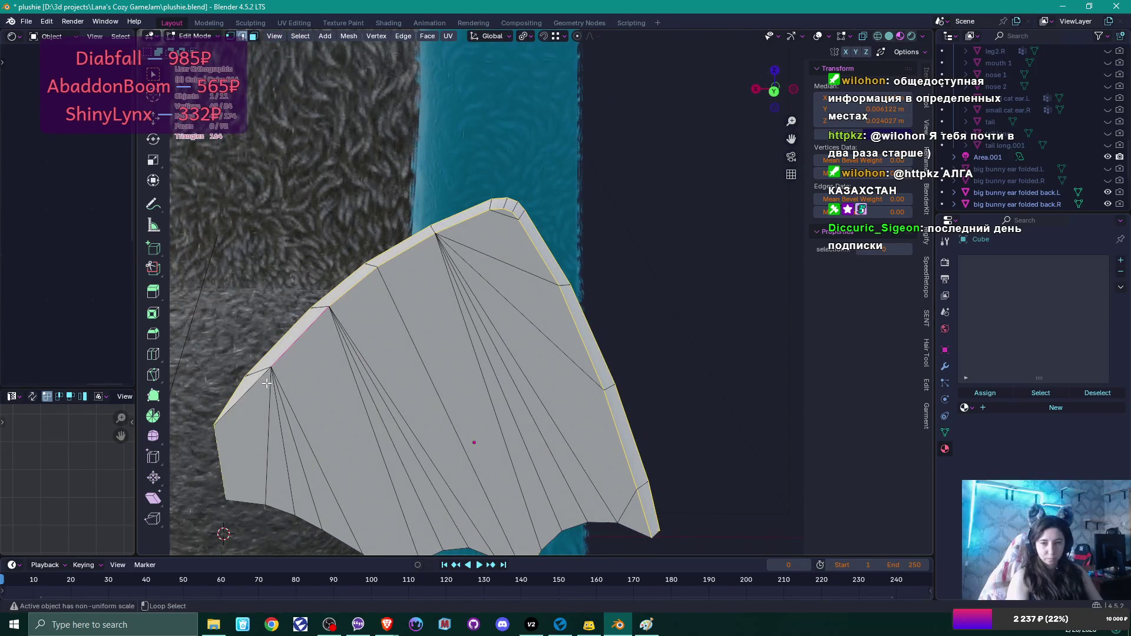
- Reselect the rim loop by Alt-clicking the wing's left vertical rim edge
mouse_move(383, 344)
middle_down()
mouse_move(454, 319)
mouse_move(489, 342)
mouse_move(500, 388)
mouse_move(454, 339)
mouse_move(445, 251)
mouse_move(431, 318)
mouse_move(403, 322)
middle_up()
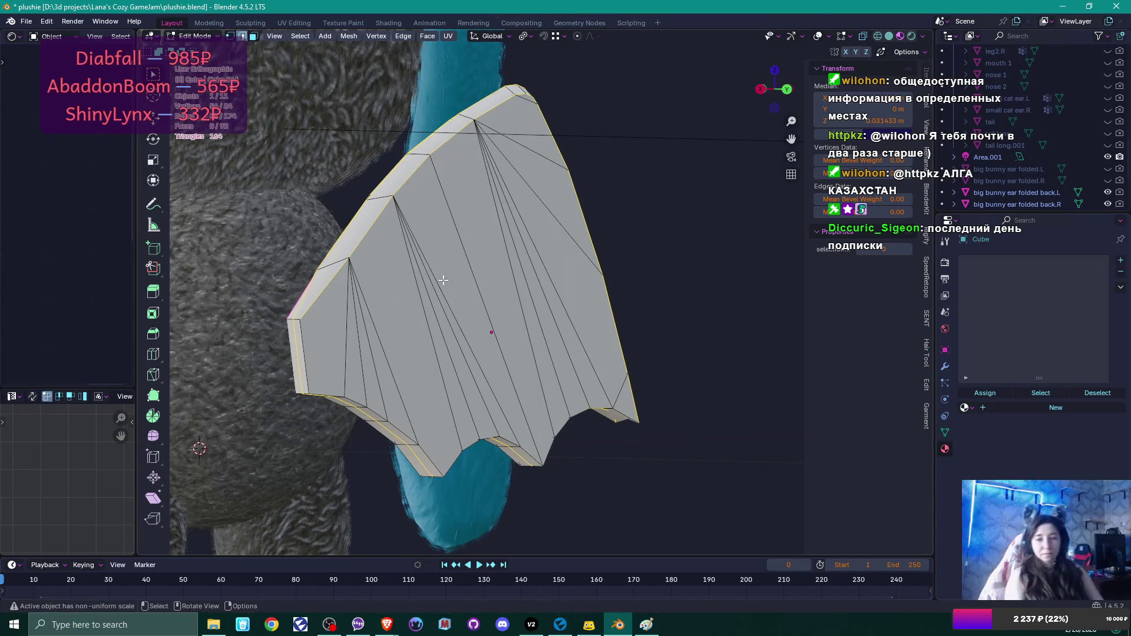
mouse_move(654, 311)
middle_down()
mouse_move(438, 282)
mouse_move(409, 293)
mouse_move(307, 381)
mouse_move(339, 353)
mouse_move(344, 311)
middle_up()
click(305, 382)
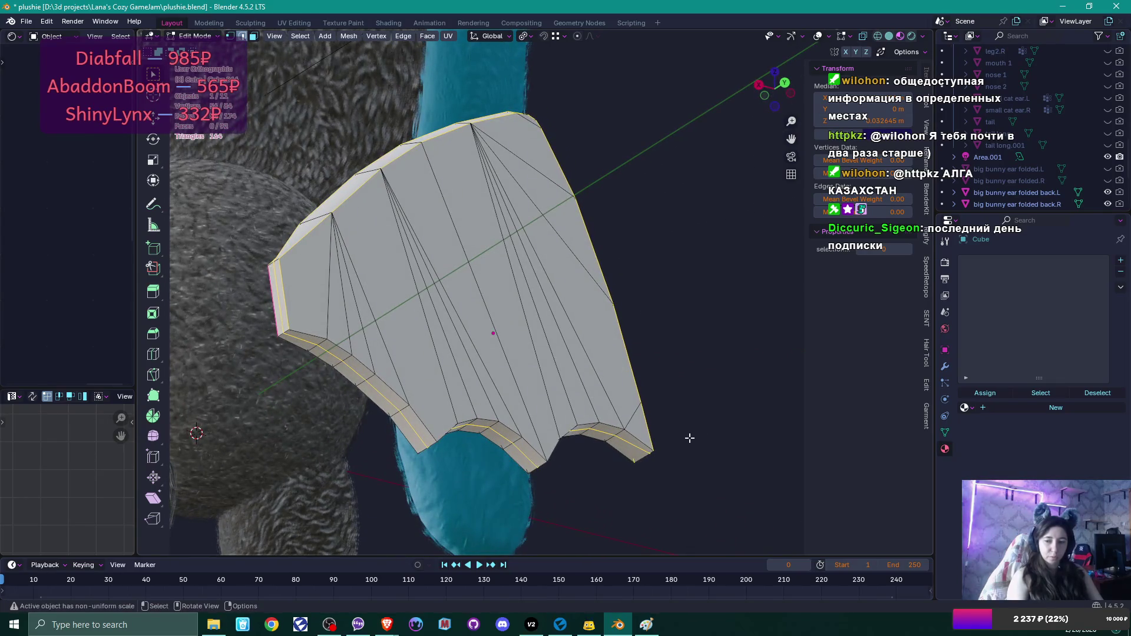
mouse_move(684, 436)
middle_down()
mouse_move(723, 336)
mouse_move(750, 333)
mouse_move(685, 348)
middle_up()
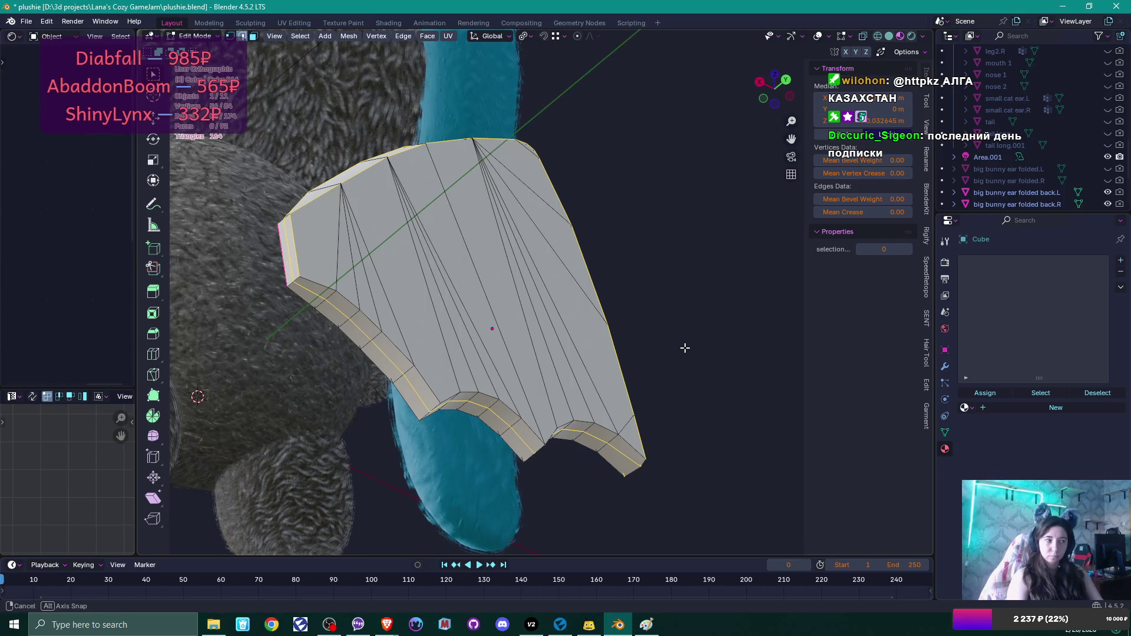
- Add the four edge loops along the scalloped lower rim to the selection
middle_drag(685, 348, 670, 336)
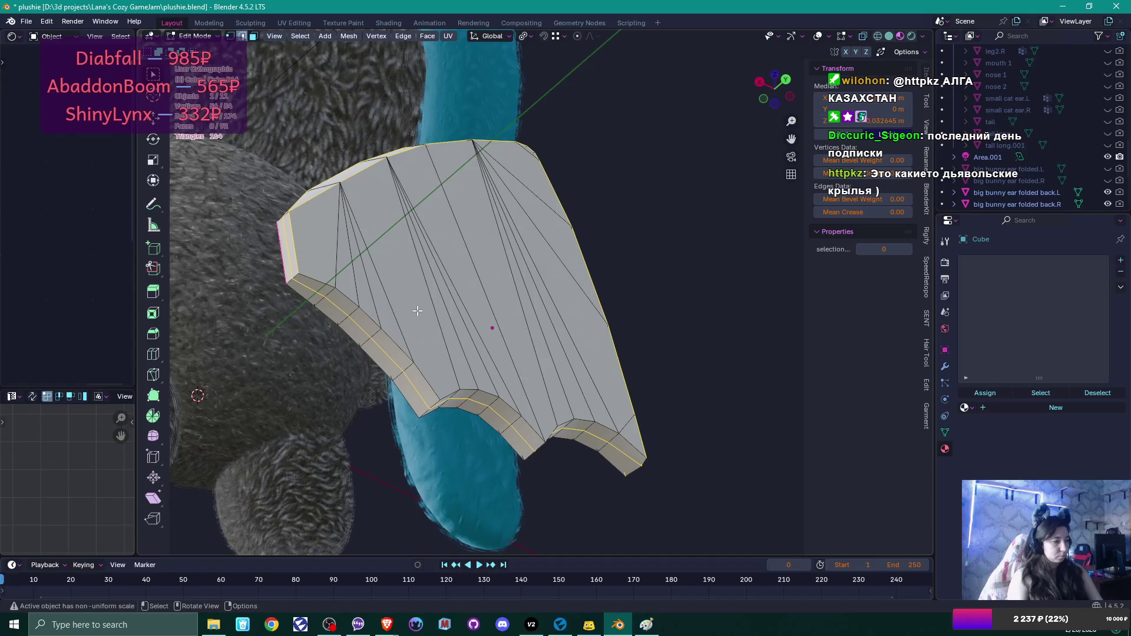
mouse_move(417, 311)
middle_down()
mouse_move(398, 319)
mouse_move(424, 273)
mouse_move(403, 310)
middle_up()
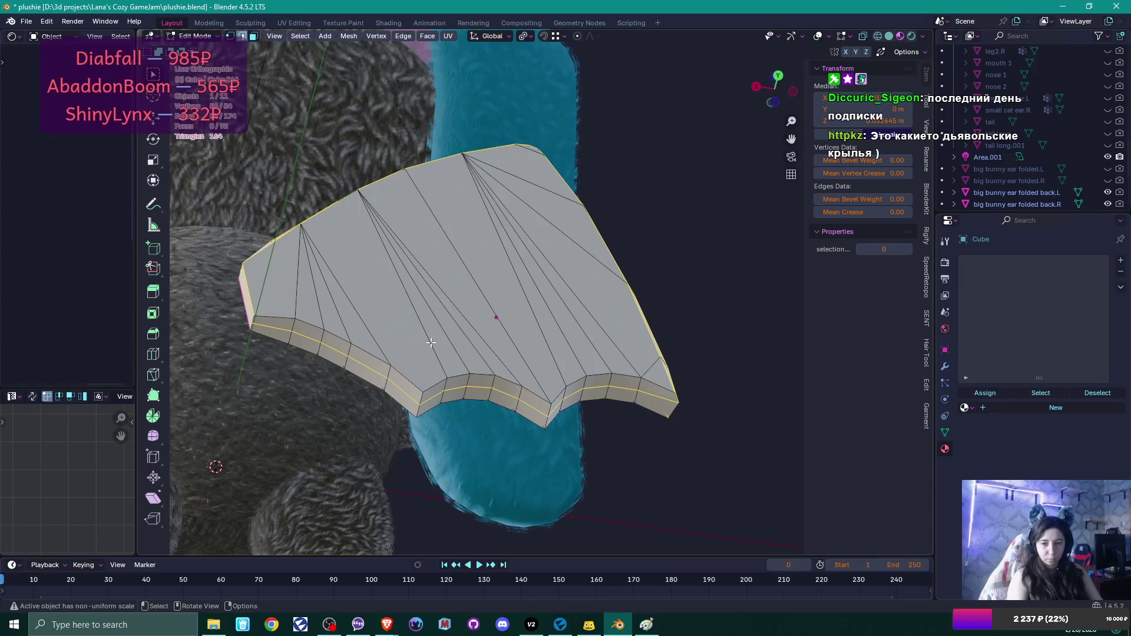
alt+click(383, 361)
alt+shift+click(483, 373)
alt+shift+click(478, 400)
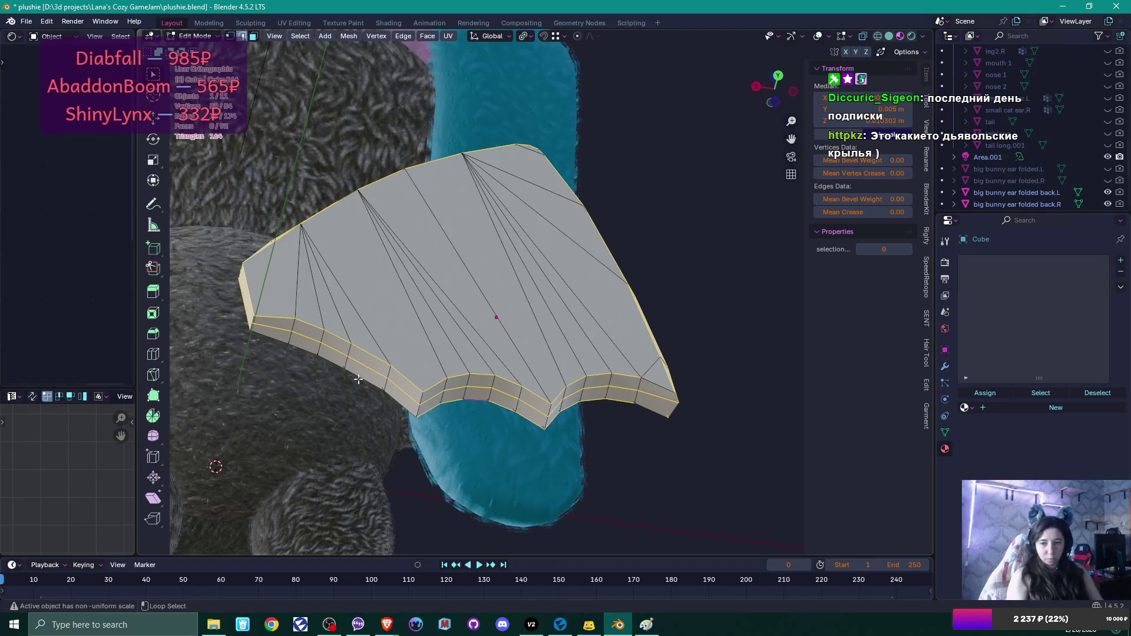
alt+shift+click(362, 376)
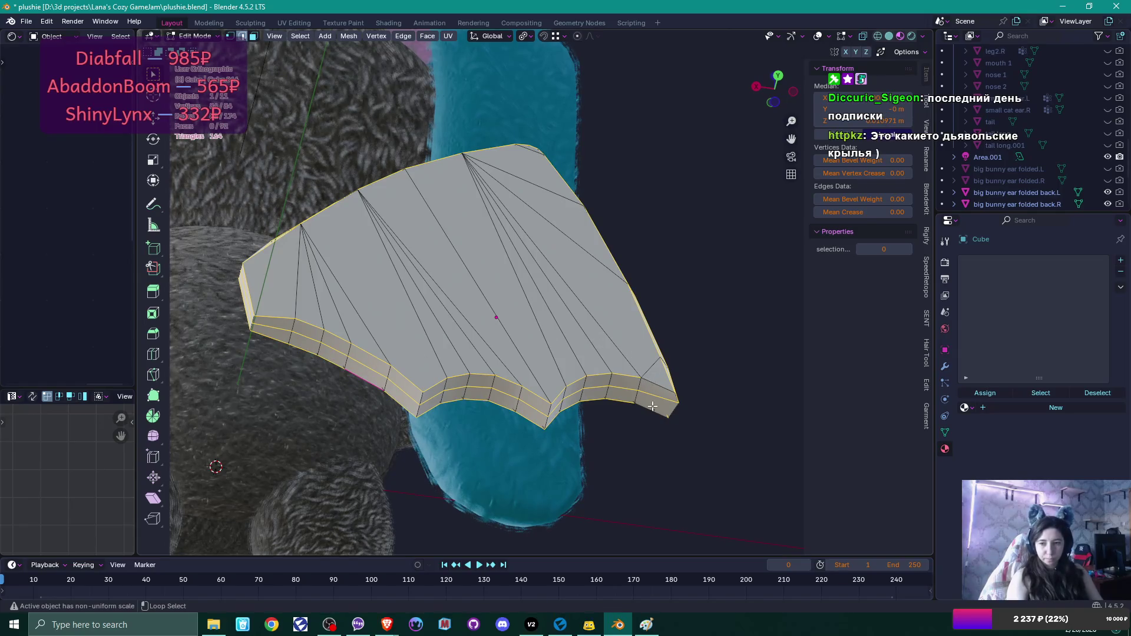
mouse_move(646, 382)
middle_down()
mouse_move(607, 336)
mouse_move(565, 354)
mouse_move(619, 360)
mouse_move(631, 331)
mouse_move(584, 374)
mouse_move(538, 388)
mouse_move(674, 409)
mouse_move(730, 431)
mouse_move(646, 369)
middle_up()
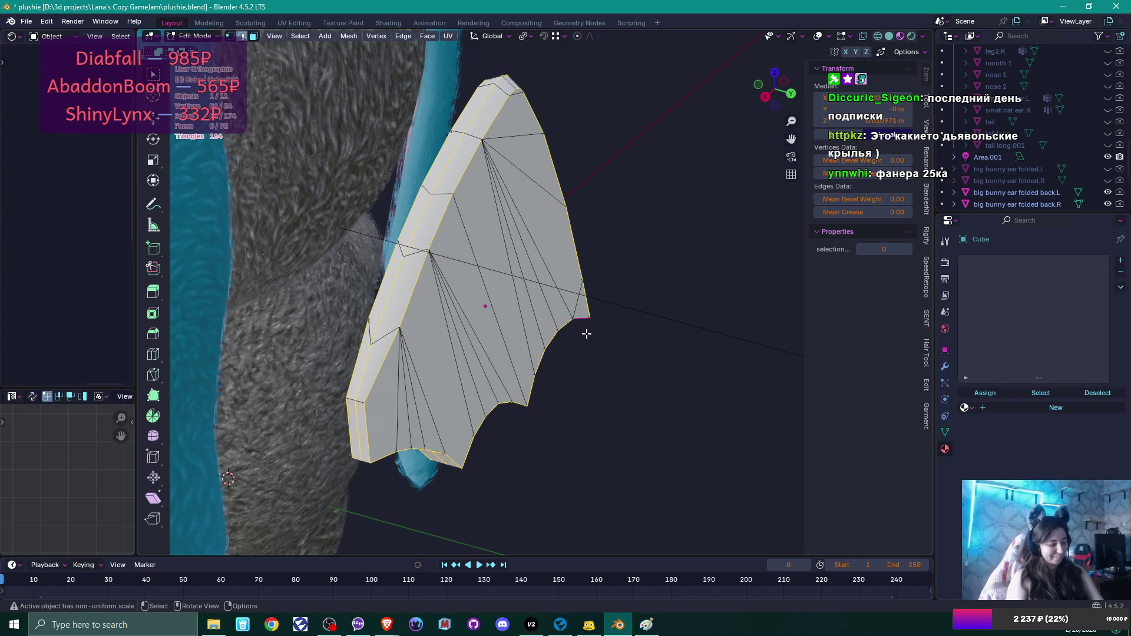
mouse_move(588, 332)
middle_down()
mouse_move(596, 359)
mouse_move(583, 328)
middle_up()
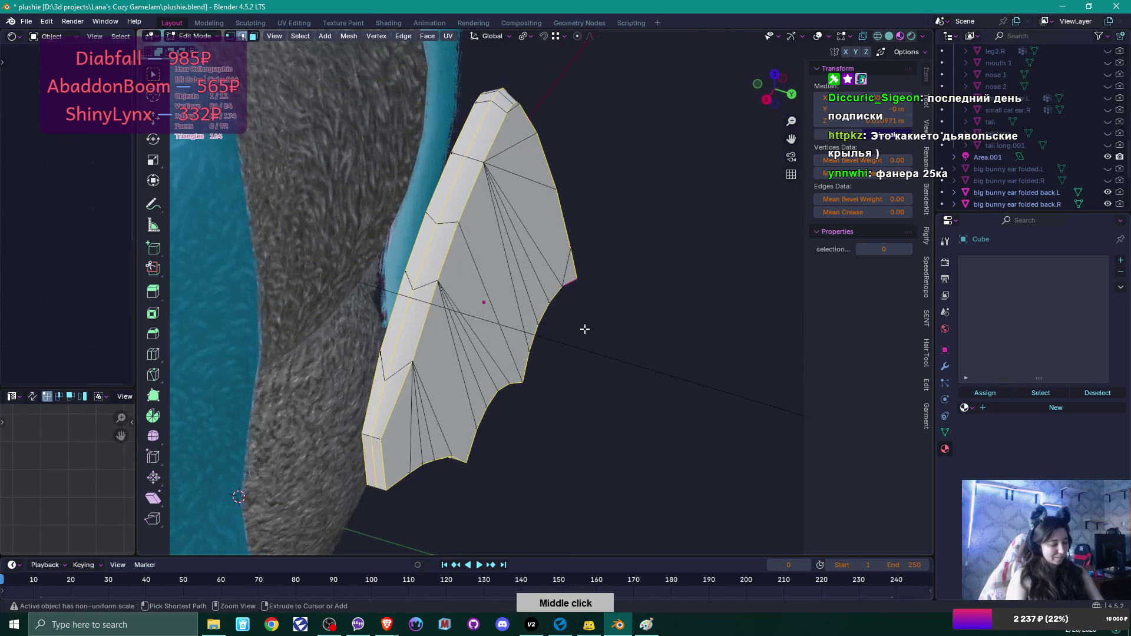
- Cancel the first bevel attempt and apply the wing object's scale
key(ctrl+b)
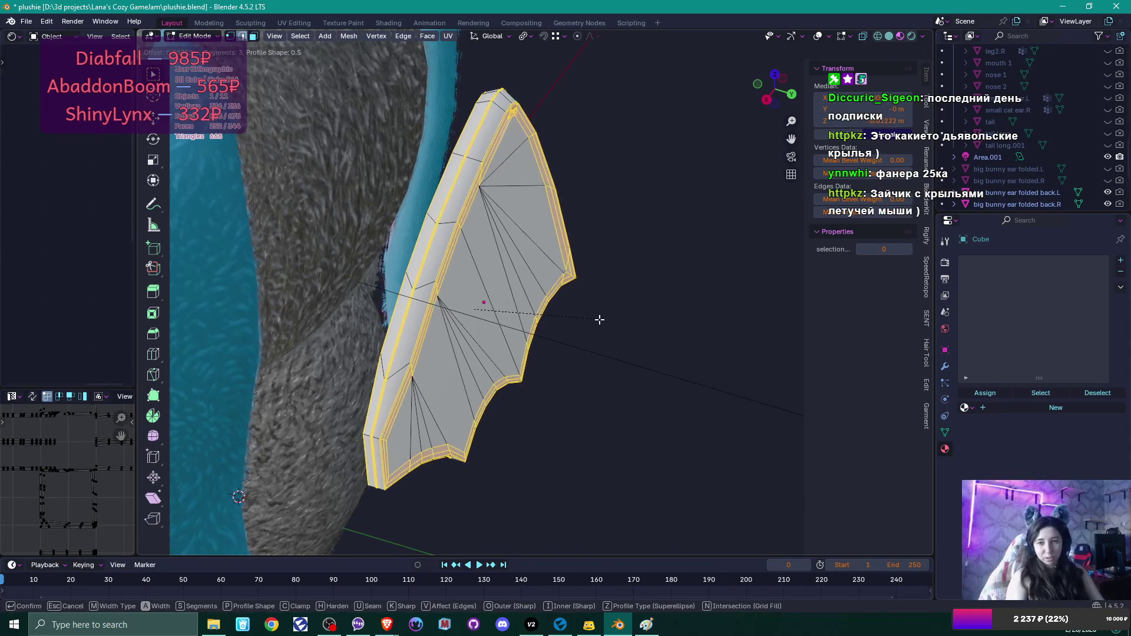
scroll(602, 321, down, 1)
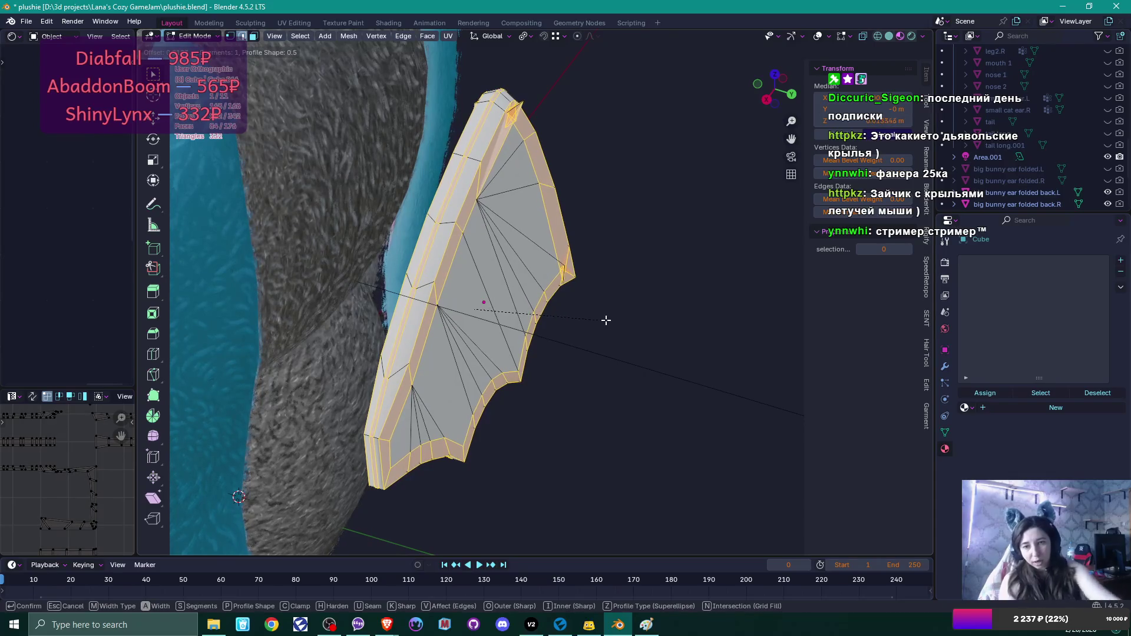
key(Escape)
key(Tab)
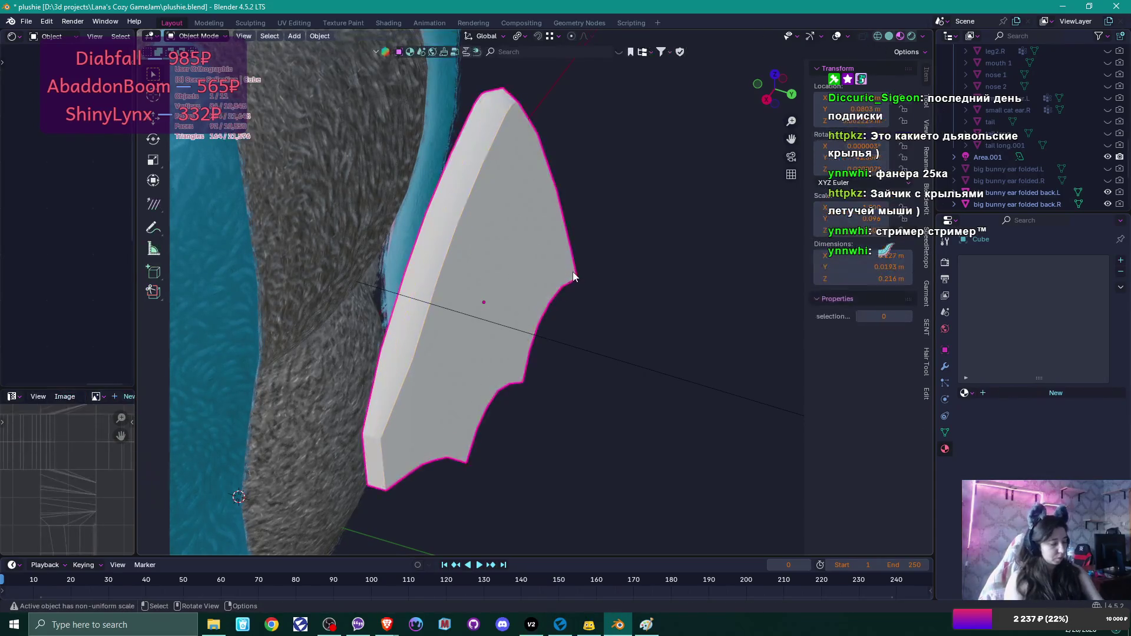
key(ctrl+a)
click(548, 297)
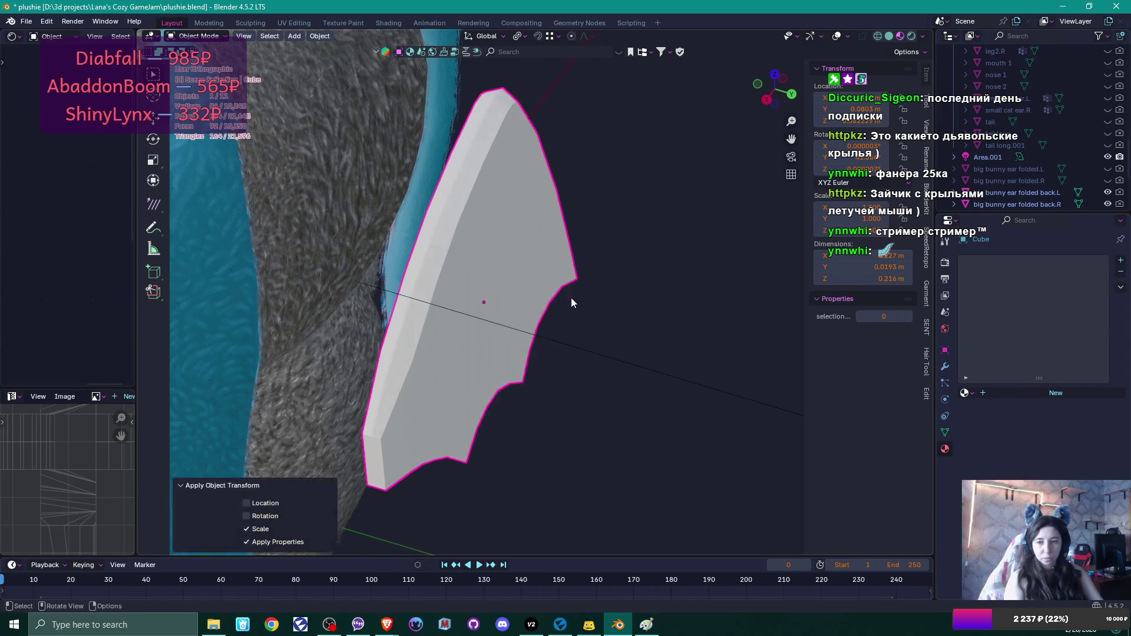
- Bevel the outline edges with 2 segments at about 0.00401 m width, then deselect
key(Tab)
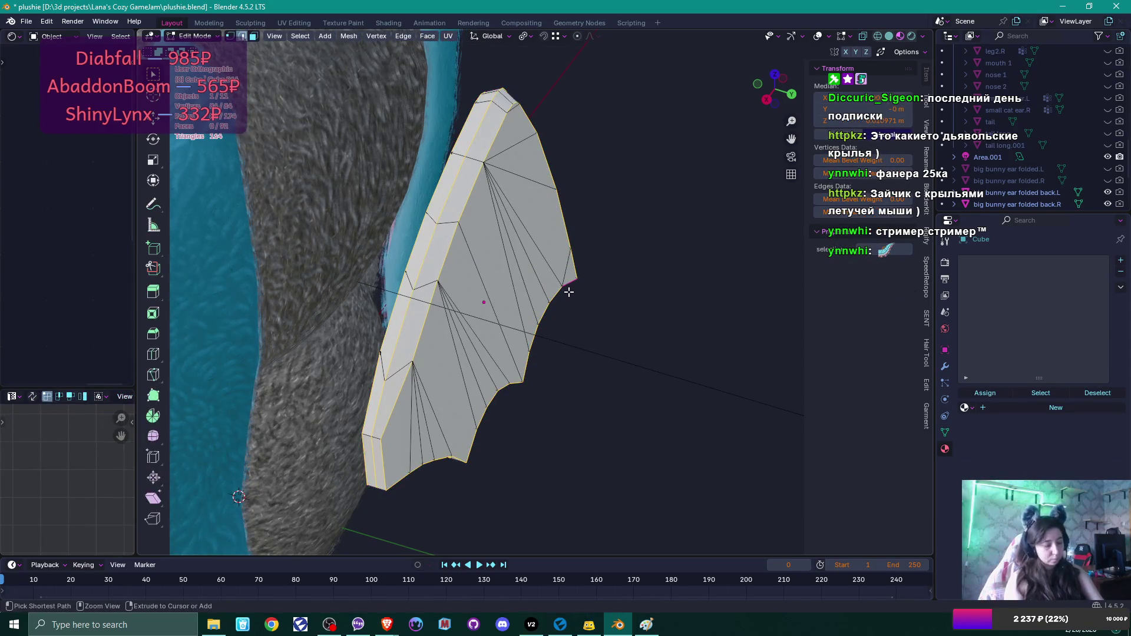
key(ctrl+b)
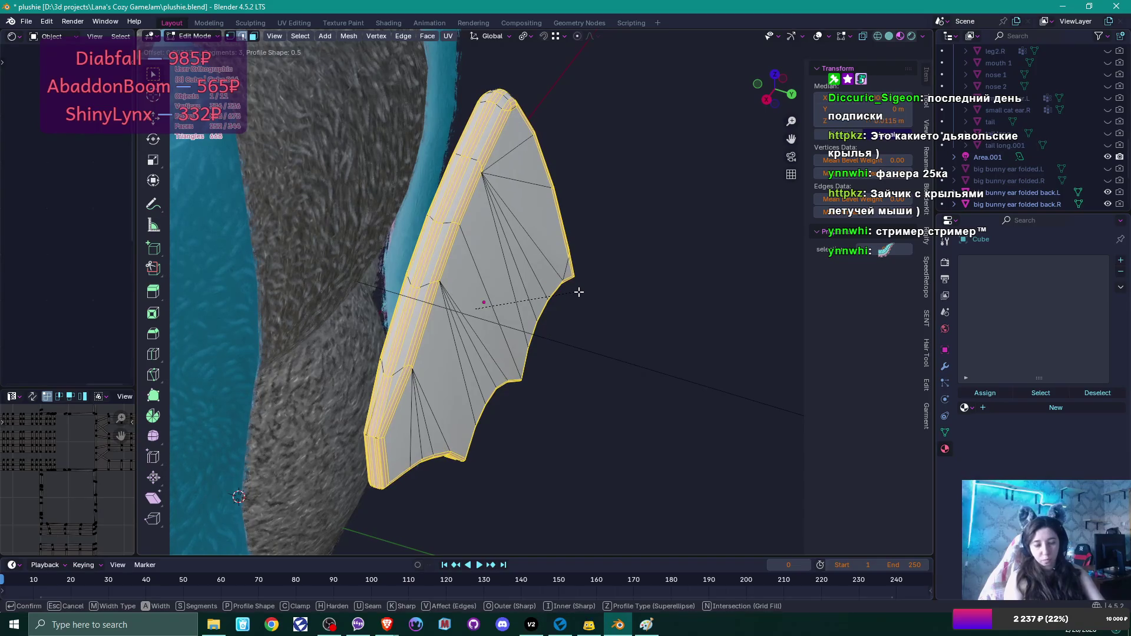
scroll(578, 292, down, 1)
scroll(578, 292, down, 1)
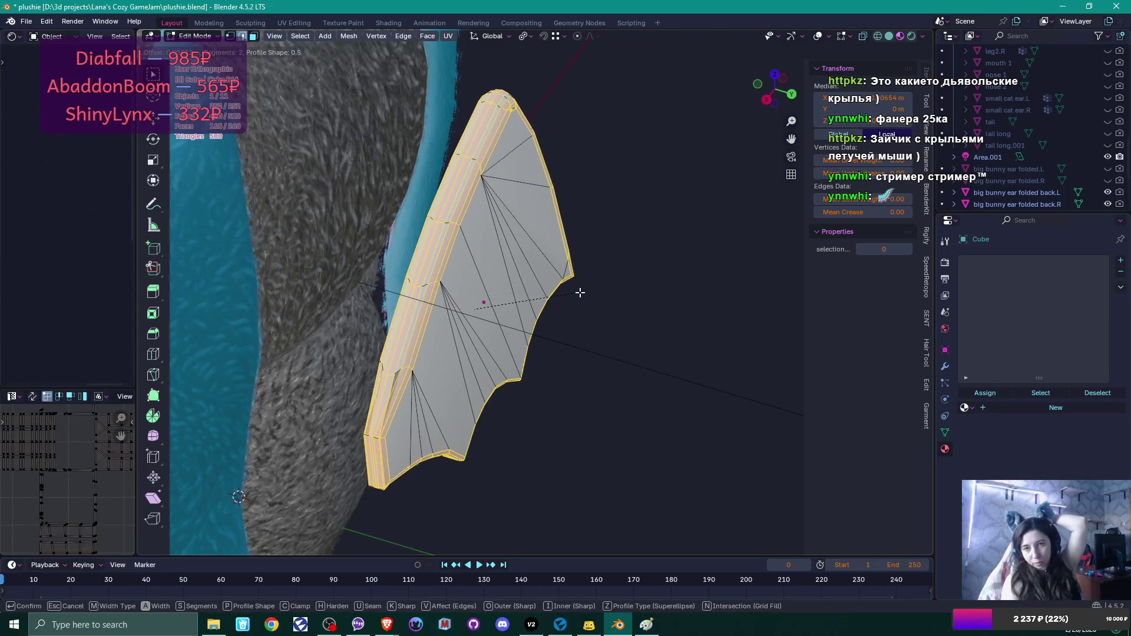
click(579, 292)
mouse_move(578, 290)
middle_down()
mouse_move(523, 279)
mouse_move(446, 285)
mouse_move(401, 254)
middle_up()
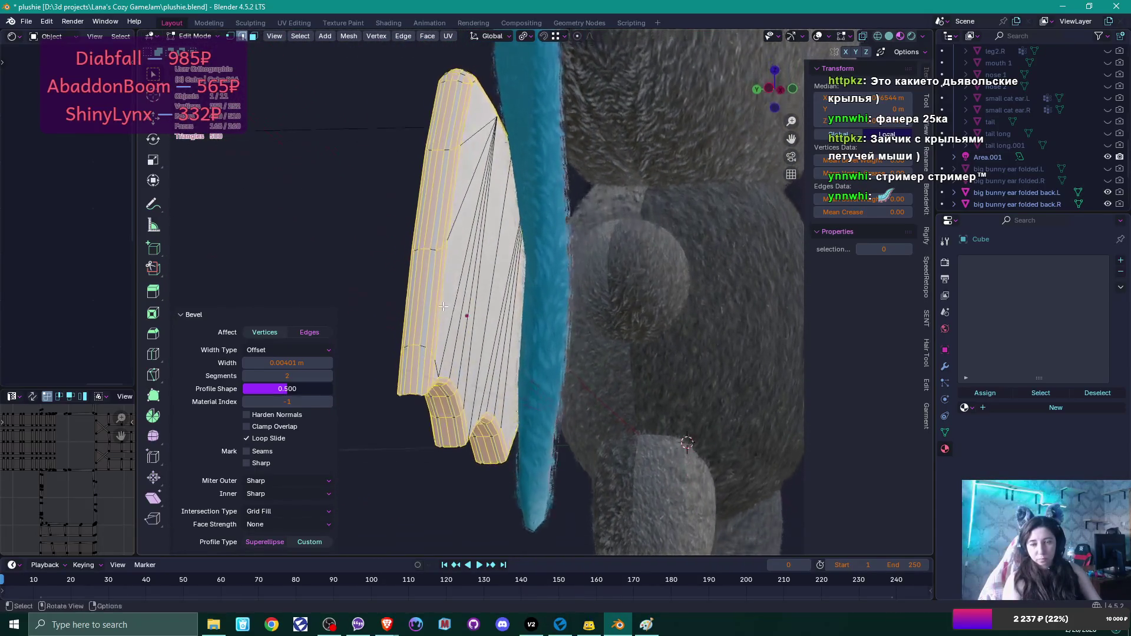
click(396, 251)
key(Tab)
mouse_move(597, 235)
middle_down()
mouse_move(552, 299)
mouse_move(596, 341)
mouse_move(673, 337)
mouse_move(701, 328)
mouse_move(723, 204)
mouse_move(654, 288)
mouse_move(678, 259)
mouse_move(591, 268)
mouse_move(703, 278)
mouse_move(680, 333)
mouse_move(721, 327)
mouse_move(563, 319)
mouse_move(434, 331)
mouse_move(699, 343)
middle_up()
- In vertex mode from the back view, slide two top-corner vertices onto their neighbours
key(Tab)
ctrl+middle_drag(586, 316, 573, 351)
key(1)
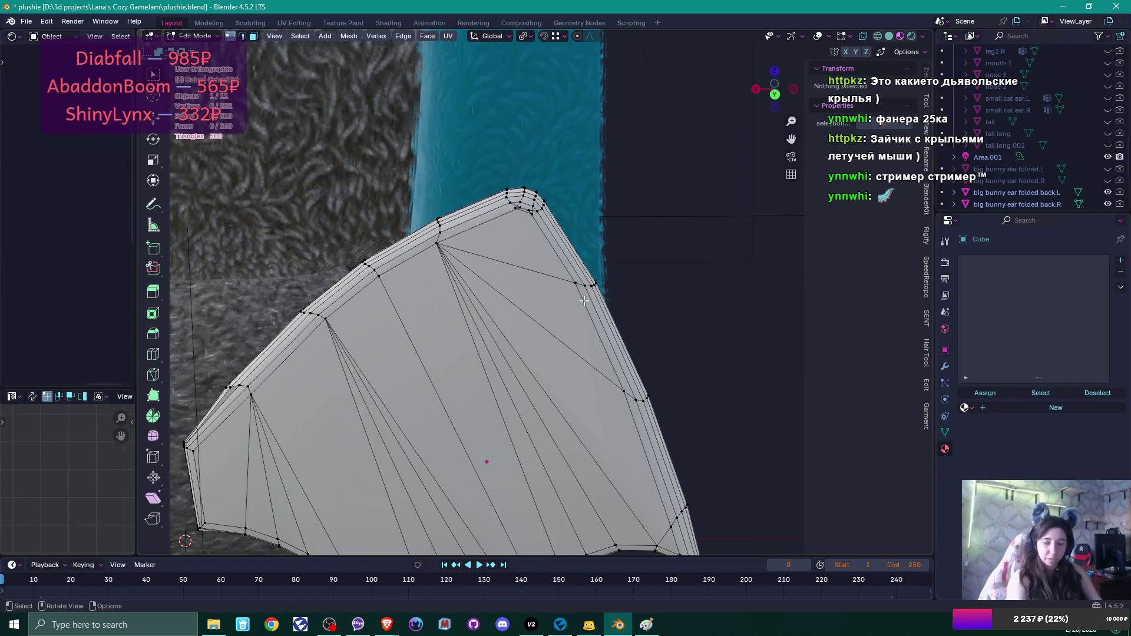
key(ctrl+KP_1)
mouse_move(583, 259)
ctrl+middle_down()
mouse_move(590, 460)
mouse_move(613, 424)
ctrl+middle_up()
click(473, 266)
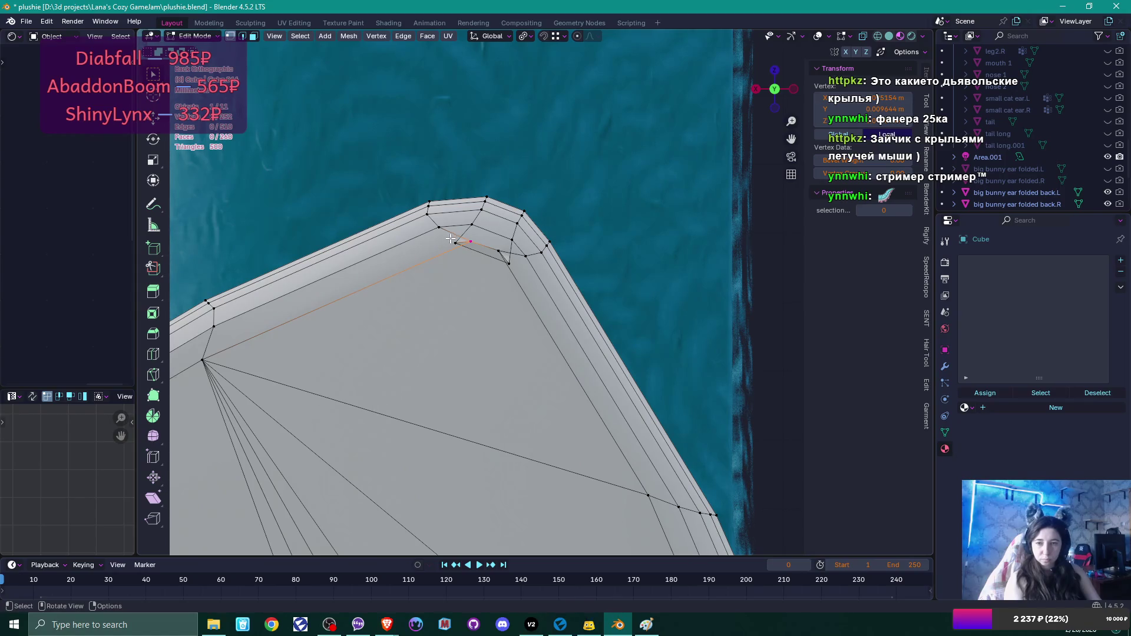
key(g)
key(g)
click(498, 251)
key(g)
key(g)
click(486, 233)
- Vertex-slide the remaining corner vertices fully onto their neighbours (factor 1.000) to merge them
middle_drag(534, 243, 506, 251)
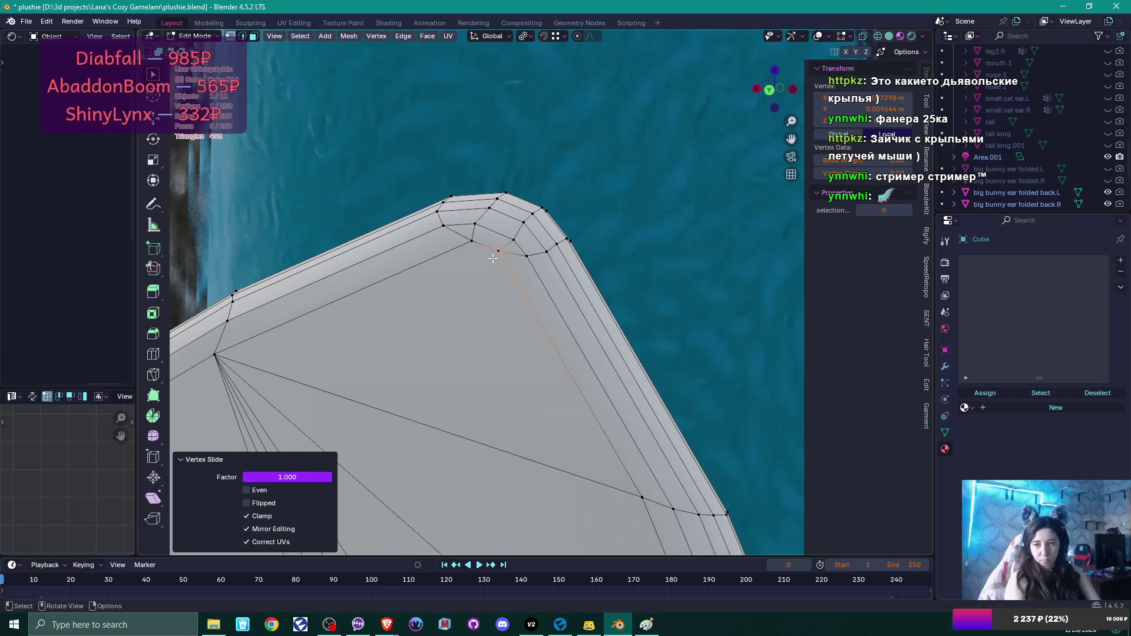
key(ctrl+KP_1)
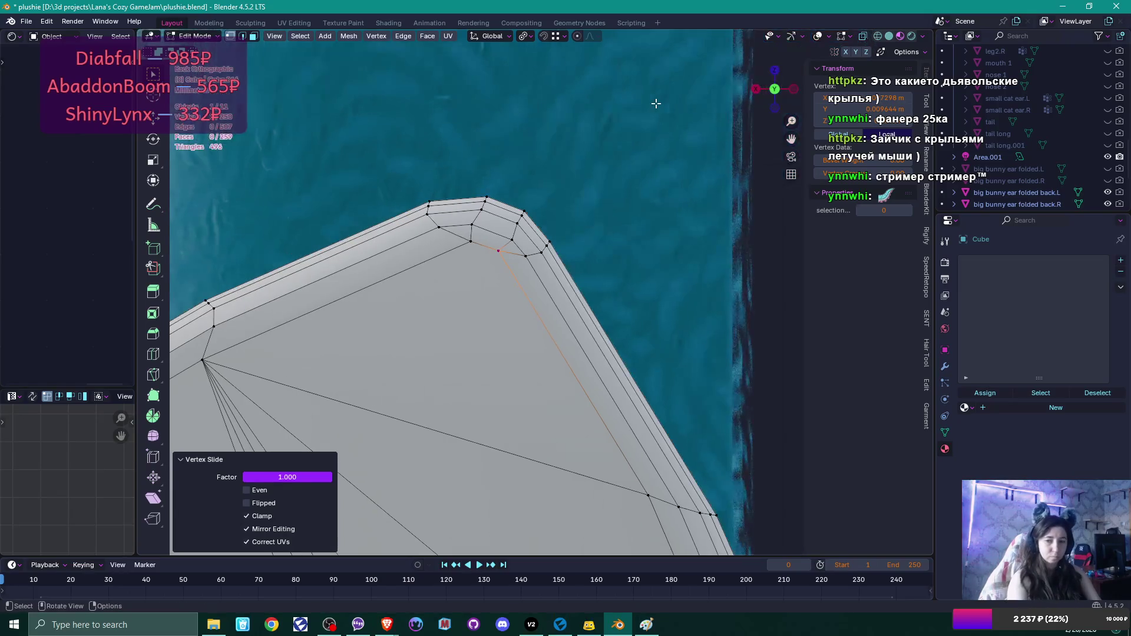
key(g)
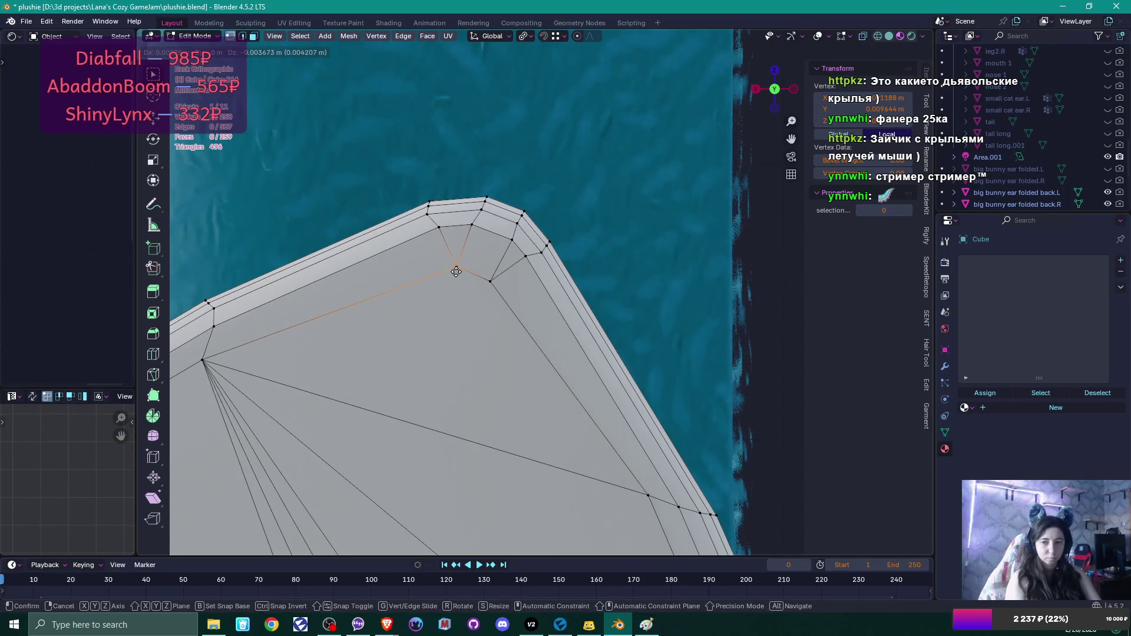
right_click(461, 257)
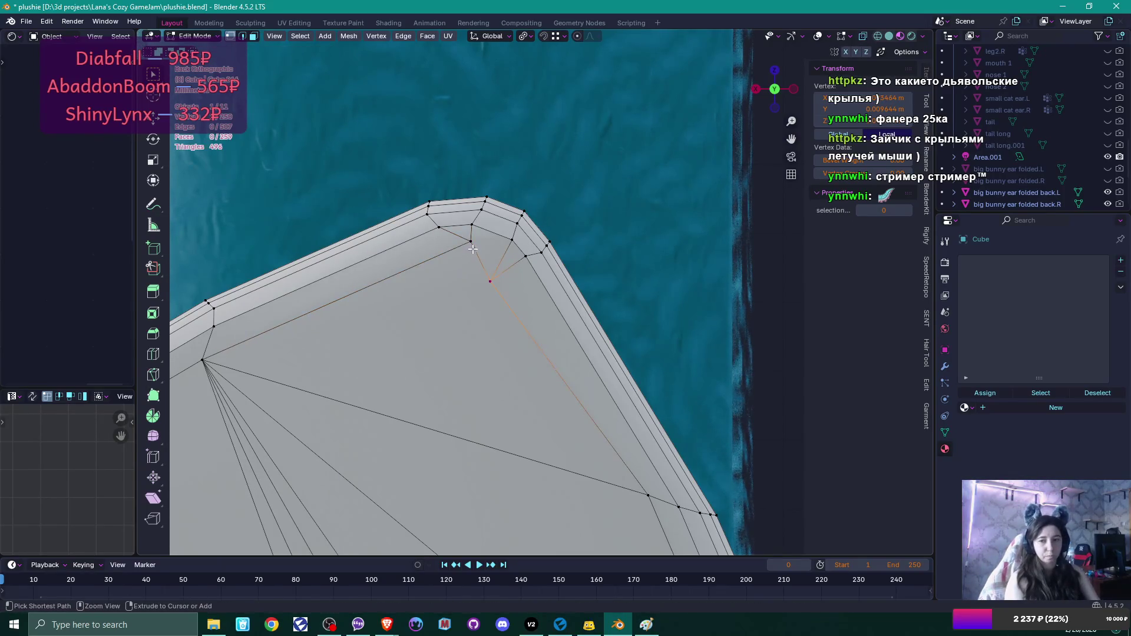
mouse_move(535, 211)
middle_down()
mouse_move(472, 281)
mouse_move(424, 283)
mouse_move(577, 259)
middle_up()
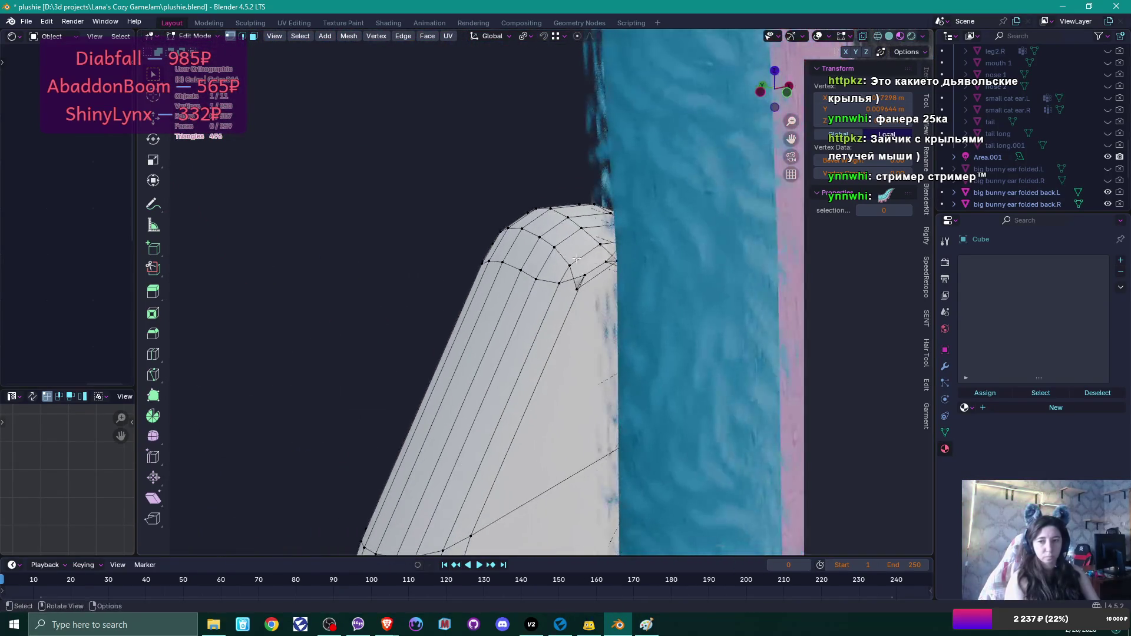
key(shift+v)
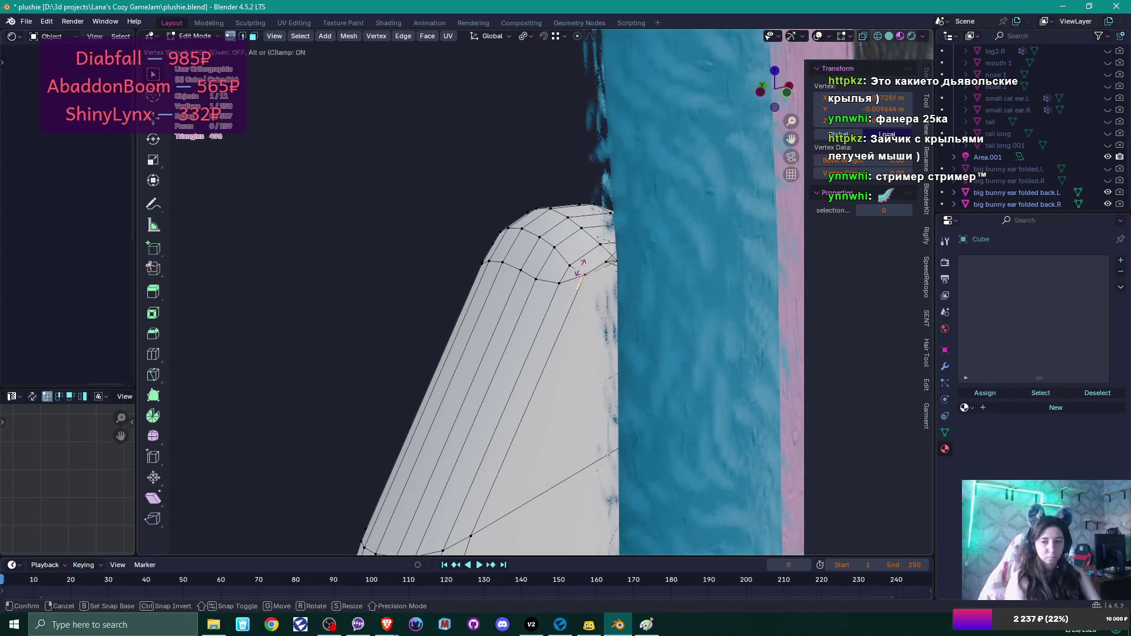
click(577, 282)
mouse_move(578, 282)
middle_down()
mouse_move(601, 260)
mouse_move(590, 224)
mouse_move(539, 188)
mouse_move(489, 242)
mouse_move(540, 362)
mouse_move(531, 288)
mouse_move(600, 290)
mouse_move(621, 323)
mouse_move(596, 335)
mouse_move(610, 378)
mouse_move(644, 362)
mouse_move(618, 346)
mouse_move(524, 377)
mouse_move(544, 316)
mouse_move(483, 343)
mouse_move(512, 323)
mouse_move(504, 317)
middle_up()
click(601, 260)
key(shift+v)
click(606, 237)
click(490, 343)
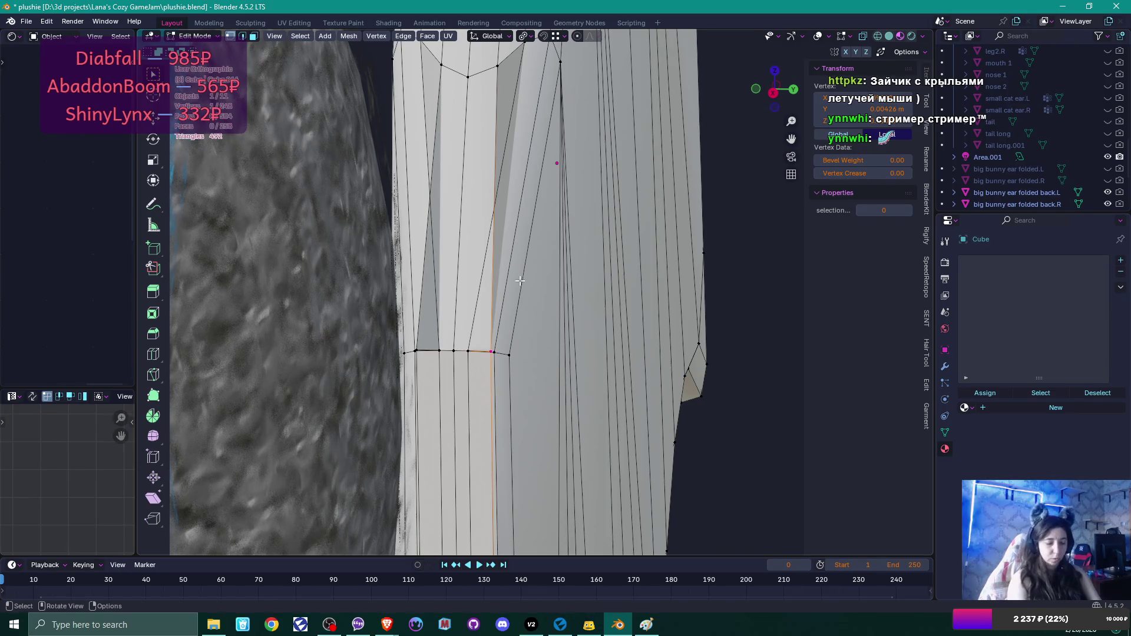
- From the side view, reposition the selected rim vertex left, then right, to line up its column
key(KP_3)
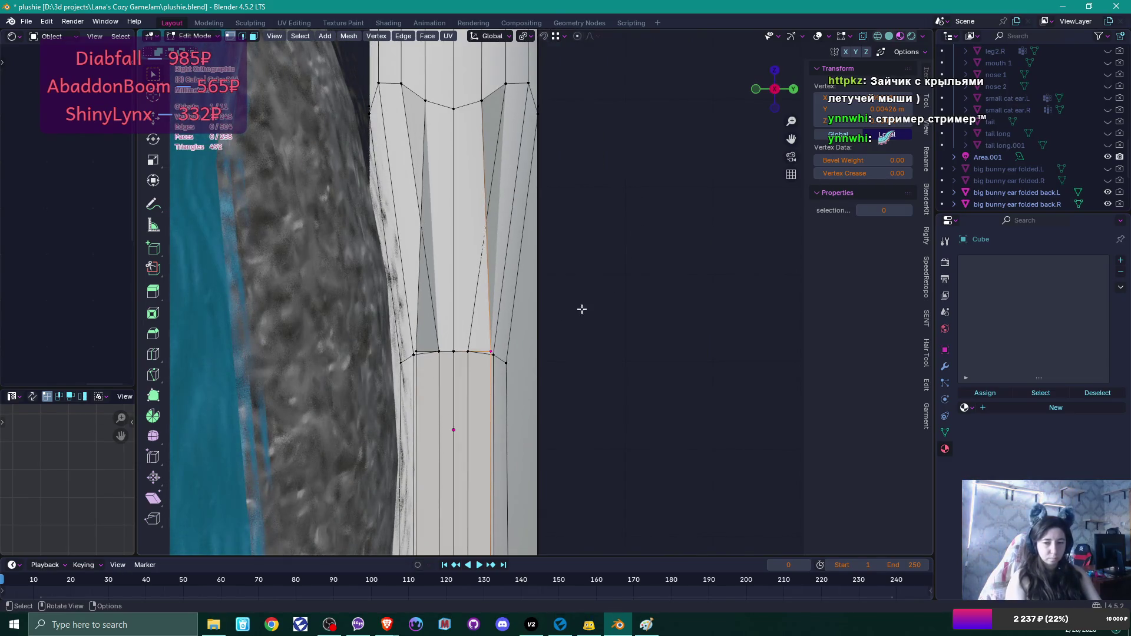
key(g)
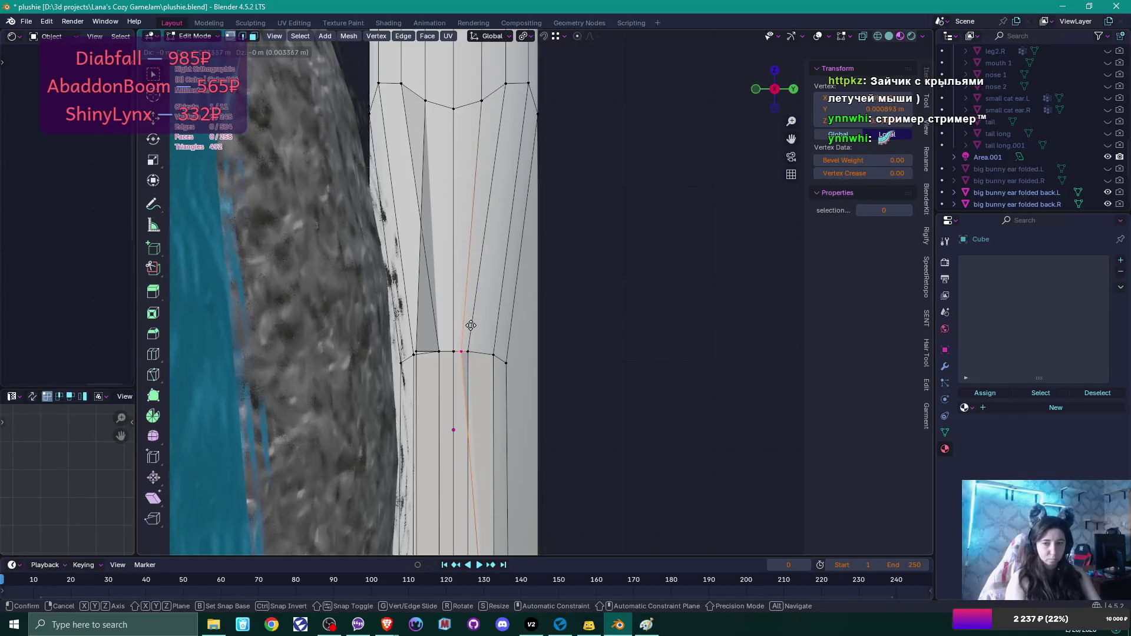
click(471, 324)
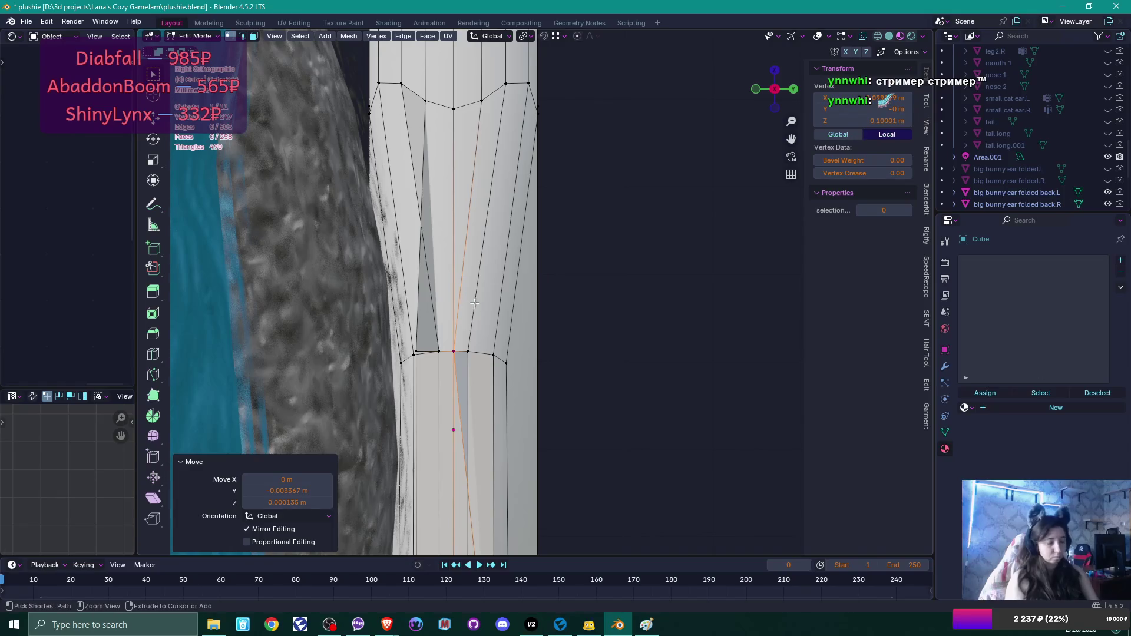
key(ctrl+z)
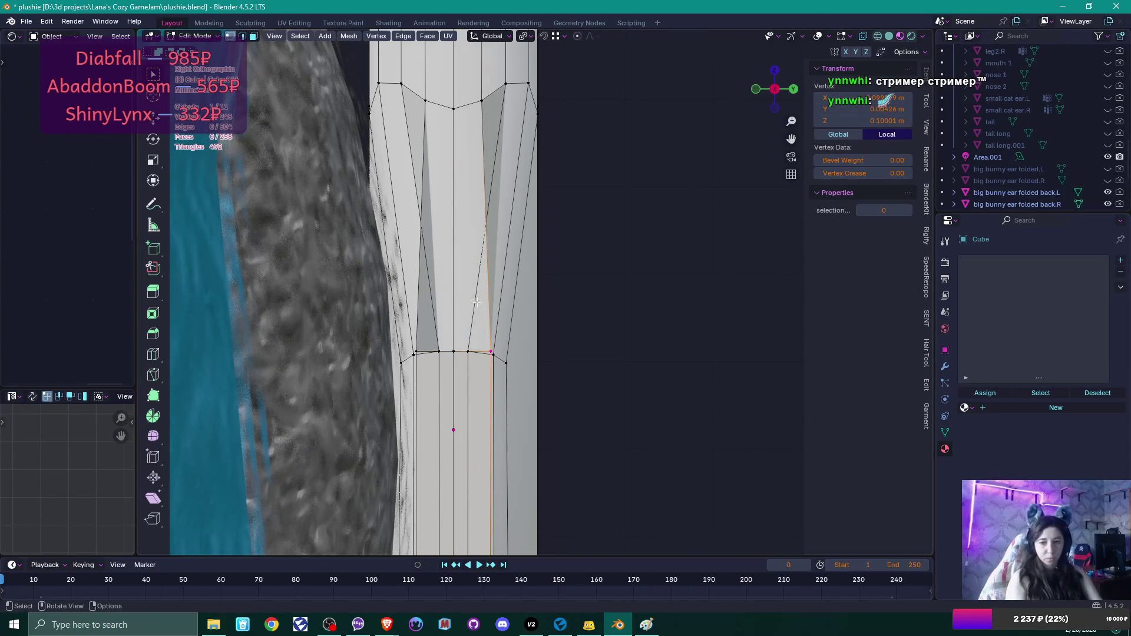
key(g)
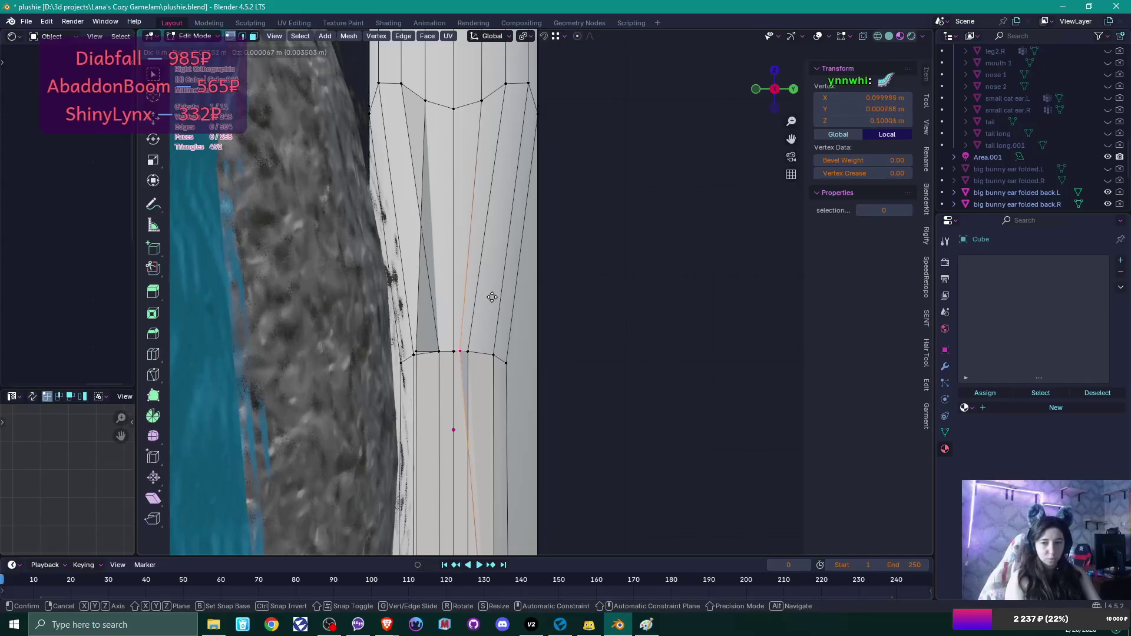
click(492, 299)
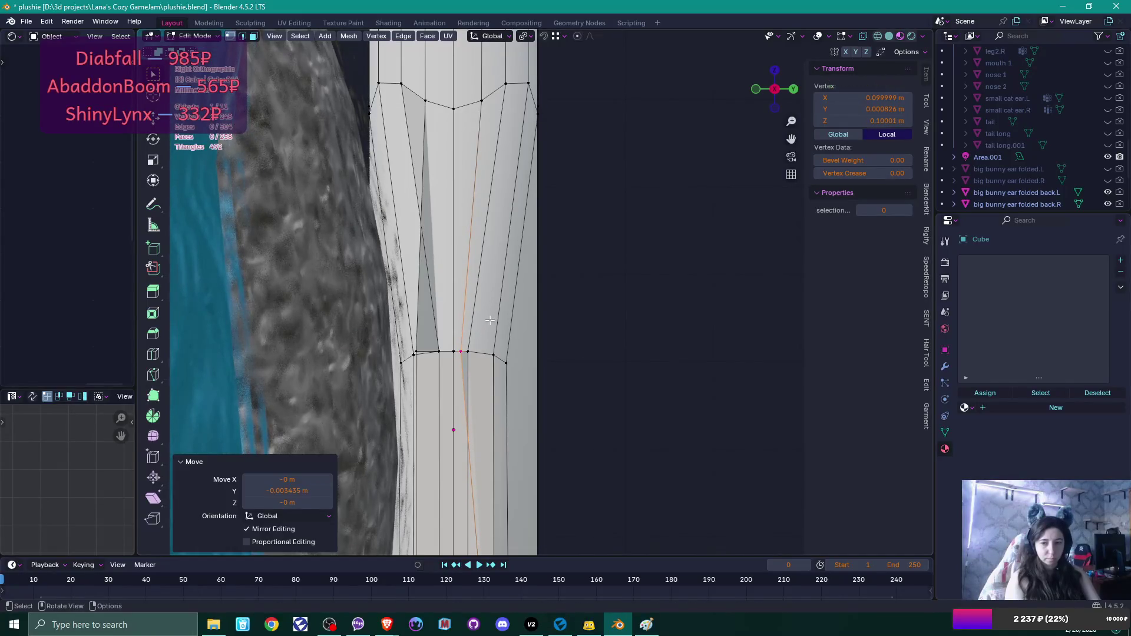
key(g)
click(494, 340)
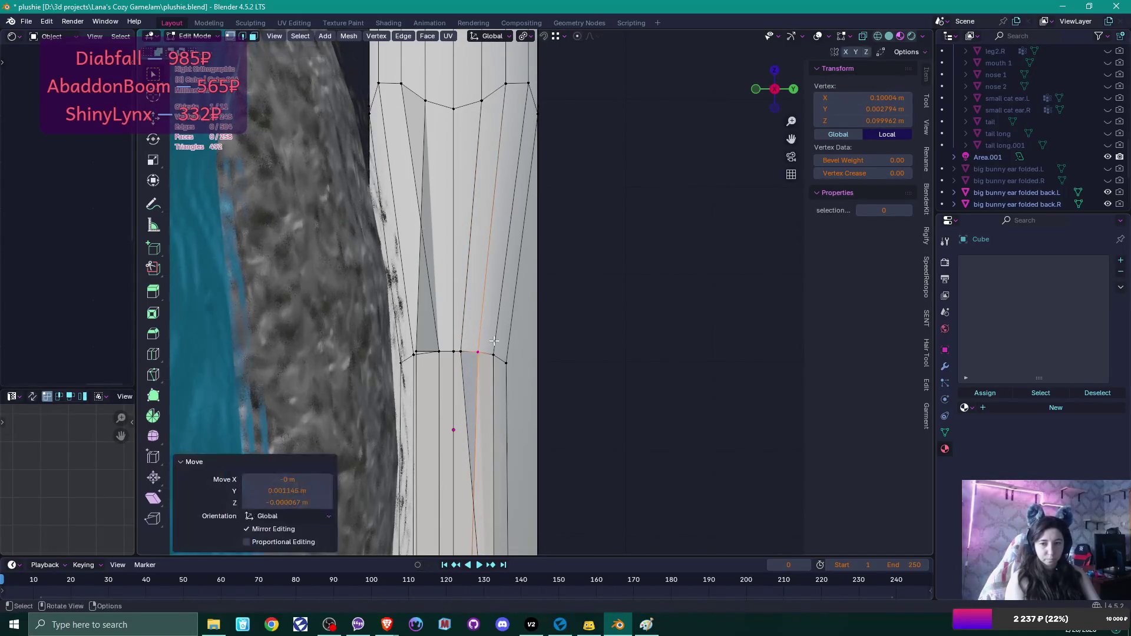
- Nudge the neighbouring ring vertex left and right until the edge columns align
click(439, 351)
key(g)
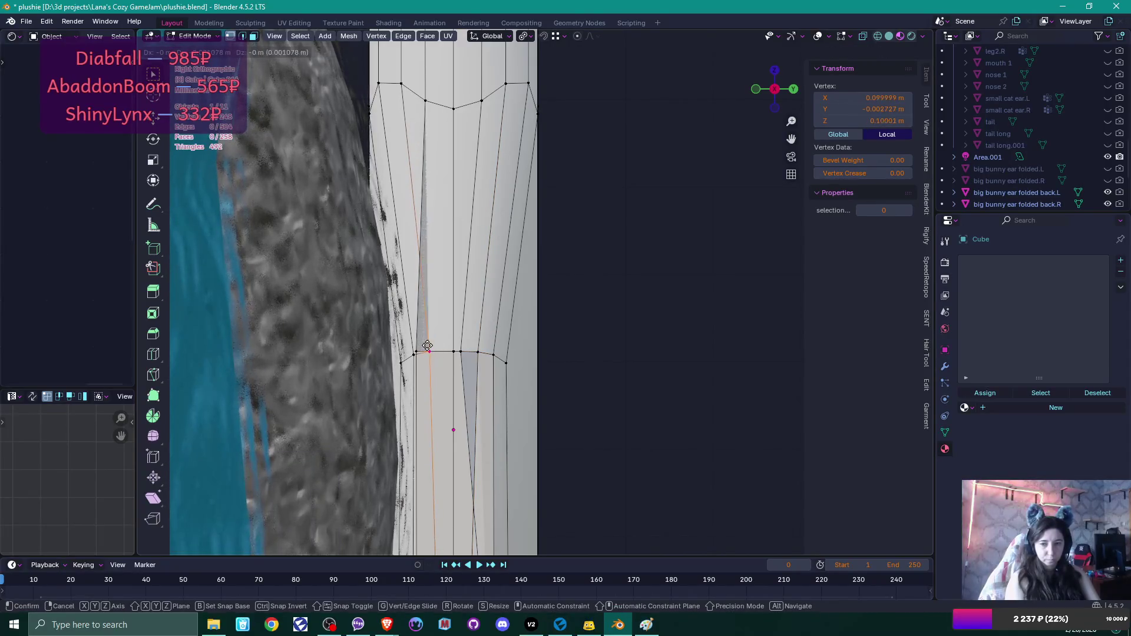
click(428, 346)
key(g)
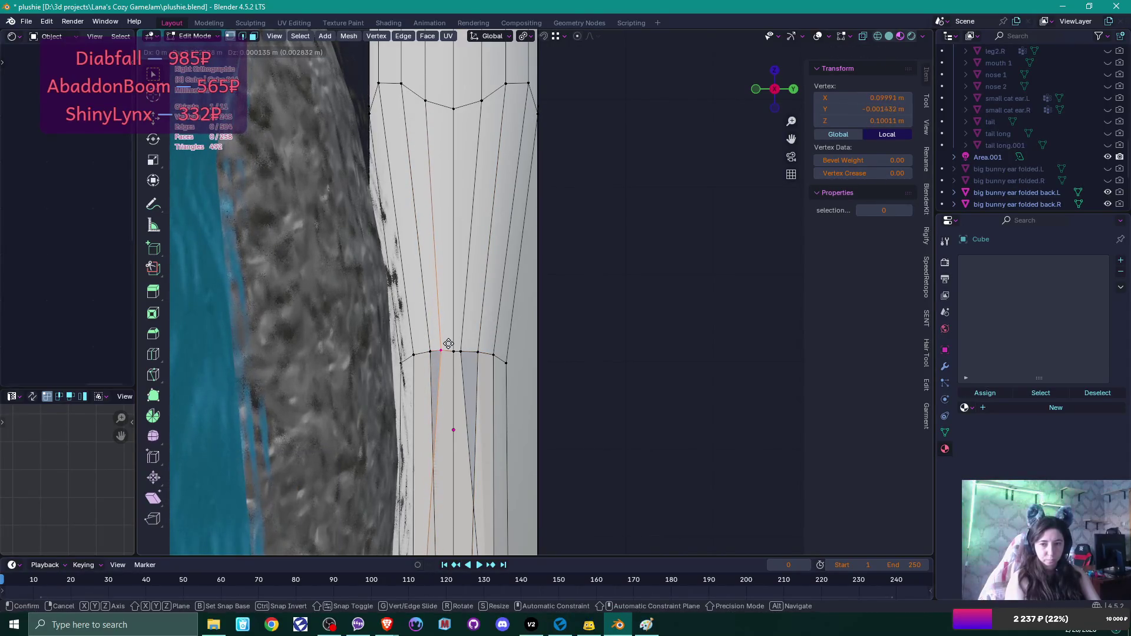
click(449, 344)
middle_drag(448, 345, 530, 330)
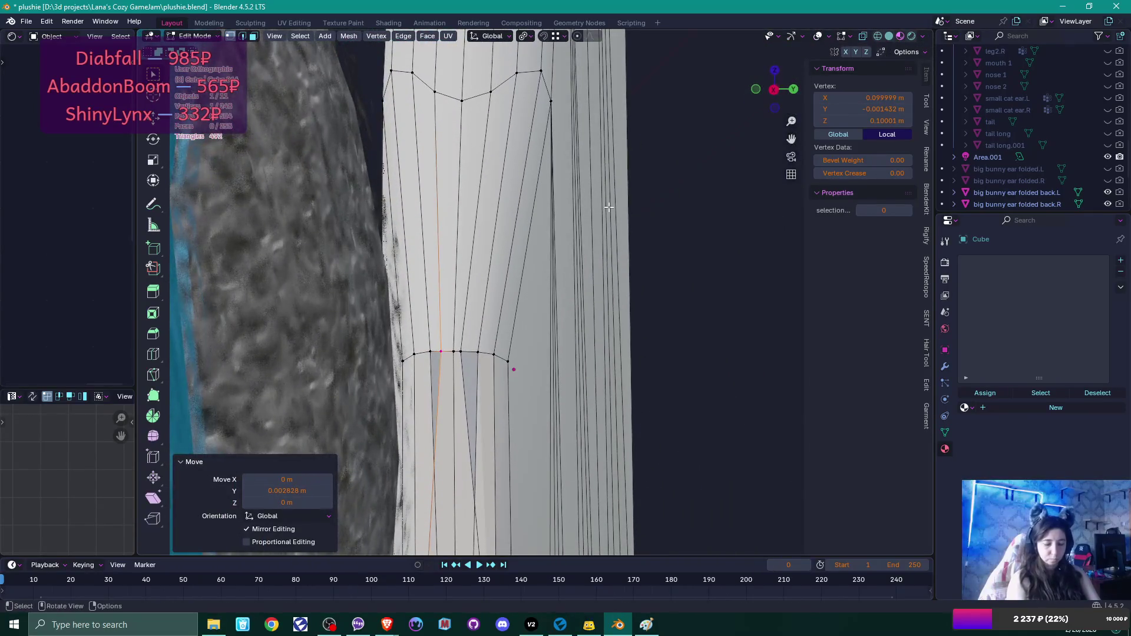
shift+middle_drag(624, 210, 607, 207)
key(g)
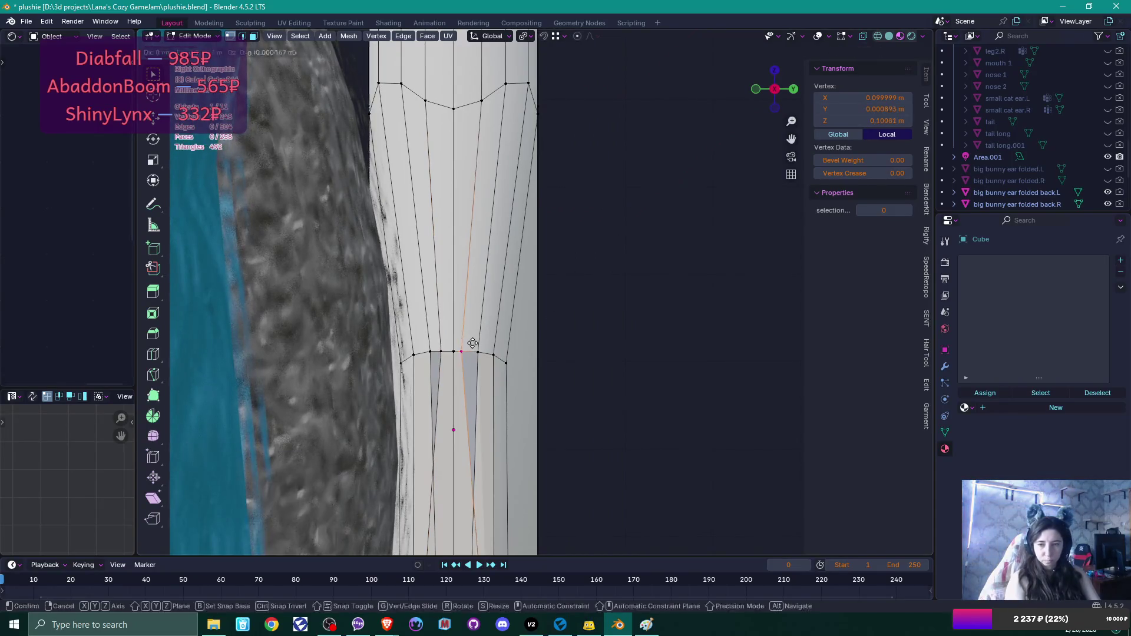
click(477, 343)
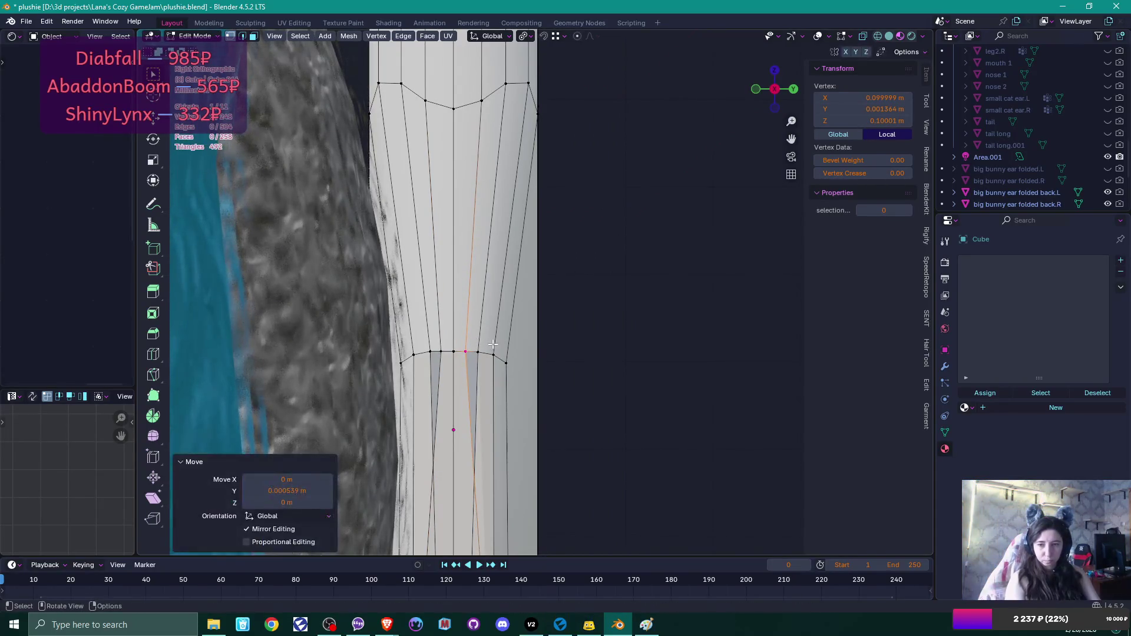
- On the bevelled lower end, move a ring vertex along Y to even out its column
mouse_move(573, 251)
middle_down()
mouse_move(536, 362)
mouse_move(558, 71)
mouse_move(524, 260)
mouse_move(477, 264)
middle_up()
scroll(477, 265, up, 3)
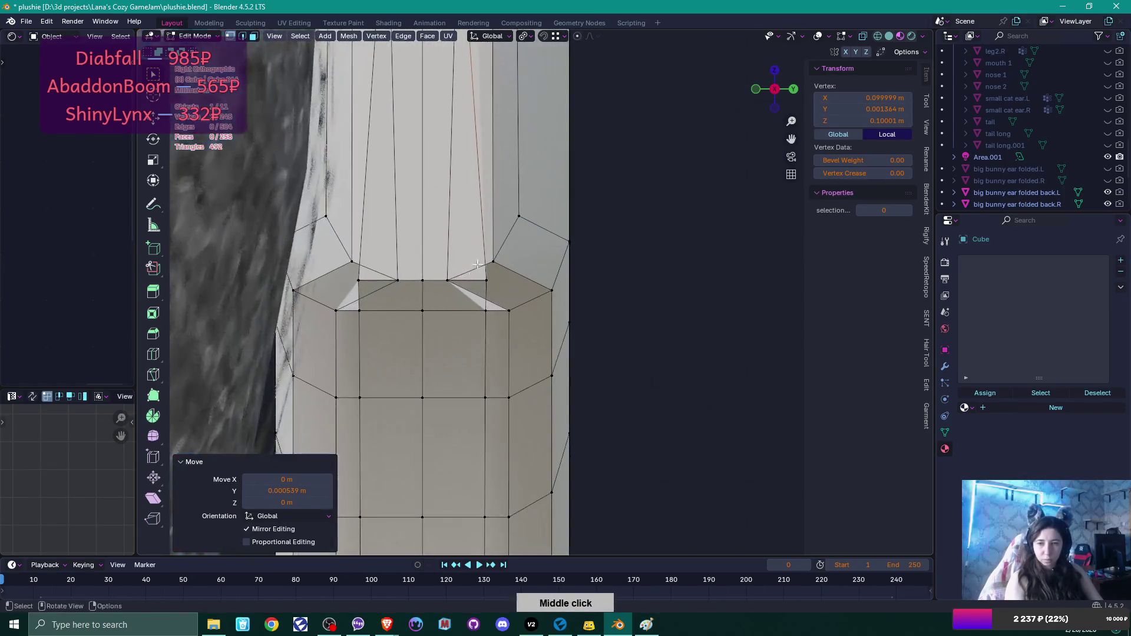
click(484, 278)
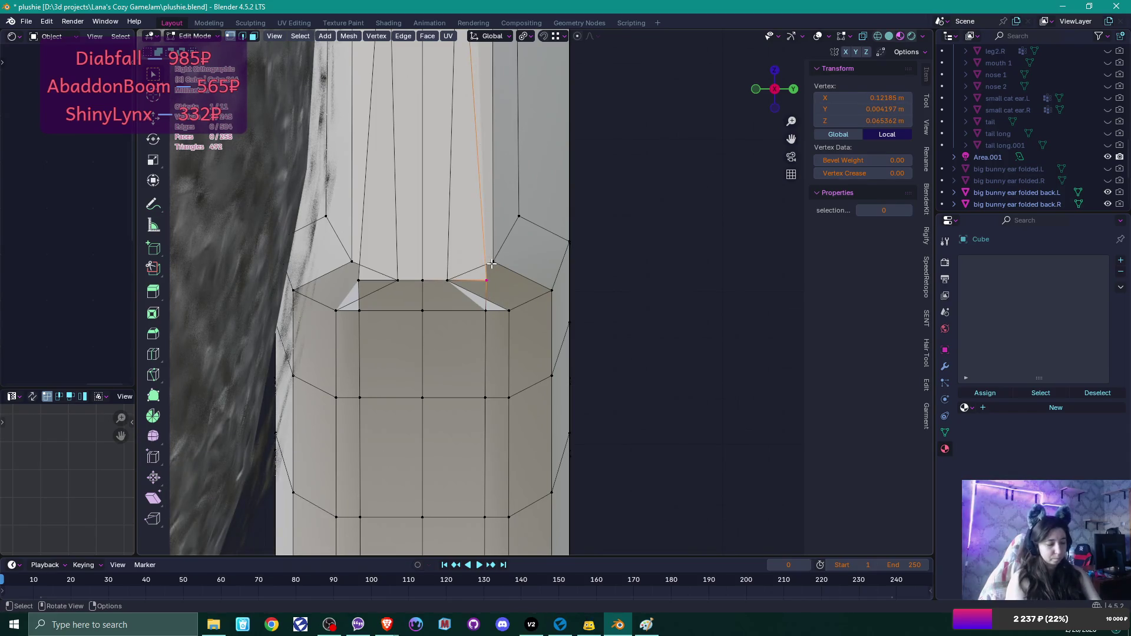
key(g)
key(y)
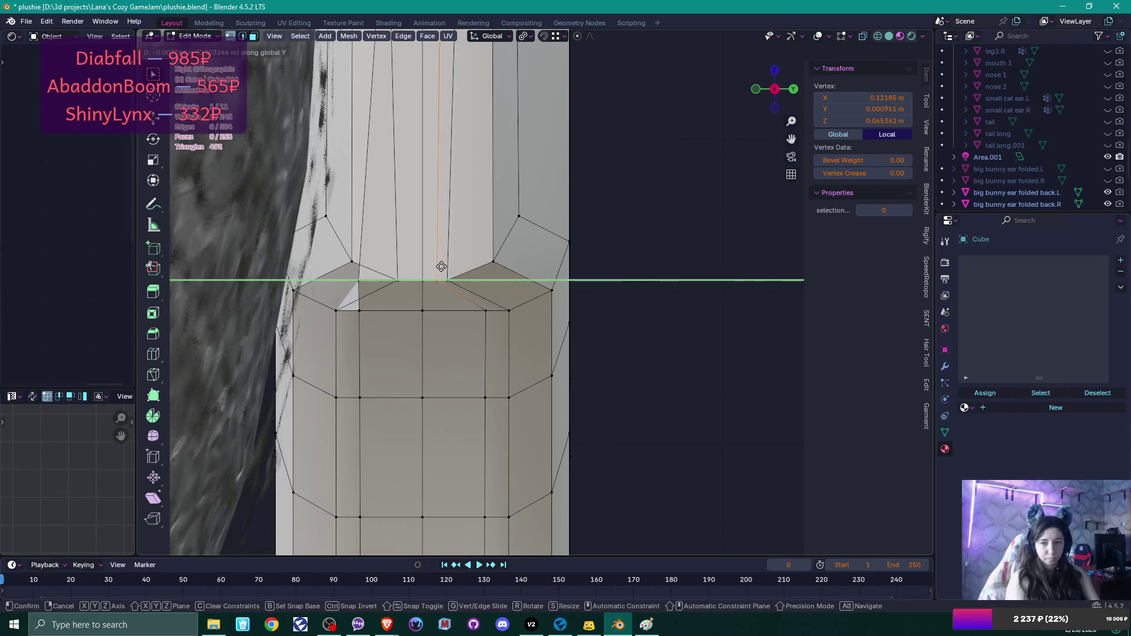
click(451, 268)
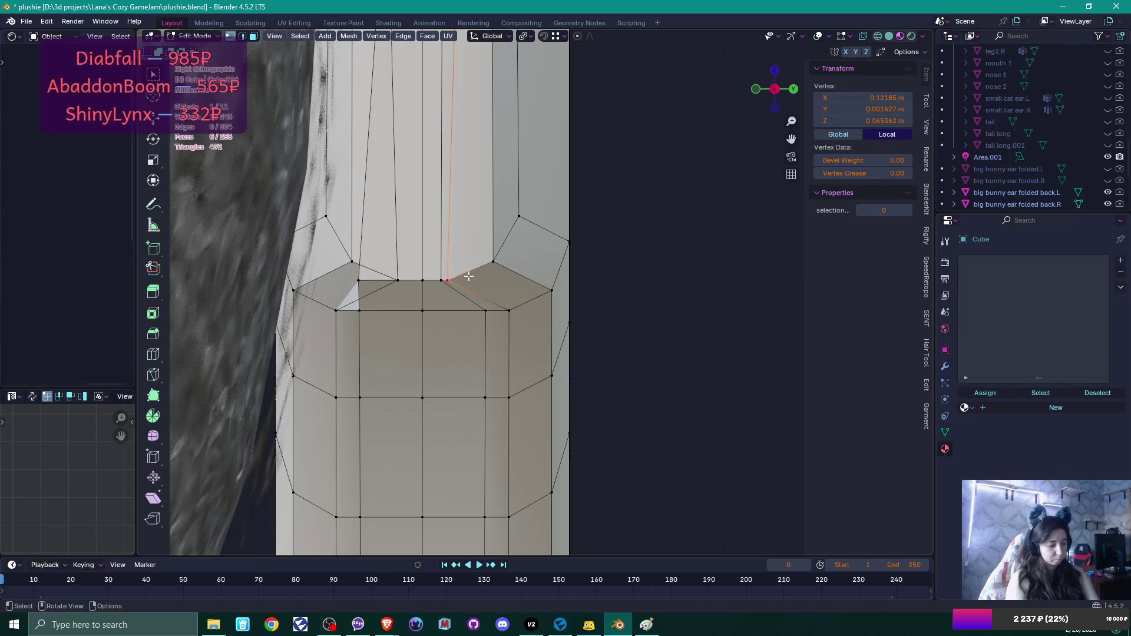
key(g)
key(y)
click(485, 267)
key(g)
click(477, 257)
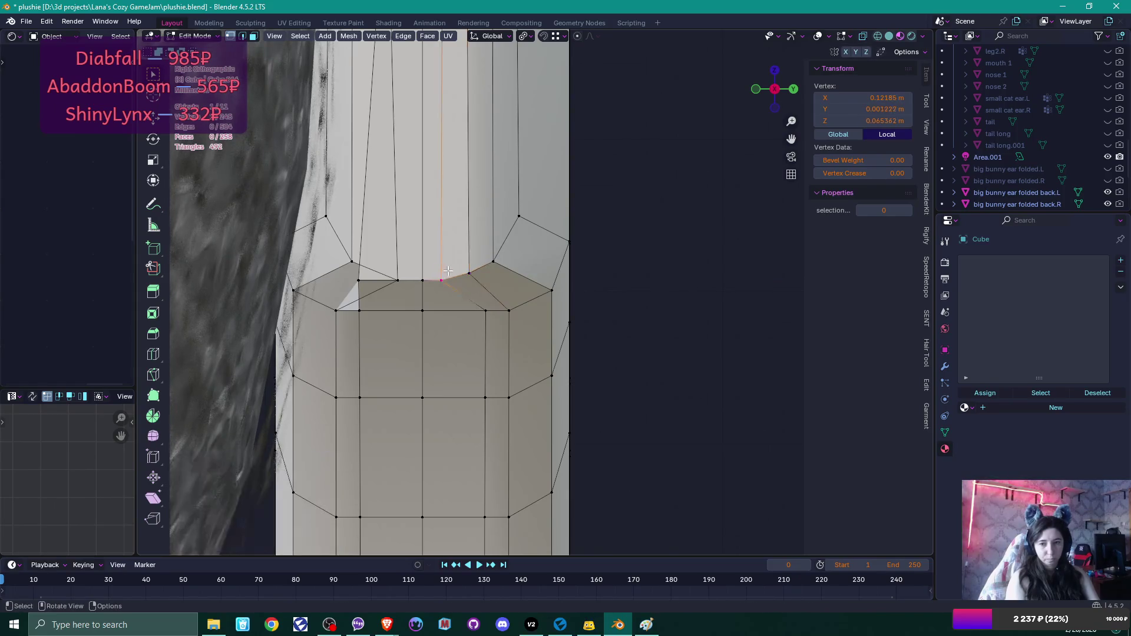
- Shift the nearer ring vertex rightward in small moves to finish the alignment
click(358, 279)
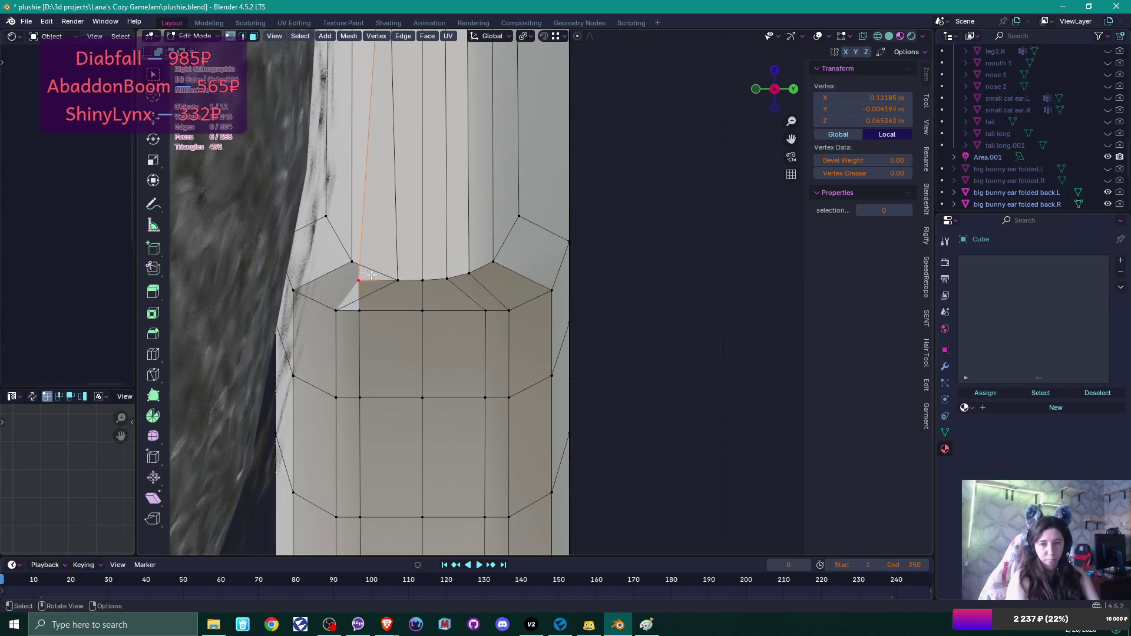
key(g)
click(377, 277)
key(g)
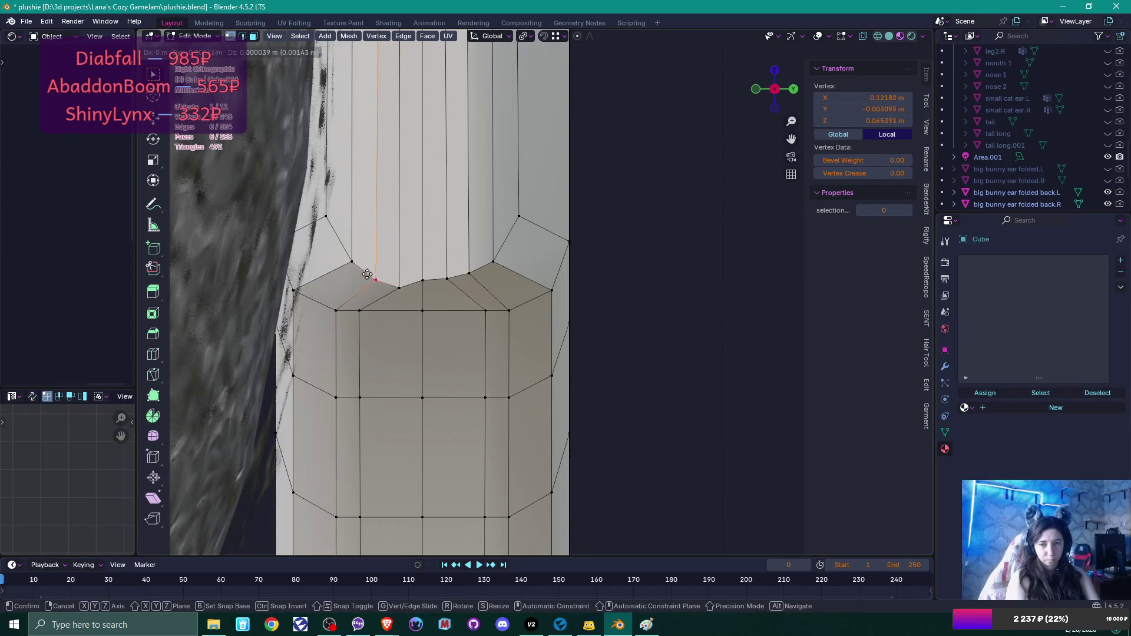
click(396, 276)
key(g)
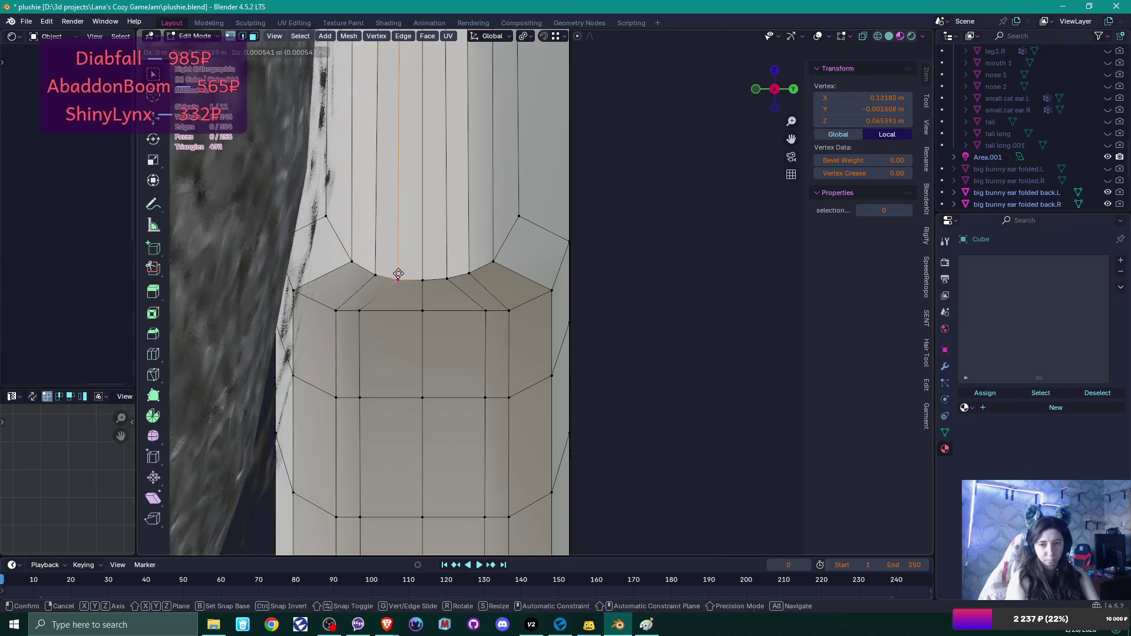
click(399, 274)
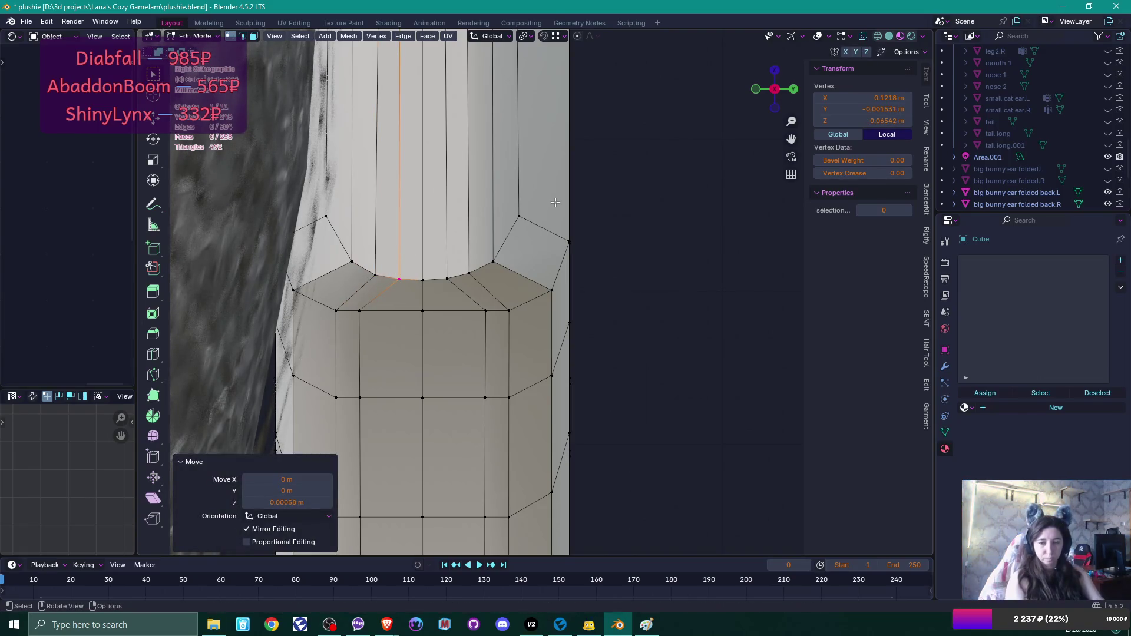
mouse_move(515, 232)
shift+middle_down()
mouse_move(481, 344)
mouse_move(485, 222)
shift+middle_up()
scroll(495, 265, down, 3)
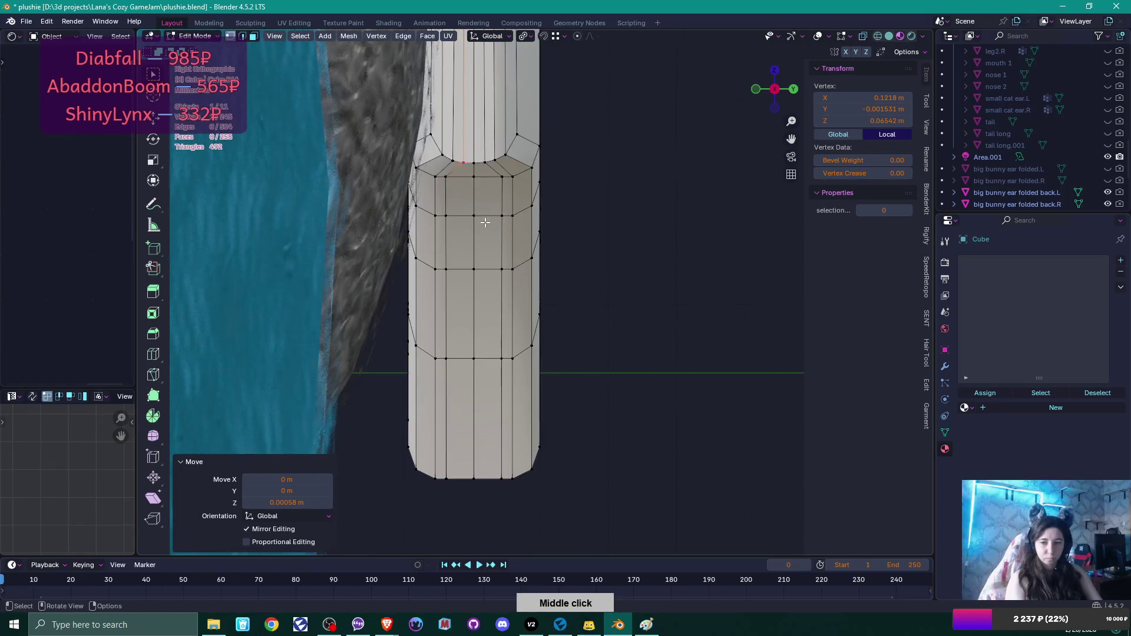
- Shortest-path select two vertex columns down the rim and edge-slide each sideways
click(448, 180)
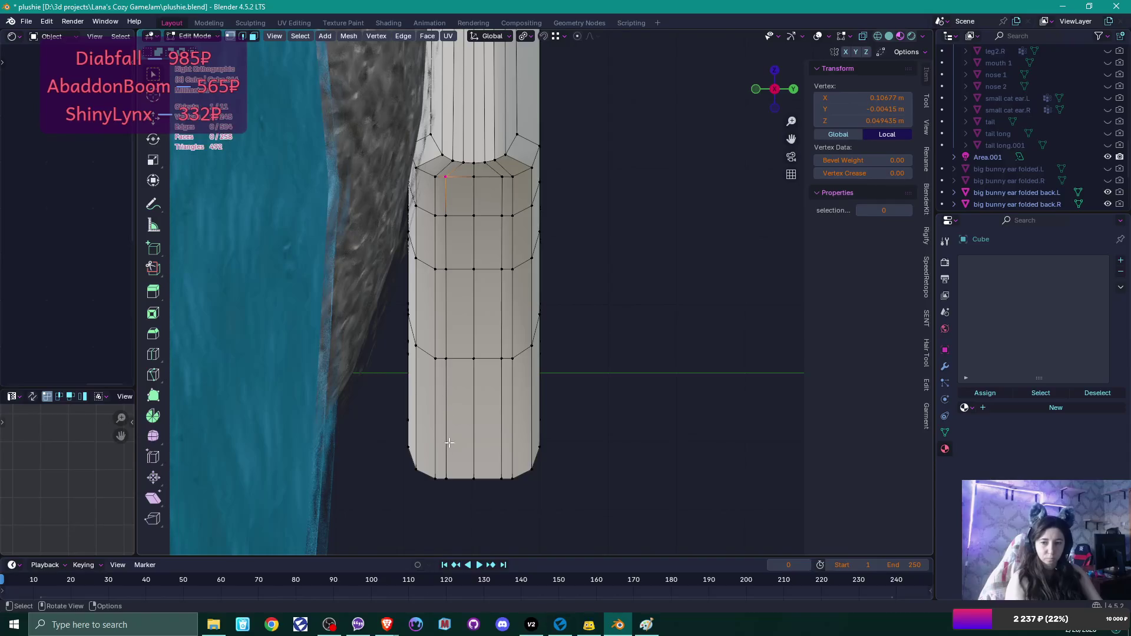
ctrl+click(447, 475)
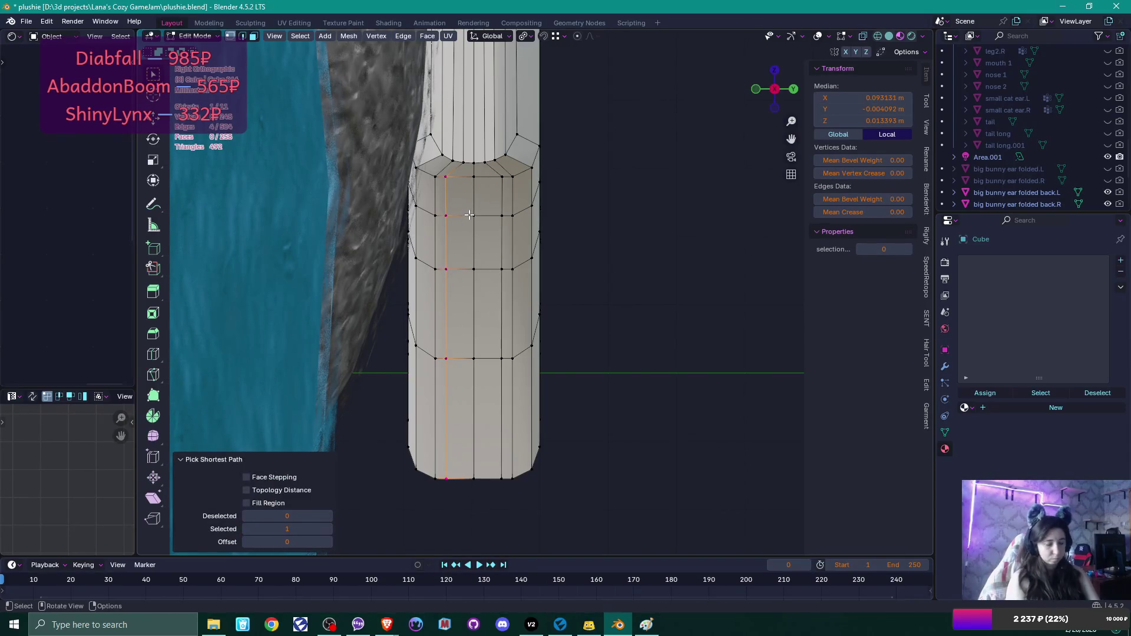
key(g)
key(g)
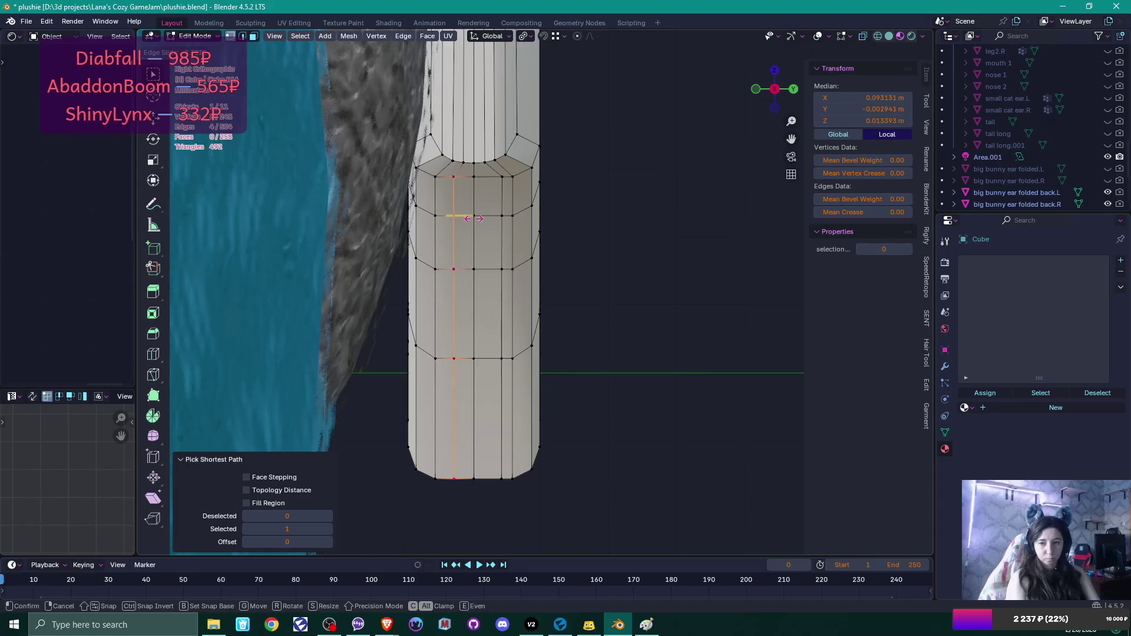
click(473, 218)
click(502, 177)
ctrl+click(502, 478)
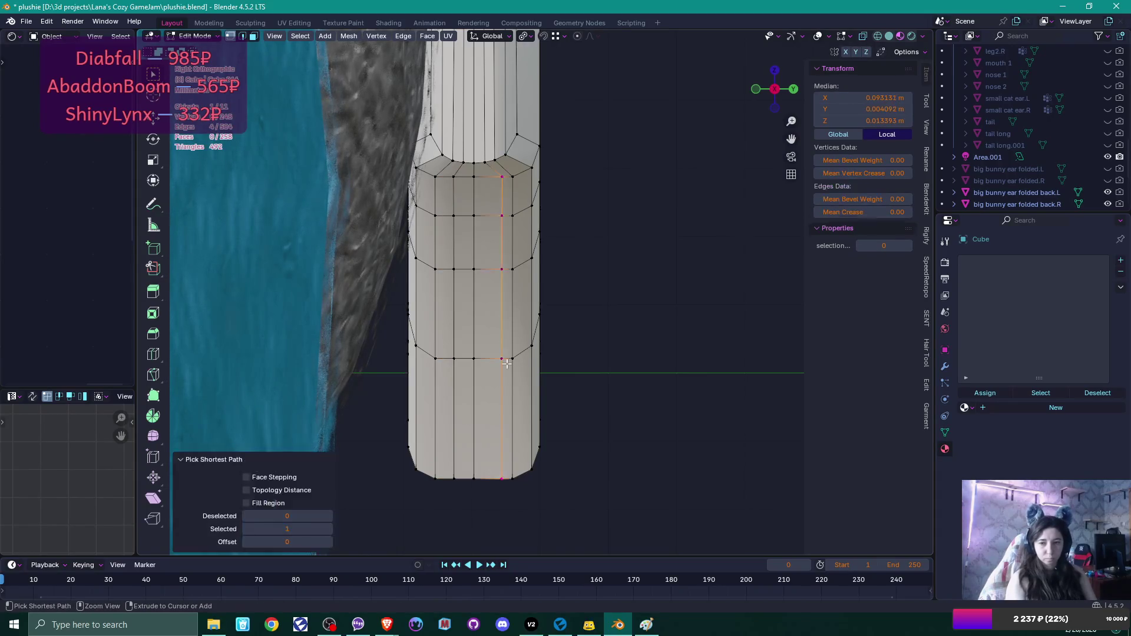
key(g)
key(g)
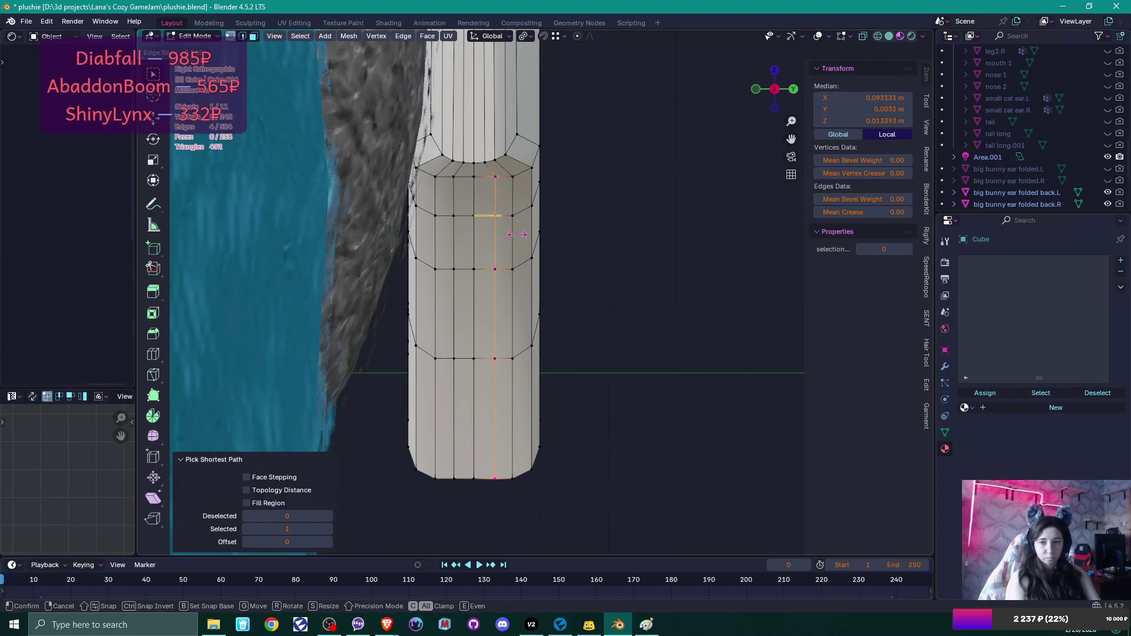
click(518, 235)
- Select a column up to the ear's rounded top and slide it slightly
mouse_move(581, 233)
middle_down()
mouse_move(569, 176)
mouse_move(566, 218)
mouse_move(493, 215)
mouse_move(510, 372)
middle_up()
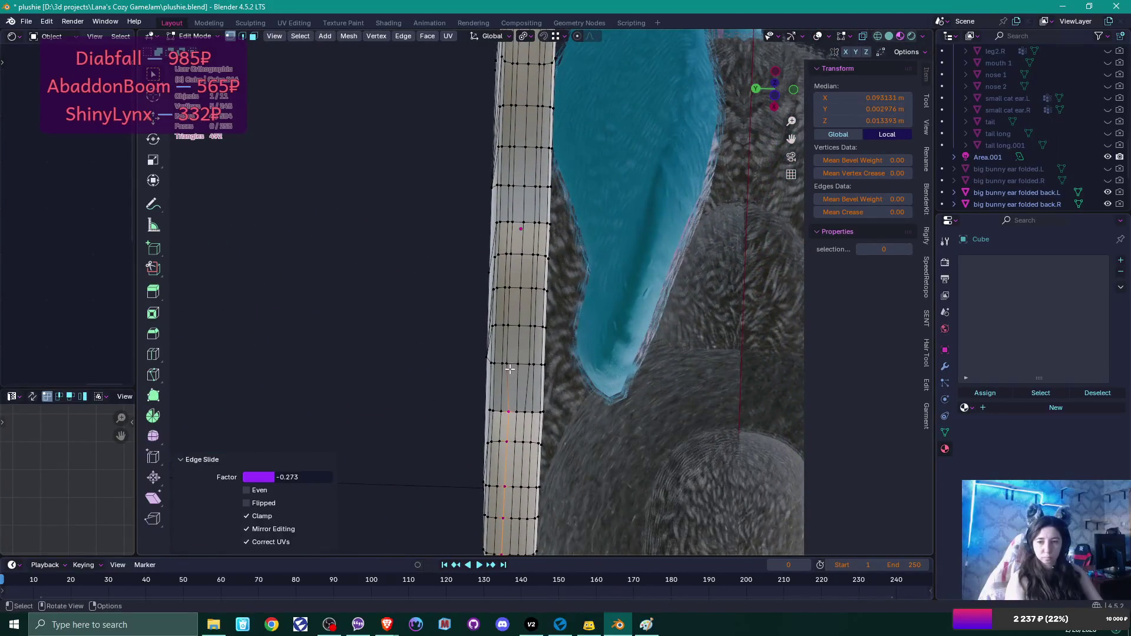
click(508, 365)
middle_drag(532, 175, 524, 152)
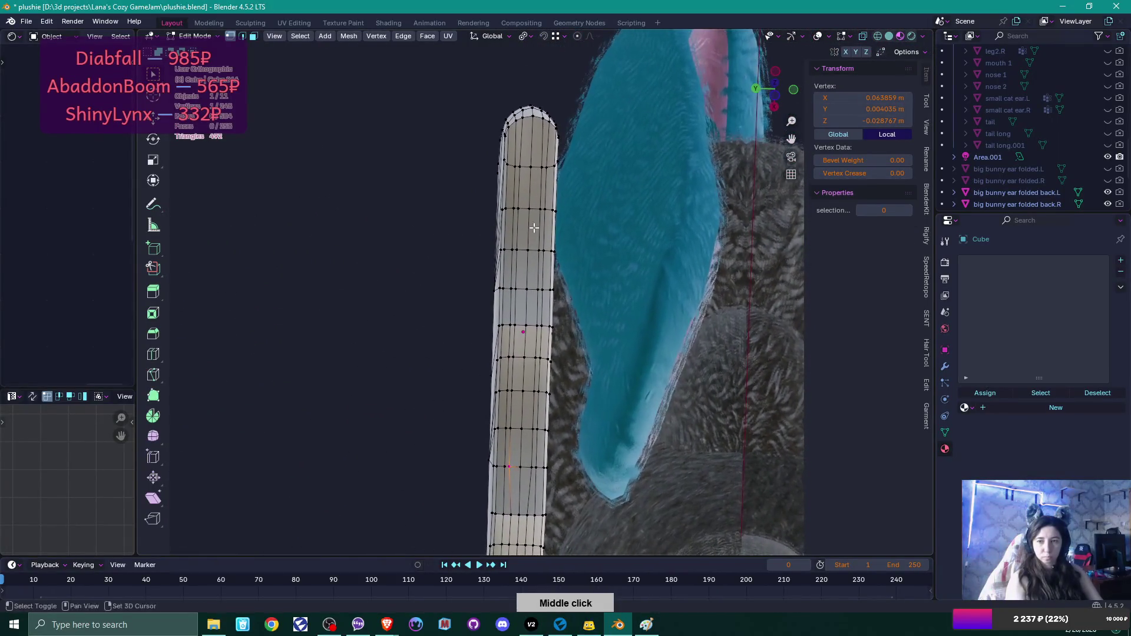
ctrl+click(524, 159)
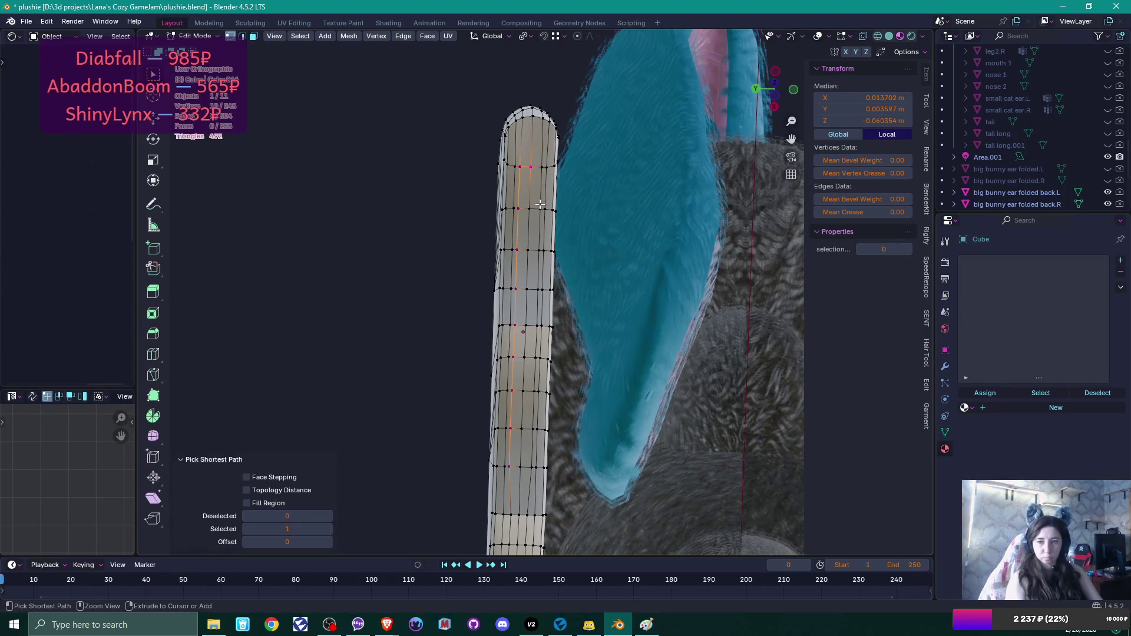
shift+click(530, 167)
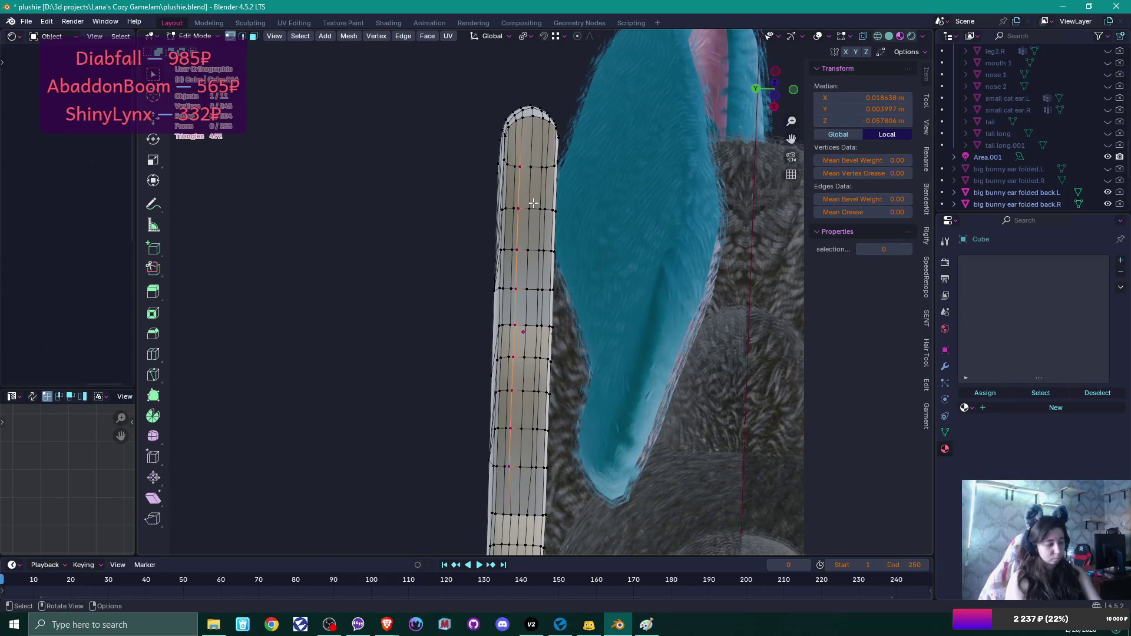
key(g)
key(g)
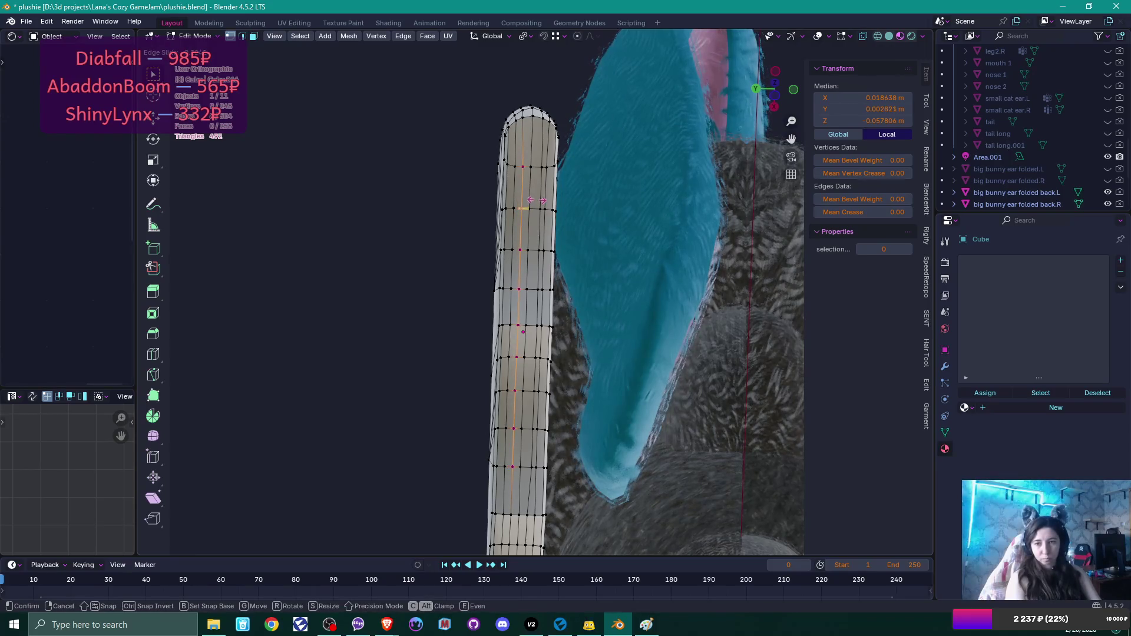
click(536, 200)
- Pick the edge path down the wing's rim and slide it into place
click(542, 167)
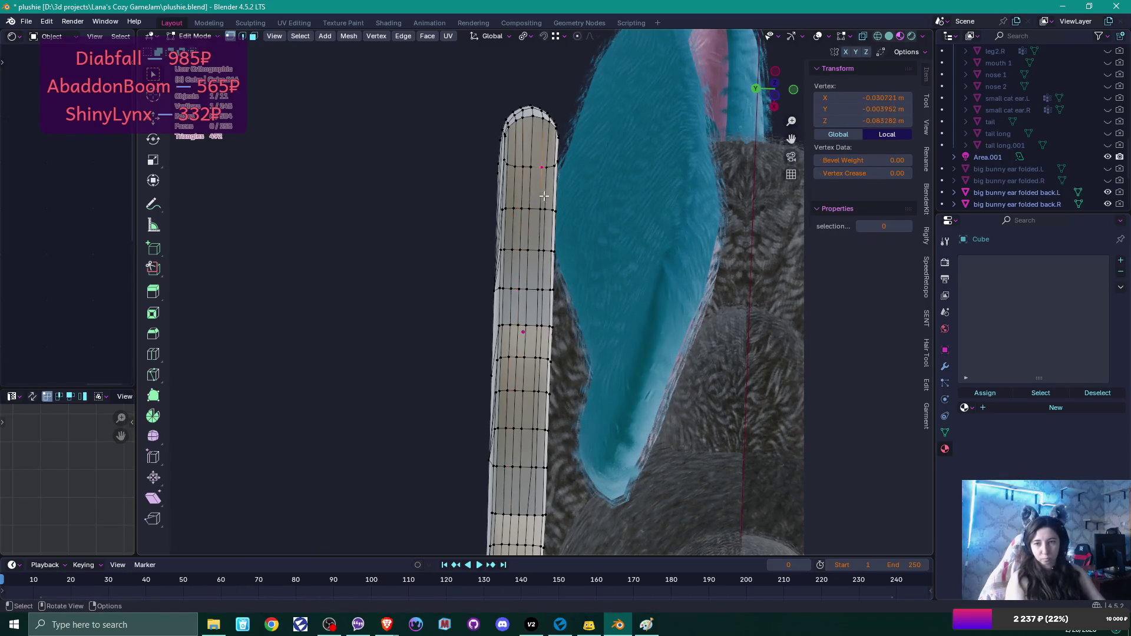
ctrl+click(532, 466)
key(g)
key(g)
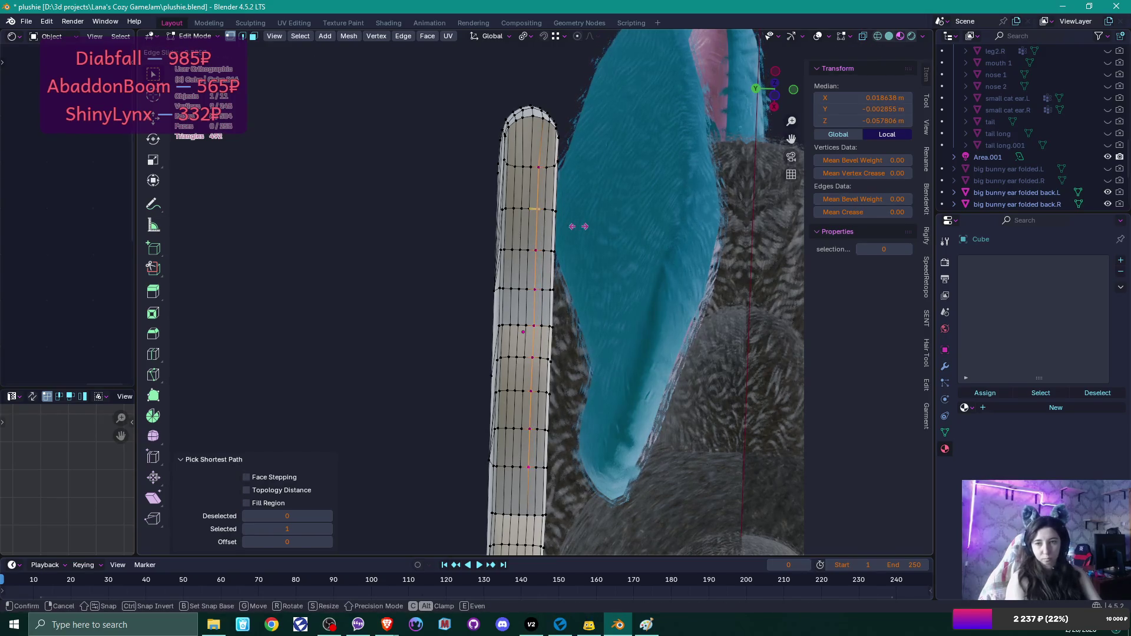
click(579, 227)
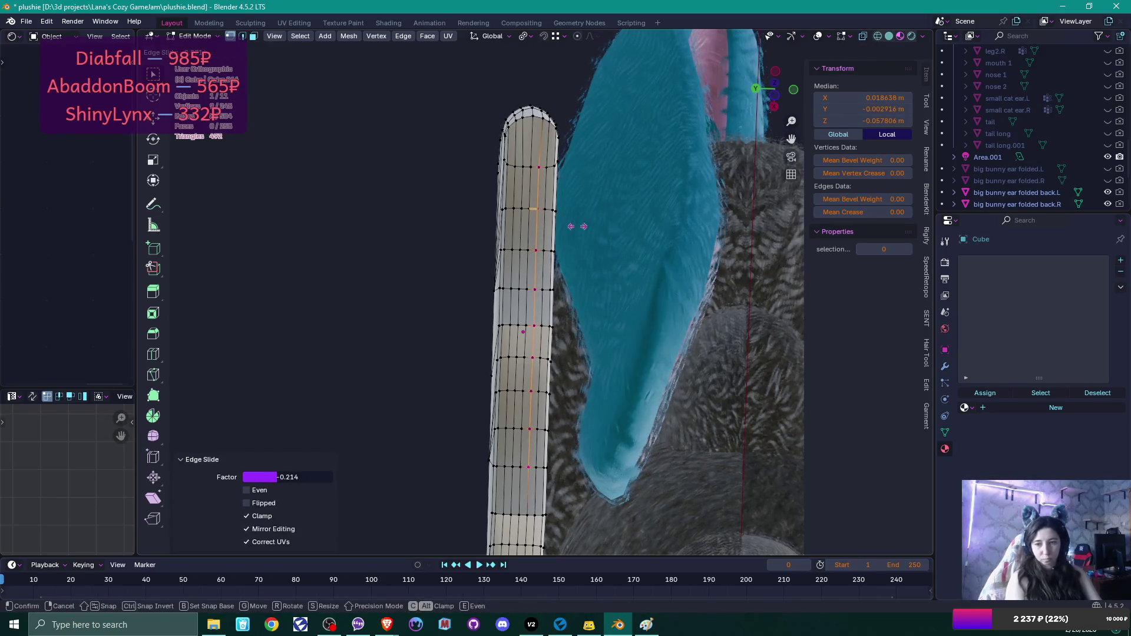
middle_drag(605, 192, 554, 249)
click(497, 210)
mouse_move(497, 210)
middle_down()
mouse_move(639, 286)
mouse_move(631, 258)
mouse_move(560, 232)
mouse_move(555, 248)
mouse_move(569, 251)
middle_up()
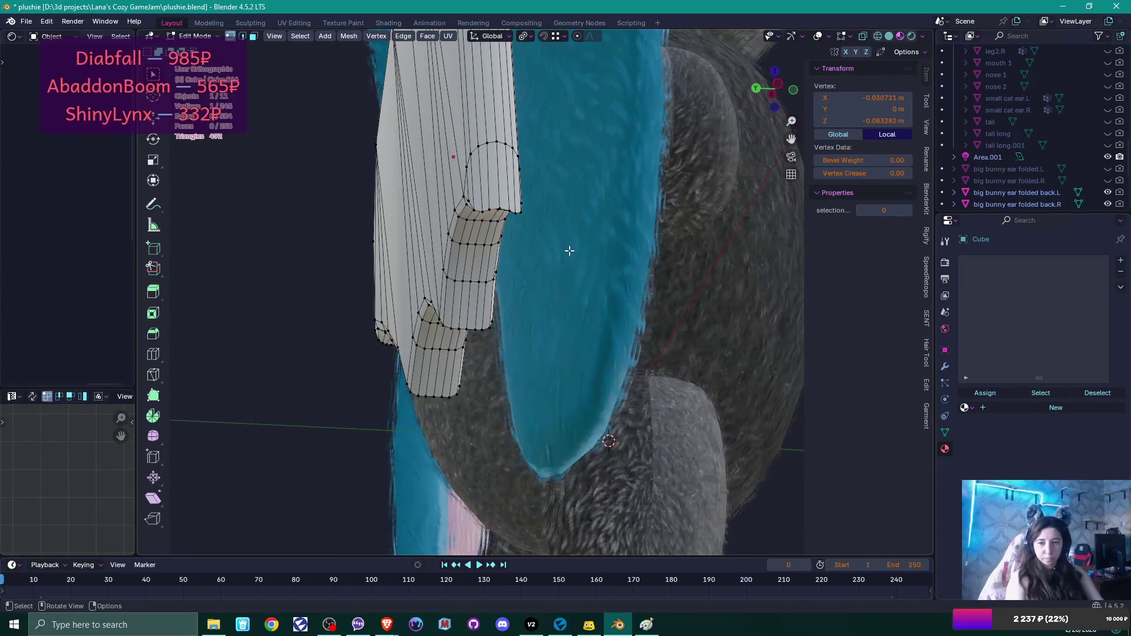
- Re-enter Edit Mode, frame the top corner and vertex-slide the fan vertex near the rim
key(Tab)
mouse_move(610, 185)
middle_down()
mouse_move(580, 279)
mouse_move(475, 280)
mouse_move(511, 272)
mouse_move(593, 293)
mouse_move(745, 290)
mouse_move(637, 263)
middle_up()
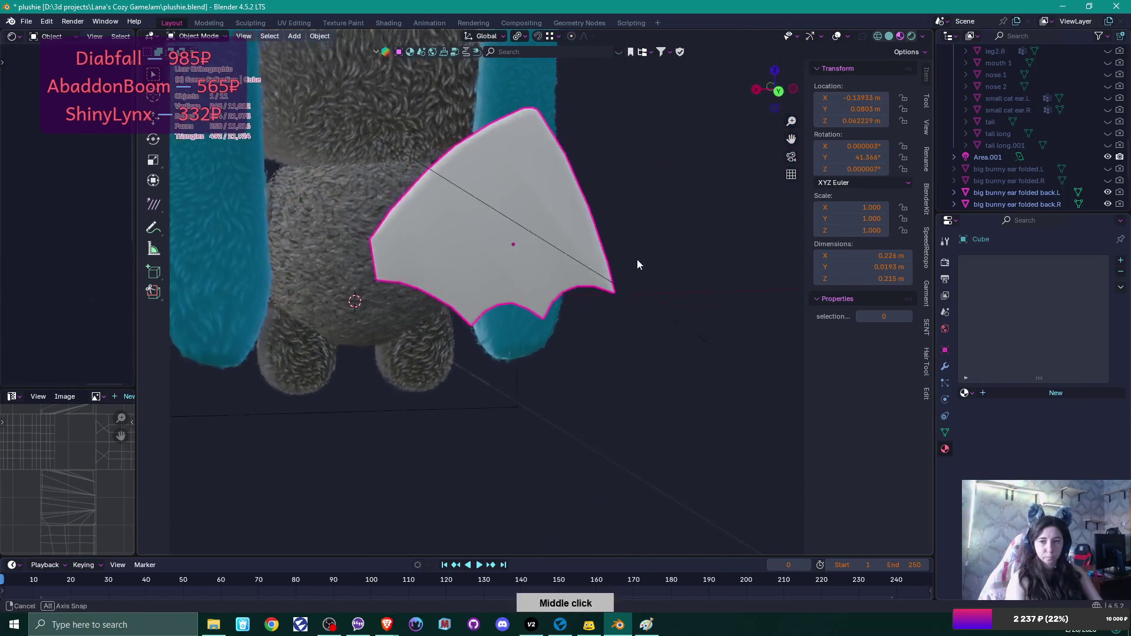
key(Tab)
scroll(604, 300, up, 6)
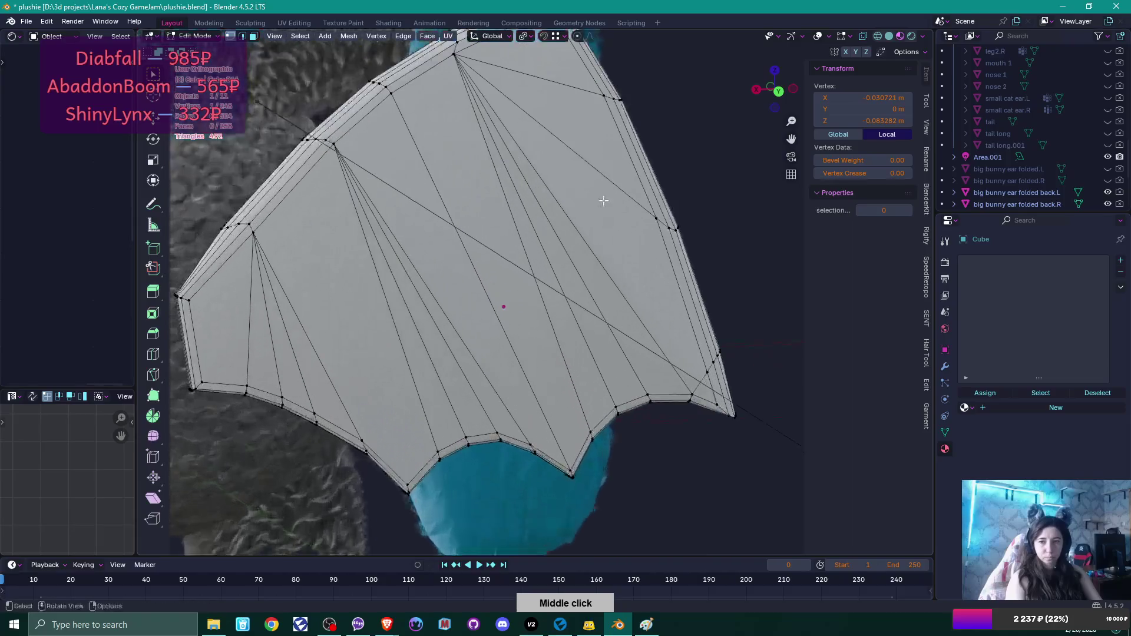
shift+middle_drag(604, 280, 556, 254)
scroll(556, 253, up, 1)
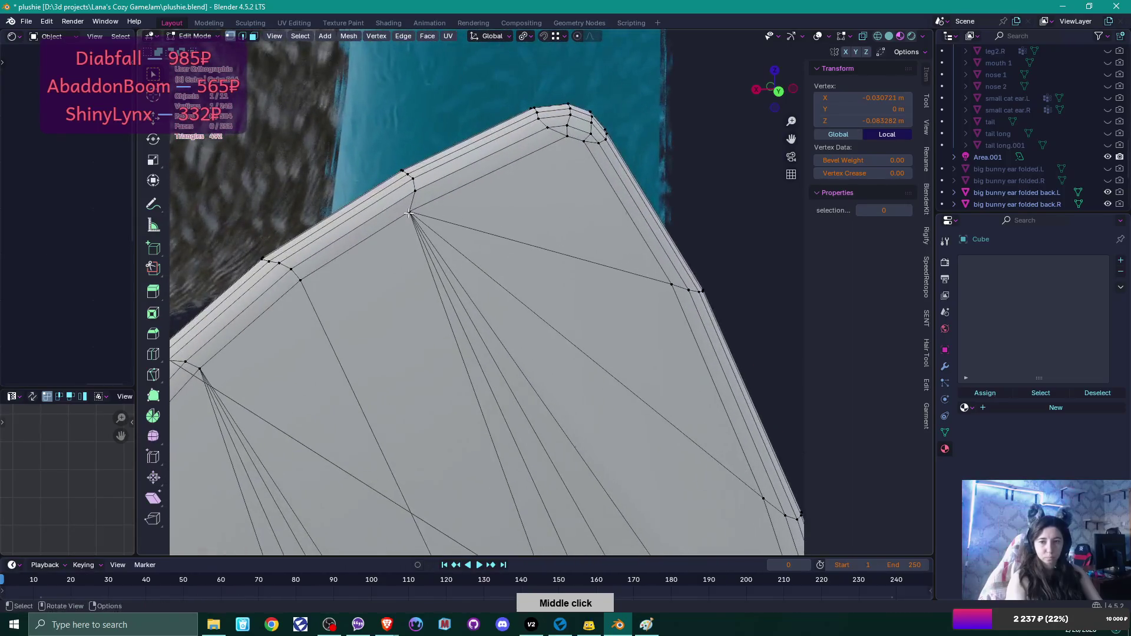
click(411, 212)
key(shift+v)
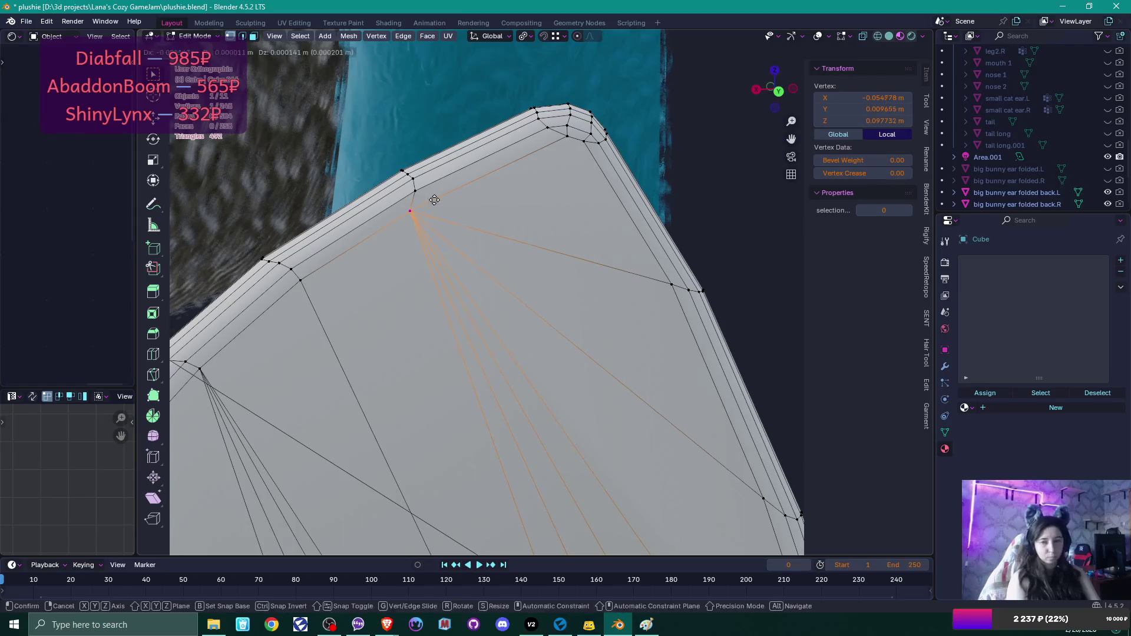
click(446, 193)
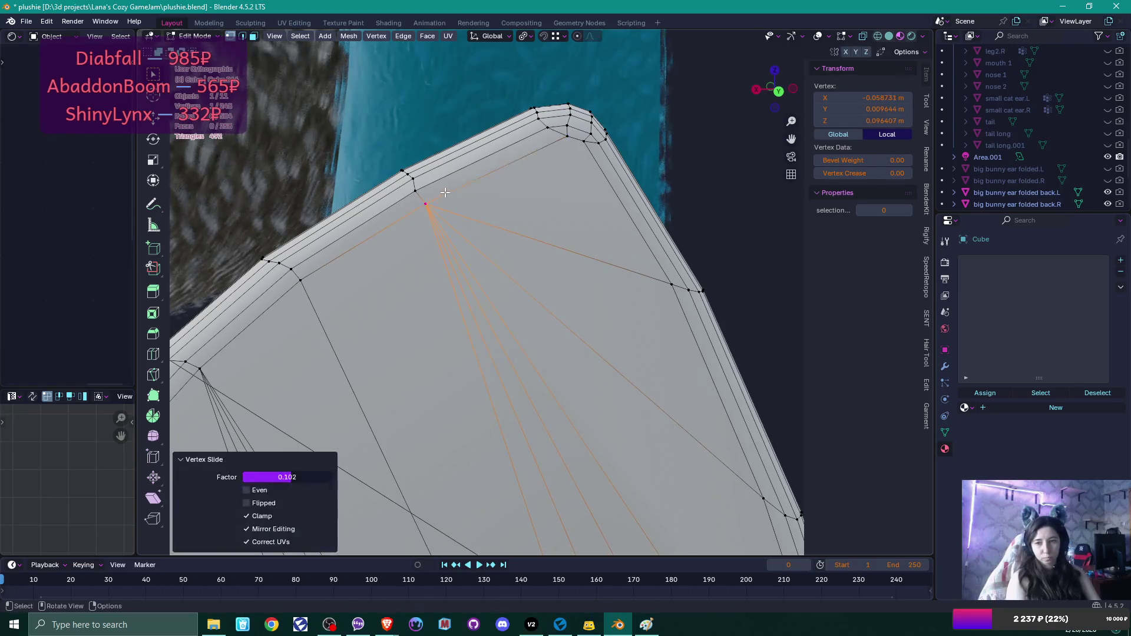
- Slide two more fan vertices along their edges toward the bevelled border loop
click(417, 188)
key(g)
key(g)
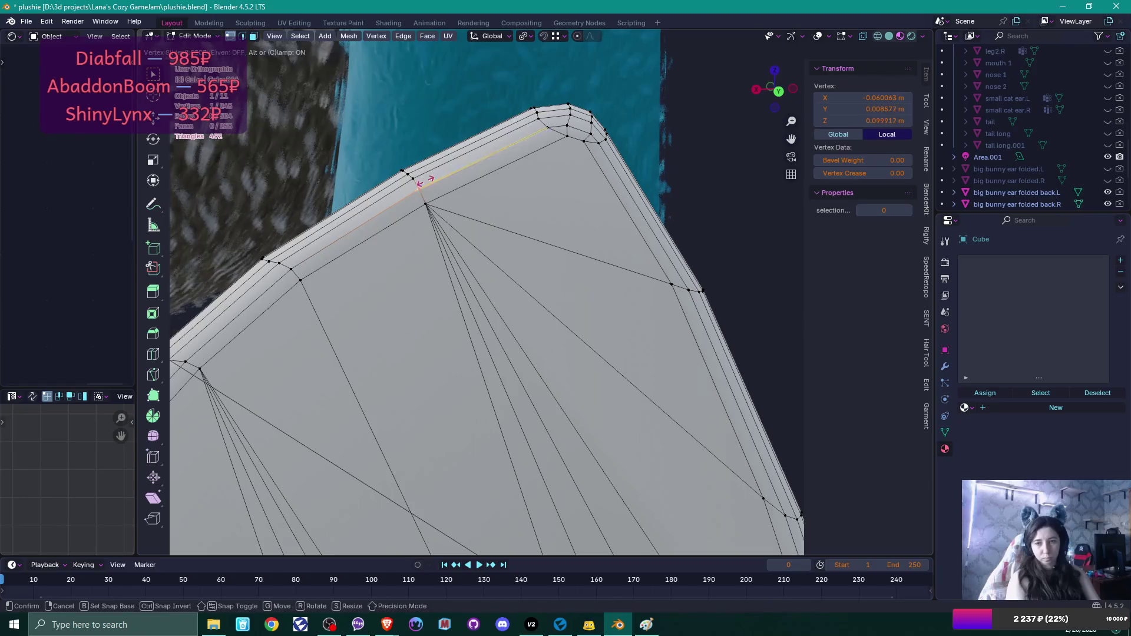
click(420, 183)
click(425, 203)
key(g)
key(g)
click(440, 197)
- With X-ray on, box-select the cluster of rim vertices where the fanned edges converge
mouse_move(568, 202)
middle_down()
mouse_move(531, 177)
mouse_move(529, 152)
mouse_move(515, 293)
mouse_move(495, 277)
mouse_move(436, 294)
middle_up()
click(435, 295)
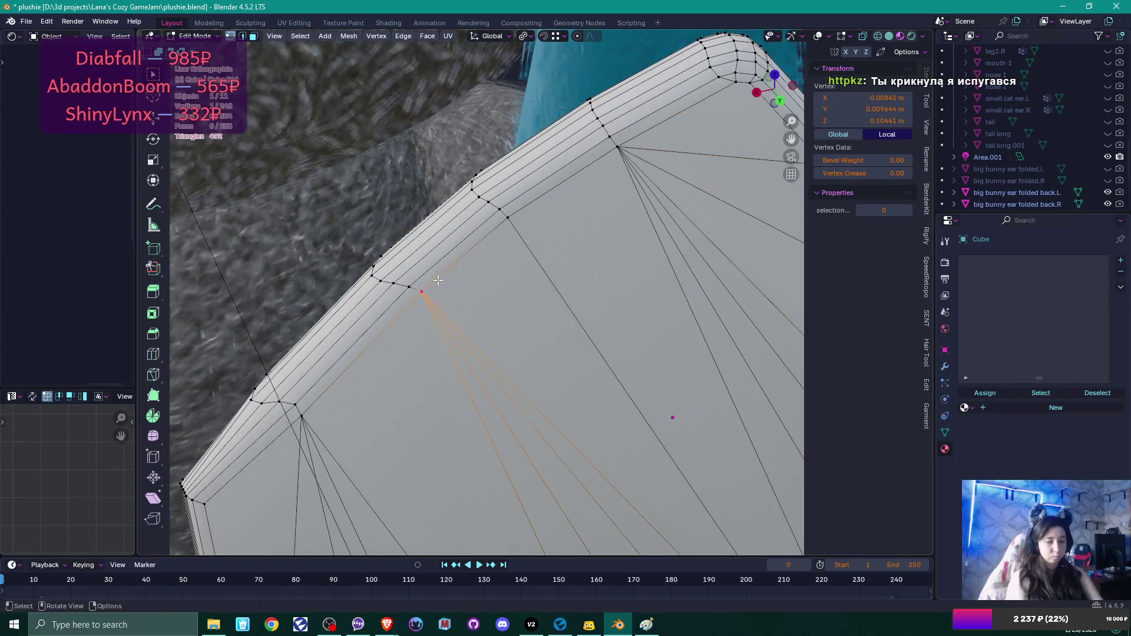
key(alt+z)
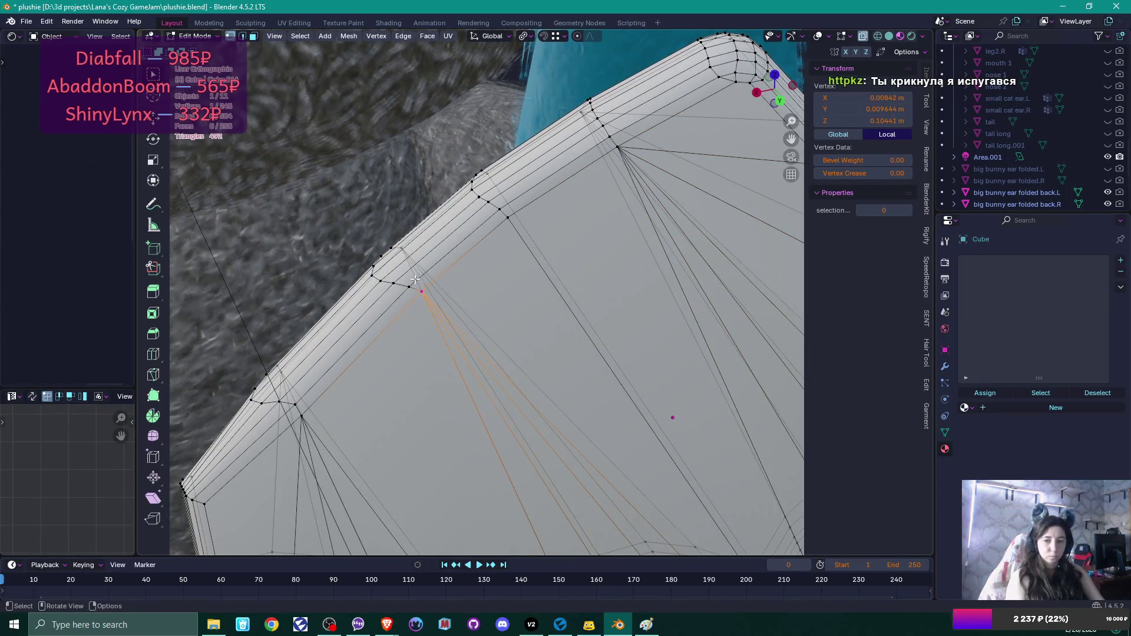
drag(353, 231, 465, 296)
middle_drag(459, 295, 428, 249)
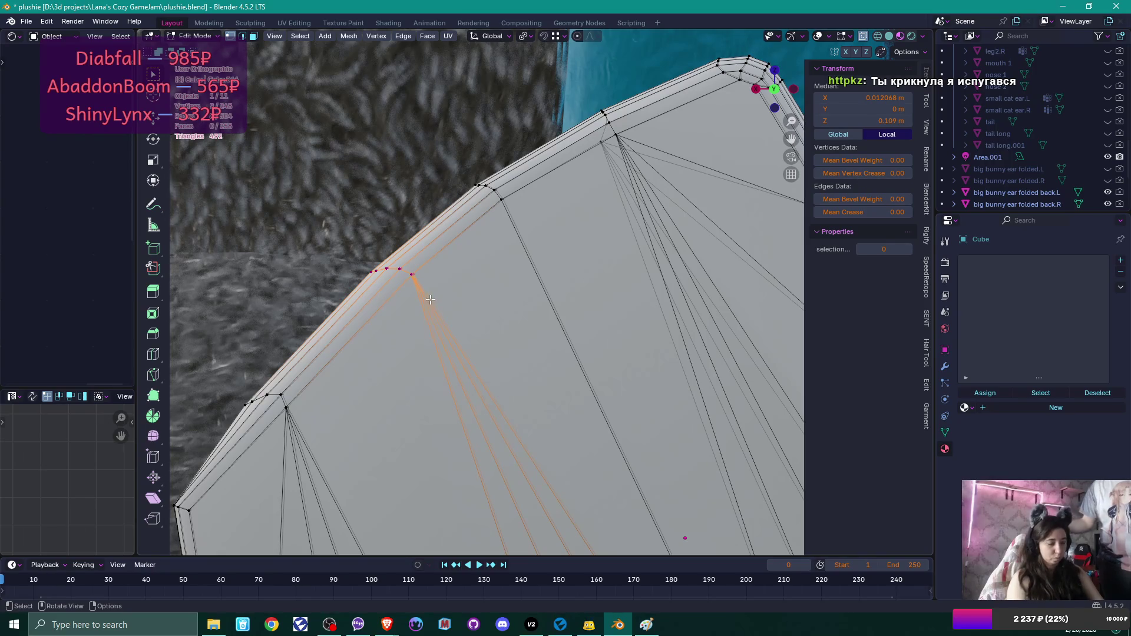
- Flatten the selected rim vertices to zero X scale and check them from the side view
key(s)
key(x)
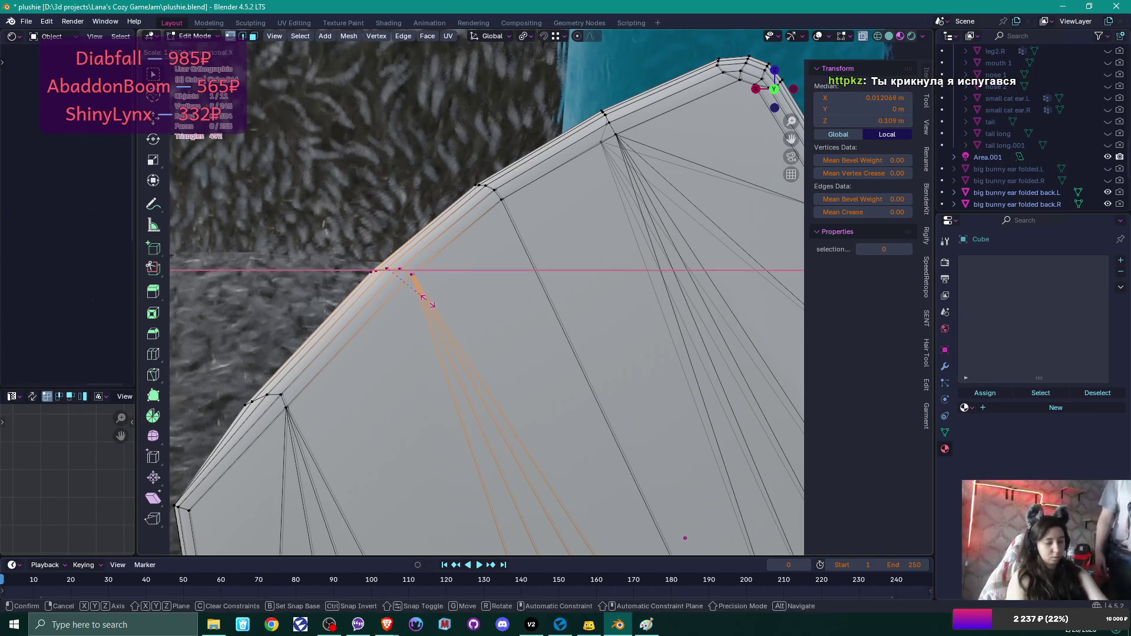
key(0)
key(Return)
mouse_move(422, 303)
middle_down()
mouse_move(459, 333)
mouse_move(451, 318)
mouse_move(407, 318)
mouse_move(578, 351)
mouse_move(434, 332)
mouse_move(471, 299)
middle_up()
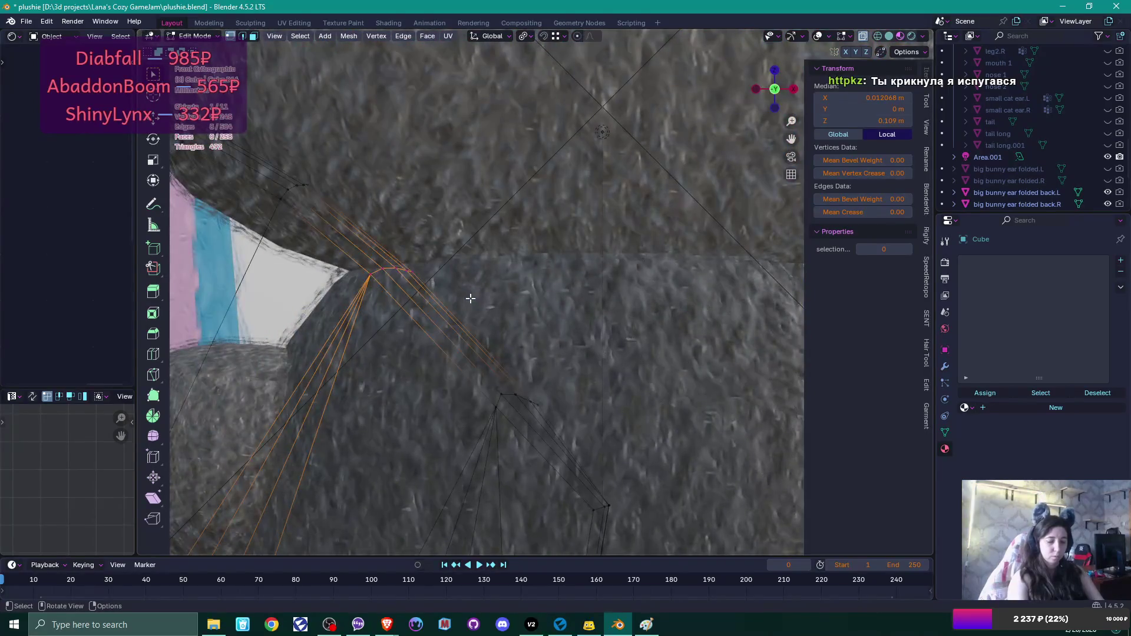
key(KP_3)
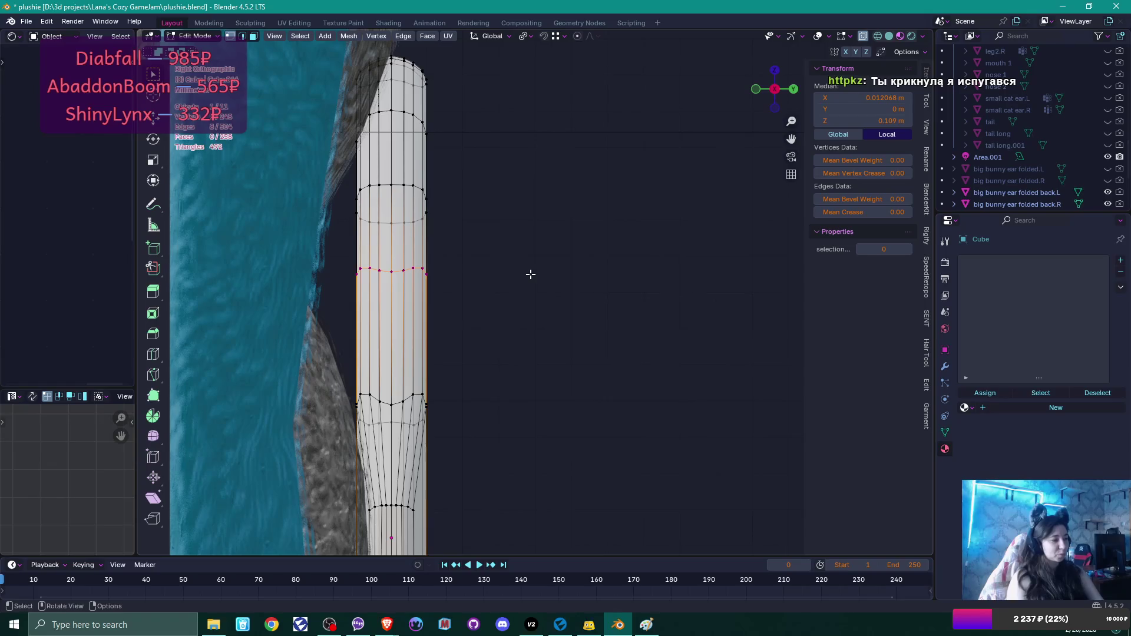
mouse_move(446, 270)
middle_down()
mouse_move(439, 253)
mouse_move(444, 298)
mouse_move(454, 261)
middle_up()
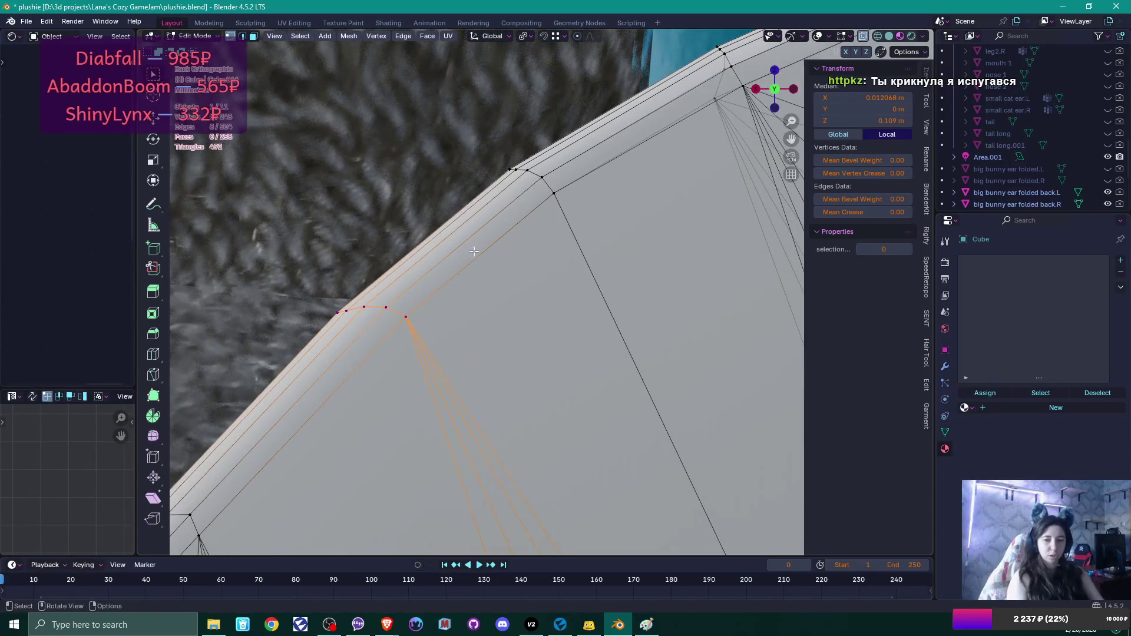
- Vertex-slide a single rim vertex along its edge, redoing the slide until it sits right
click(416, 314)
key(g)
key(g)
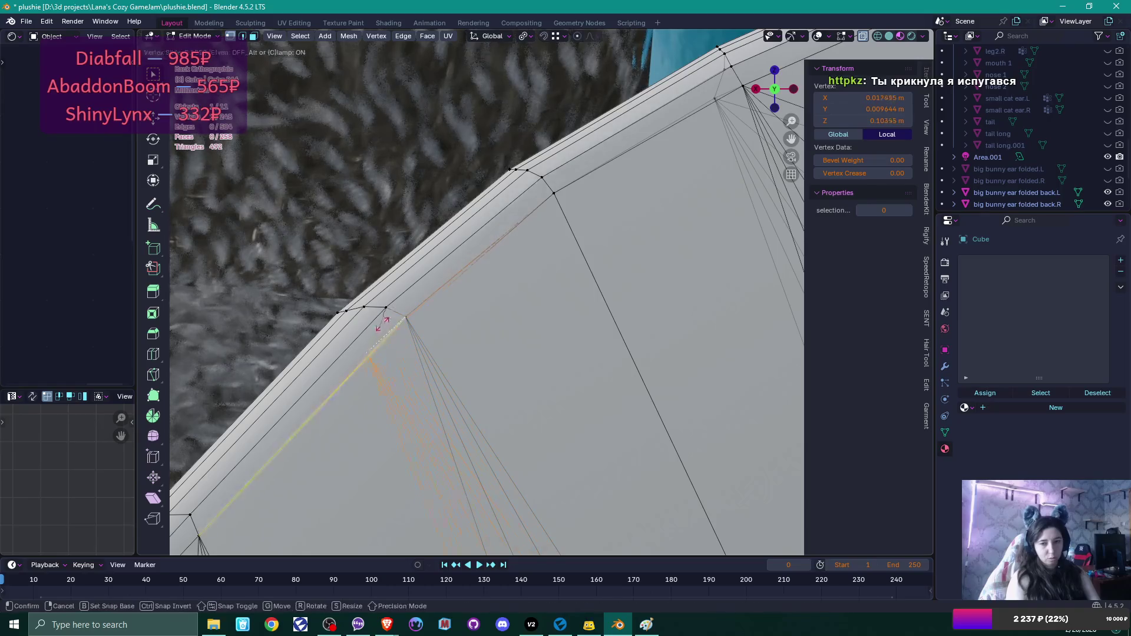
key(Escape)
key(ctrl+z)
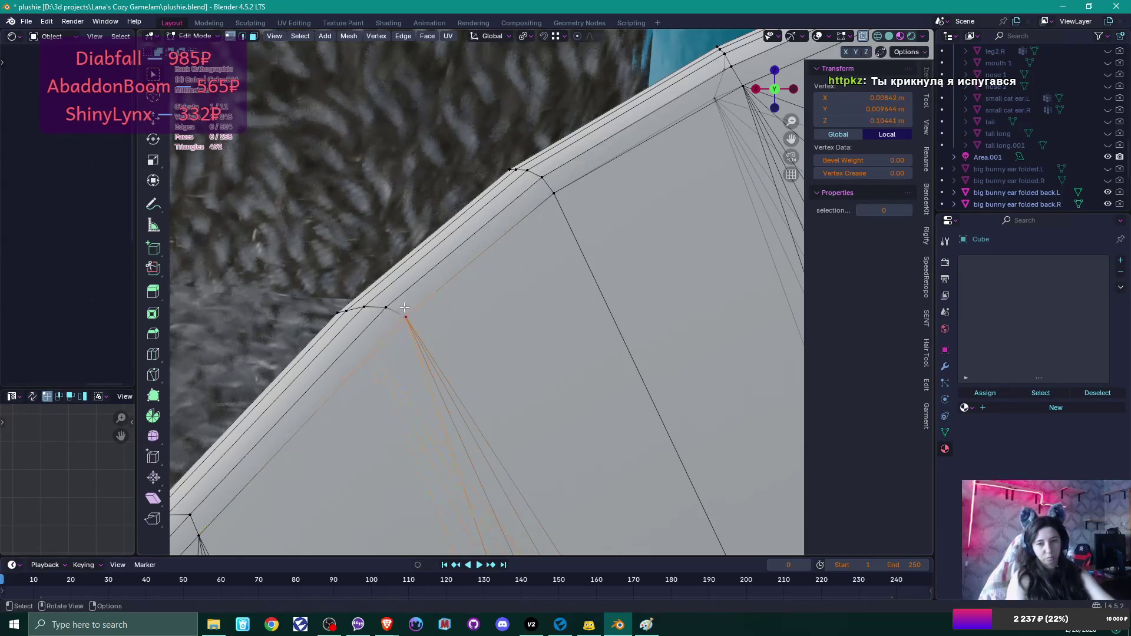
key(g)
key(g)
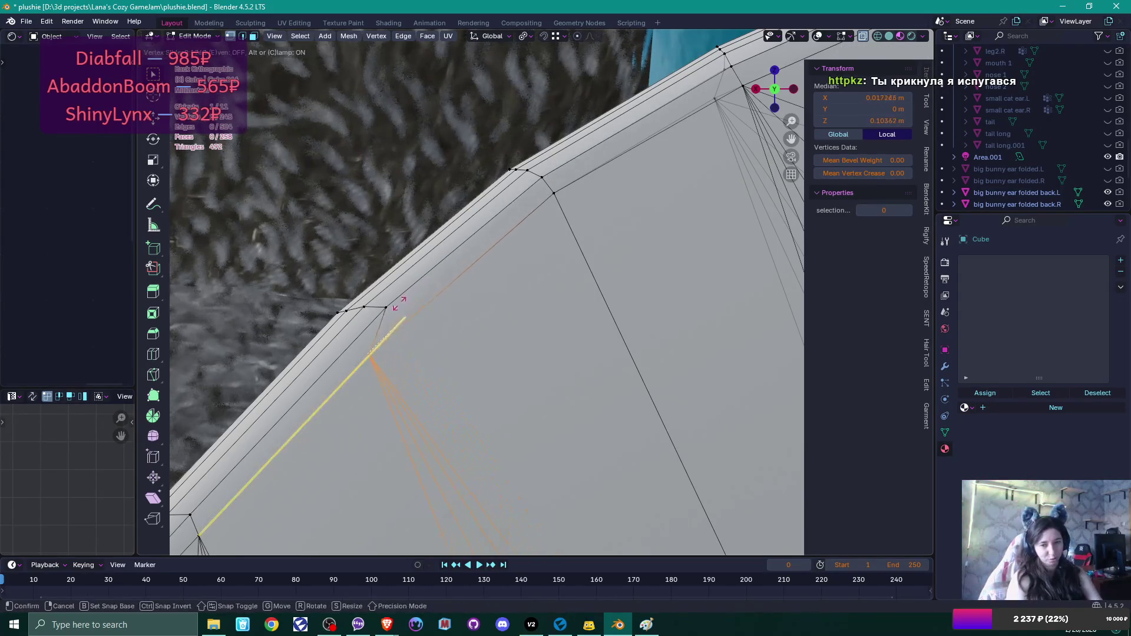
click(389, 318)
key(ctrl+z)
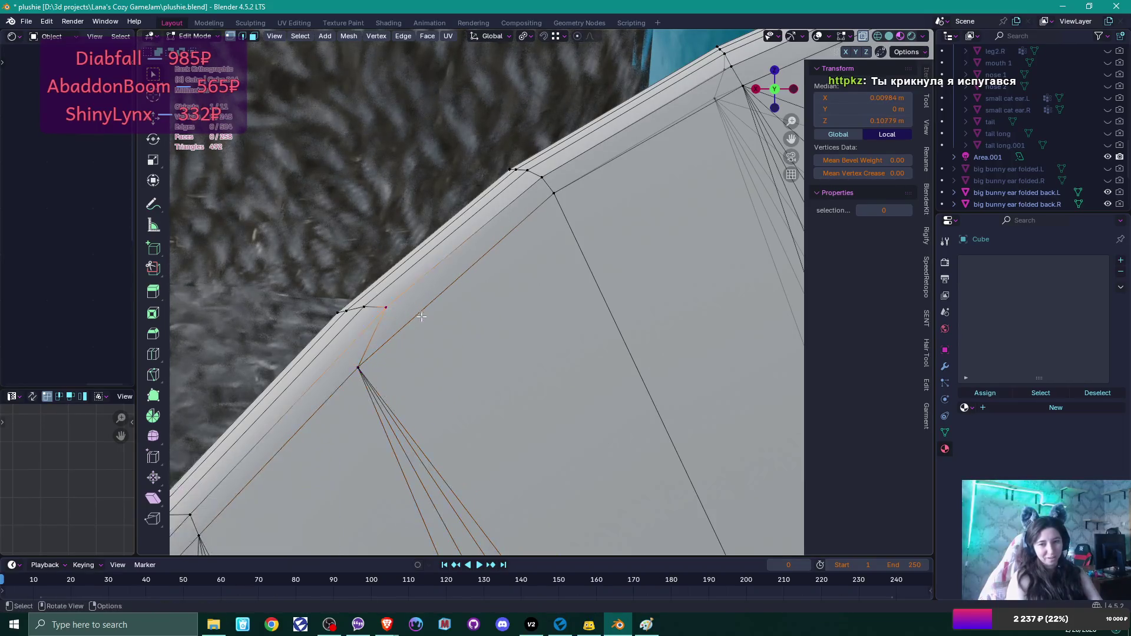
key(g)
key(g)
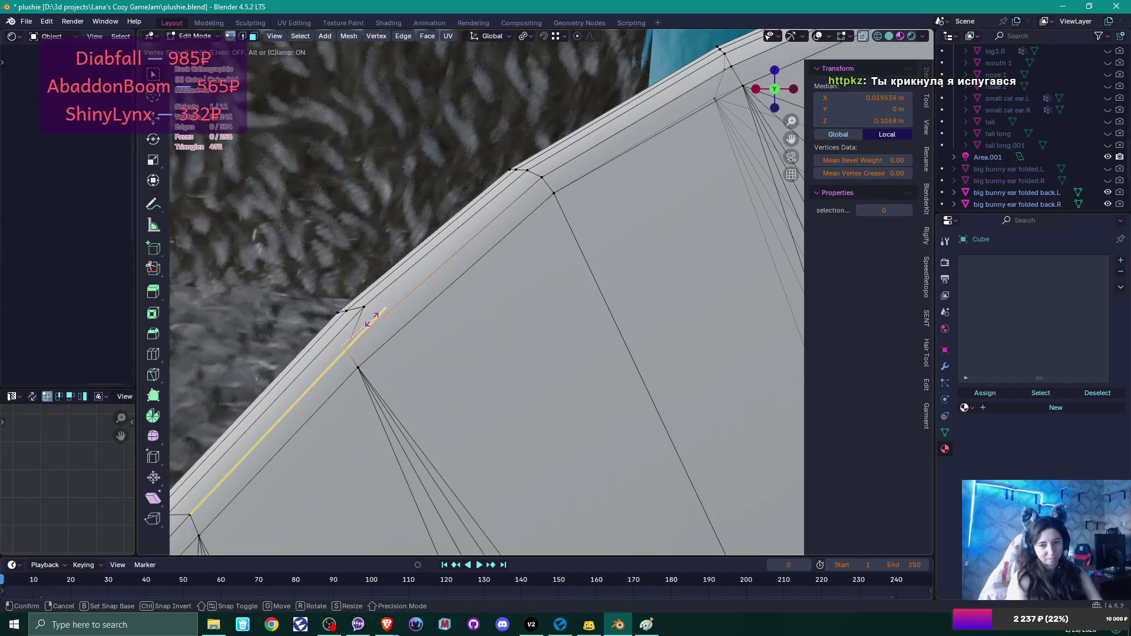
click(367, 312)
key(ctrl+z)
key(g)
key(g)
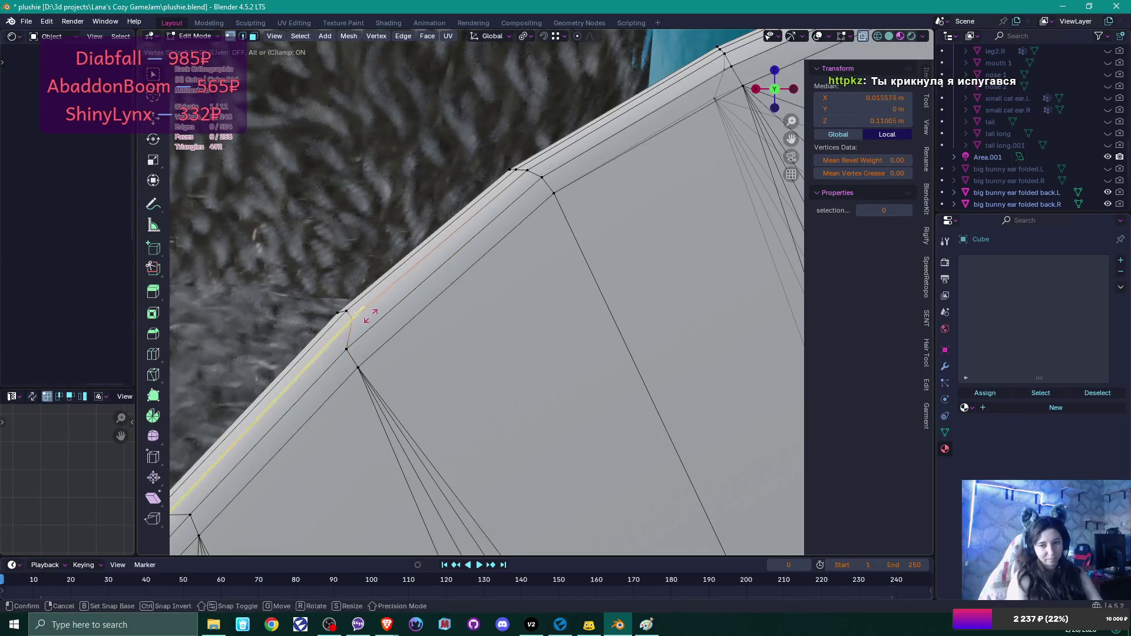
click(355, 332)
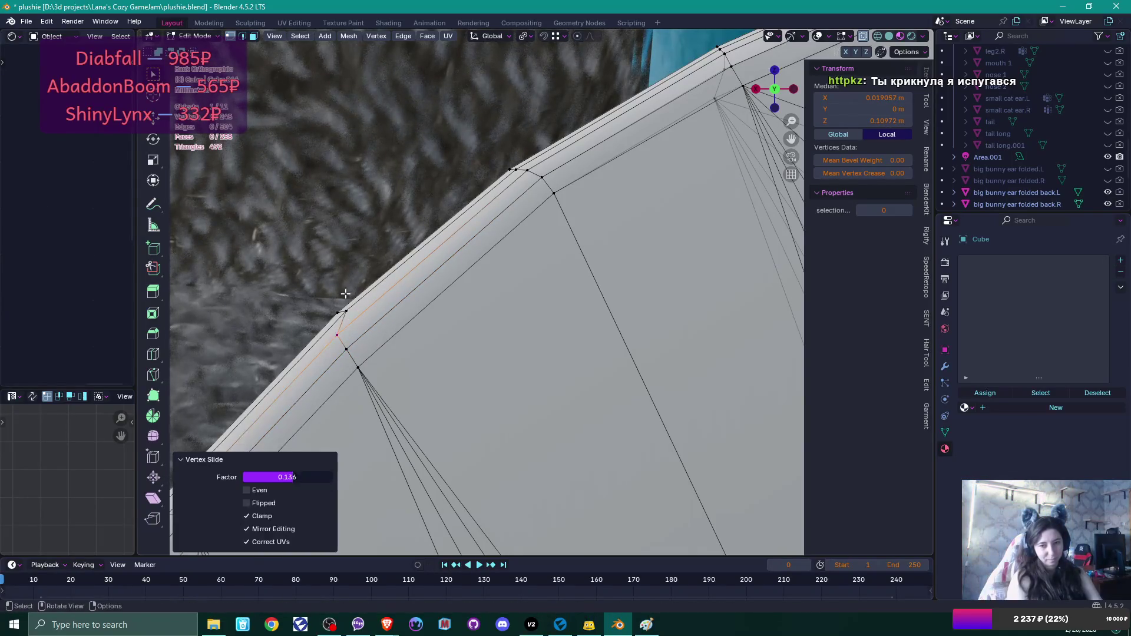
- Slide the next two rim vertices along their edges
click(345, 309)
key(g)
key(g)
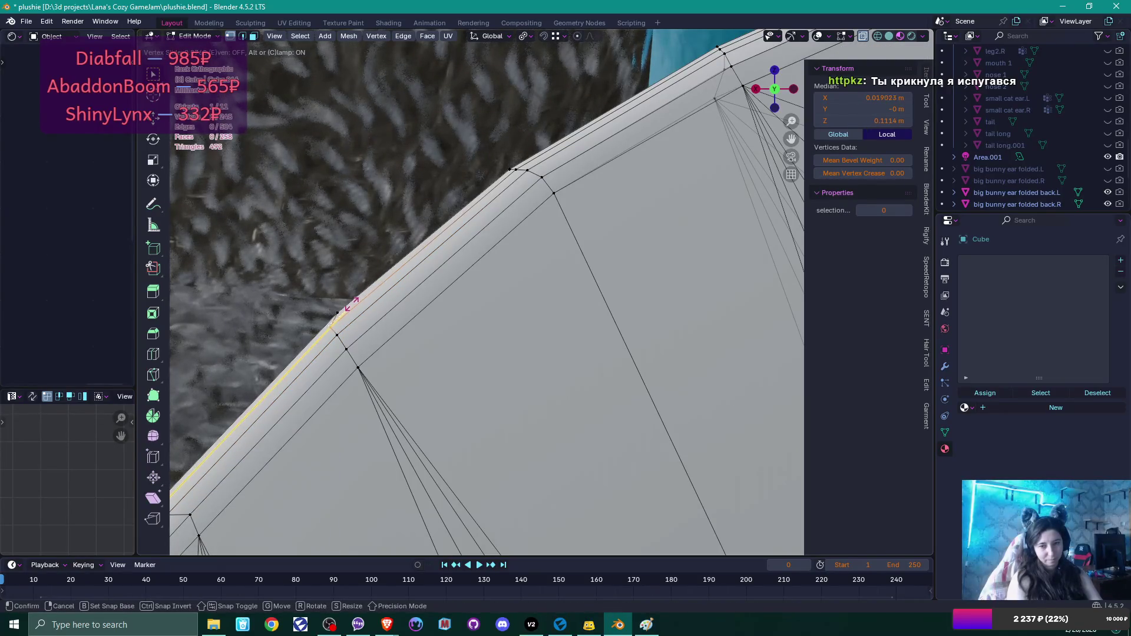
click(351, 303)
click(326, 303)
key(g)
key(g)
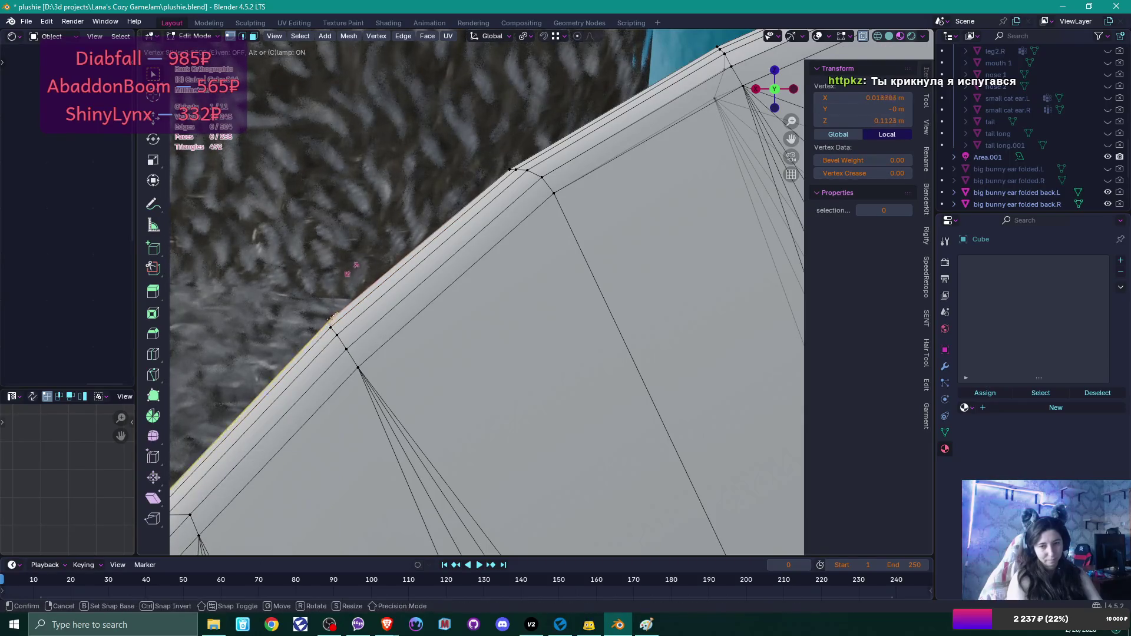
click(327, 321)
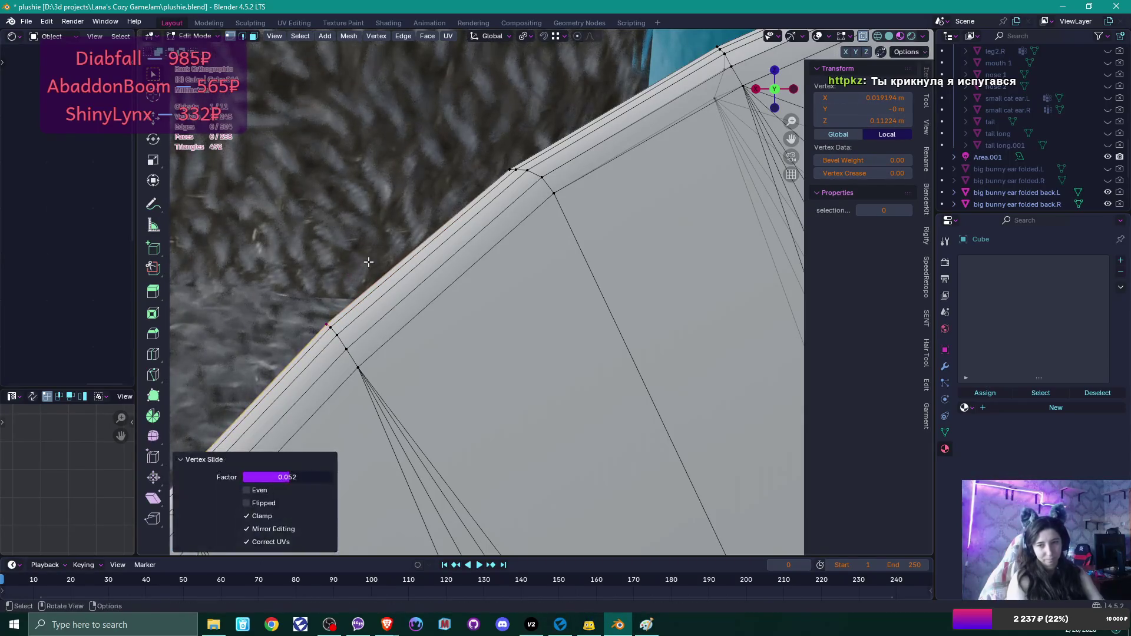
- Slide the fan vertex near the rim and its neighbour along their edges with Shift+V
scroll(466, 268, down, 3)
mouse_move(466, 268)
middle_down()
mouse_move(412, 269)
mouse_move(423, 256)
middle_up()
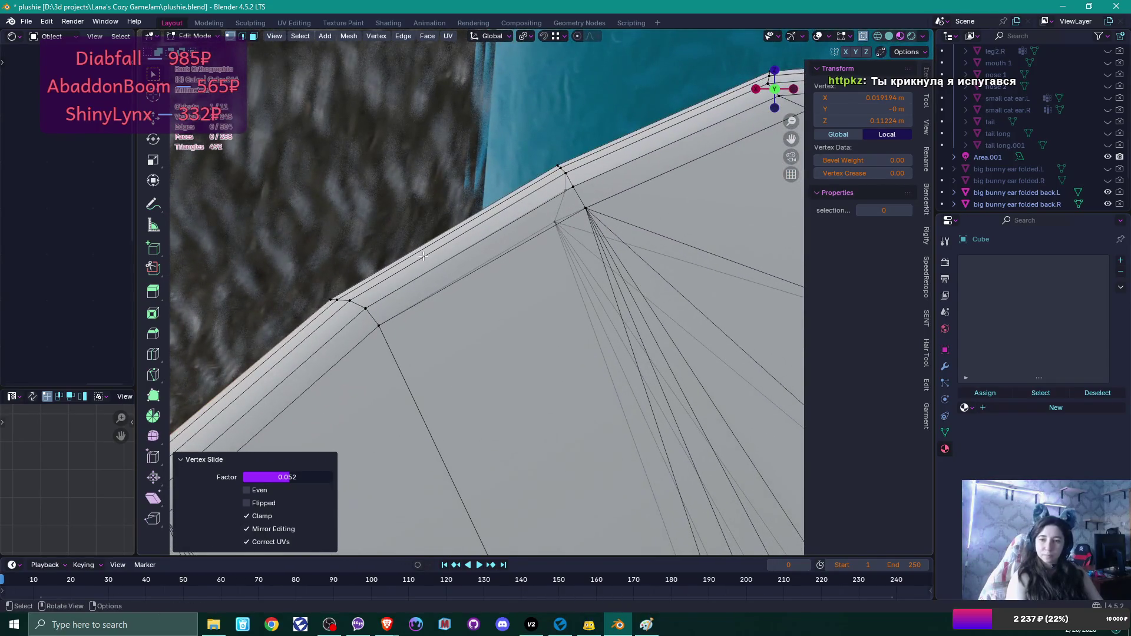
click(556, 221)
shift+middle_drag(557, 220, 520, 260)
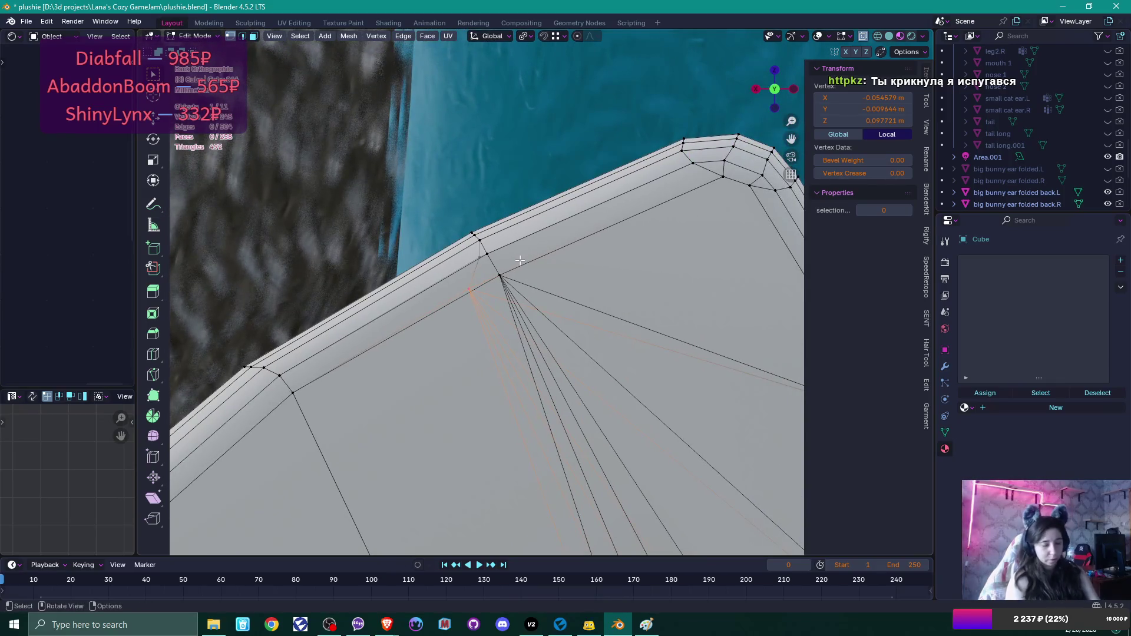
key(shift+v)
click(550, 248)
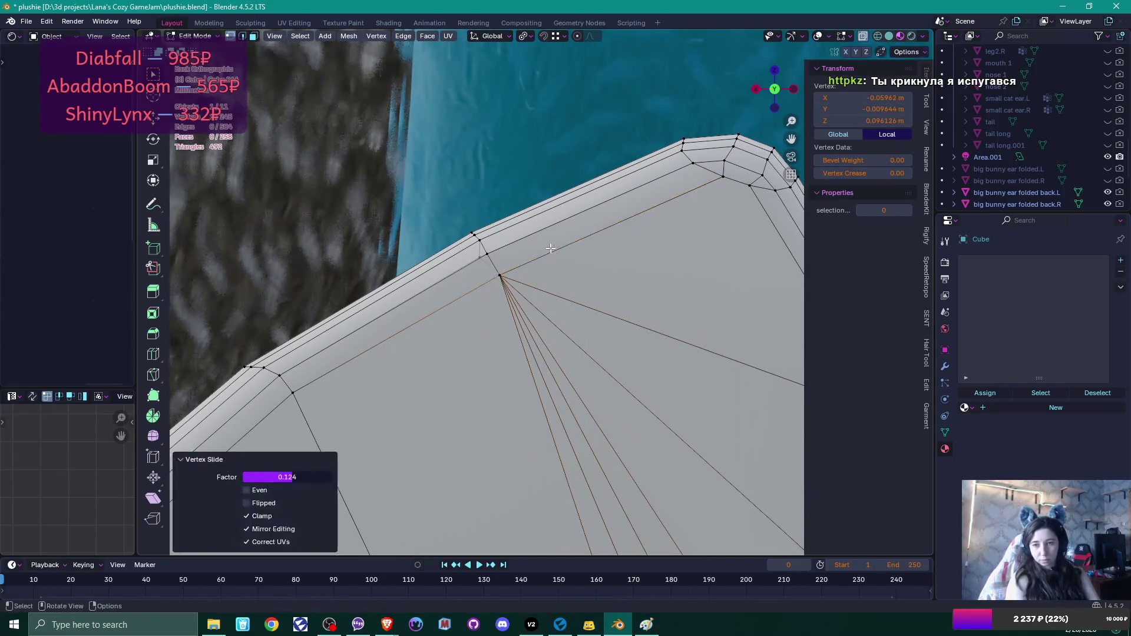
click(481, 252)
key(shift+v)
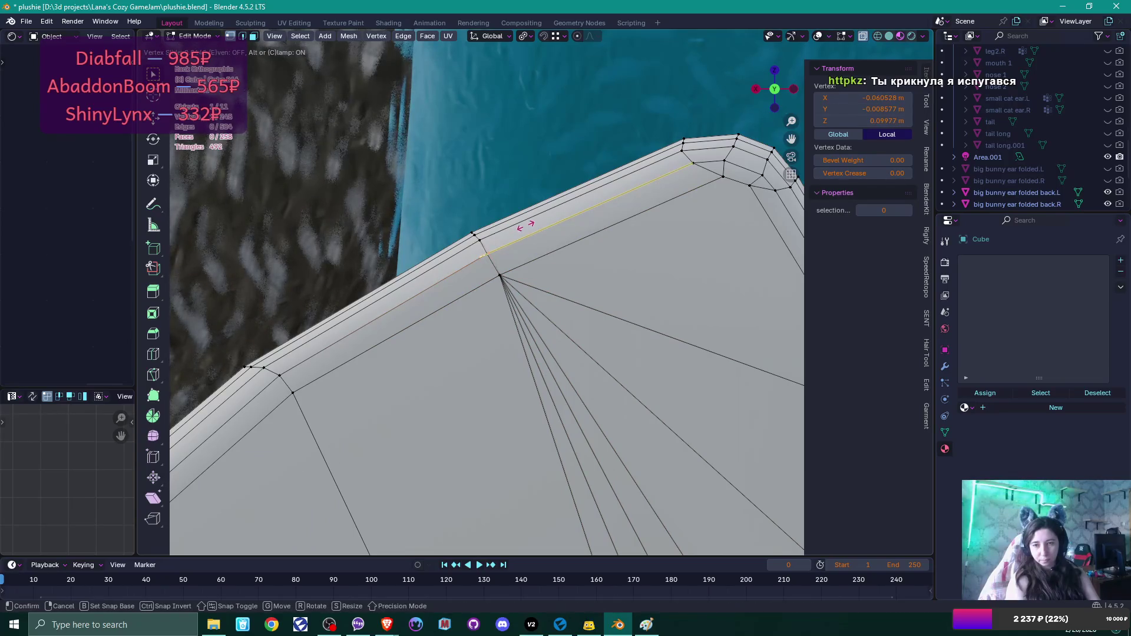
click(525, 225)
- Frame the wing's upper rim and slide an inner rim vertex along its edge
middle_drag(442, 245, 447, 256)
scroll(447, 257, up, 6)
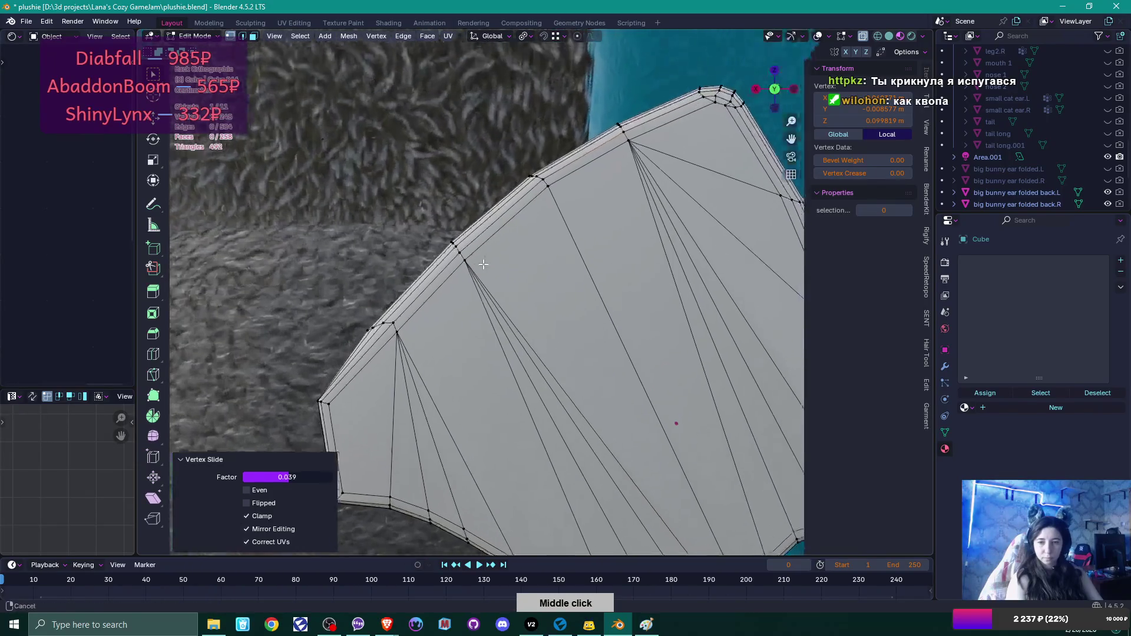
middle_drag(428, 279, 482, 262)
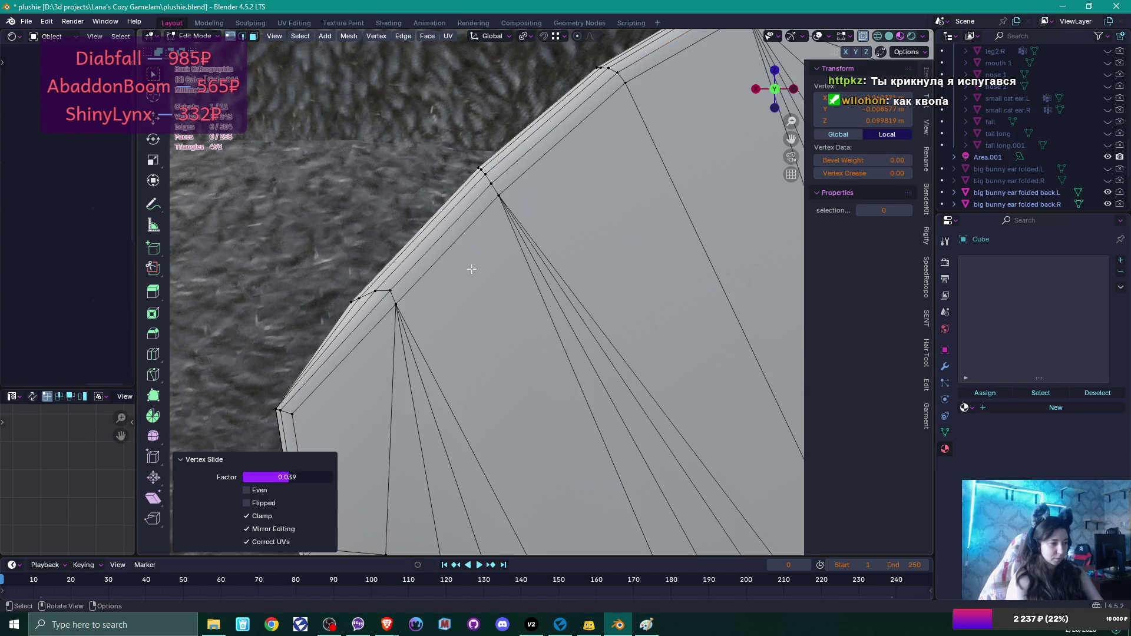
scroll(436, 307, up, 1)
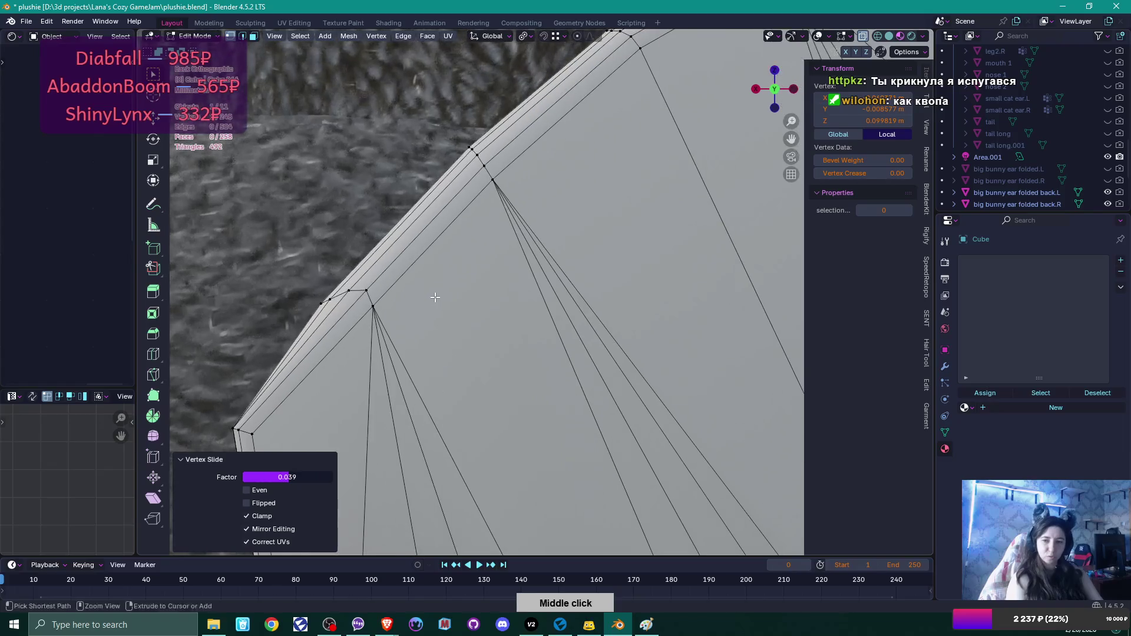
scroll(416, 286, up, 1)
shift+middle_drag(415, 285, 463, 278)
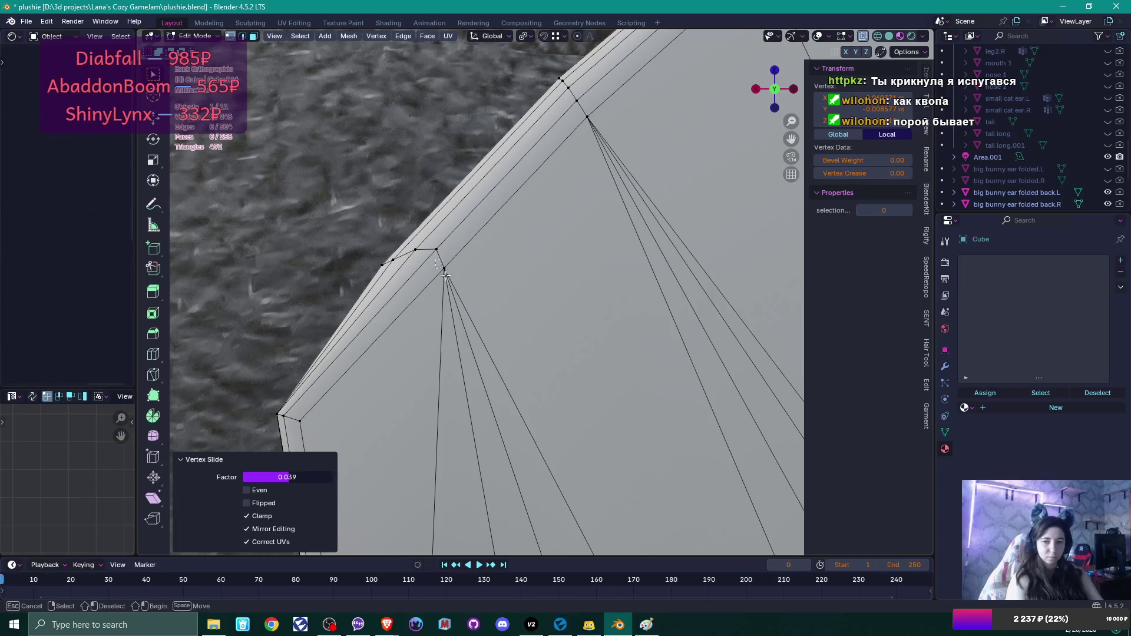
click(442, 268)
mouse_move(460, 246)
middle_down()
mouse_move(462, 260)
mouse_move(449, 255)
mouse_move(489, 213)
middle_up()
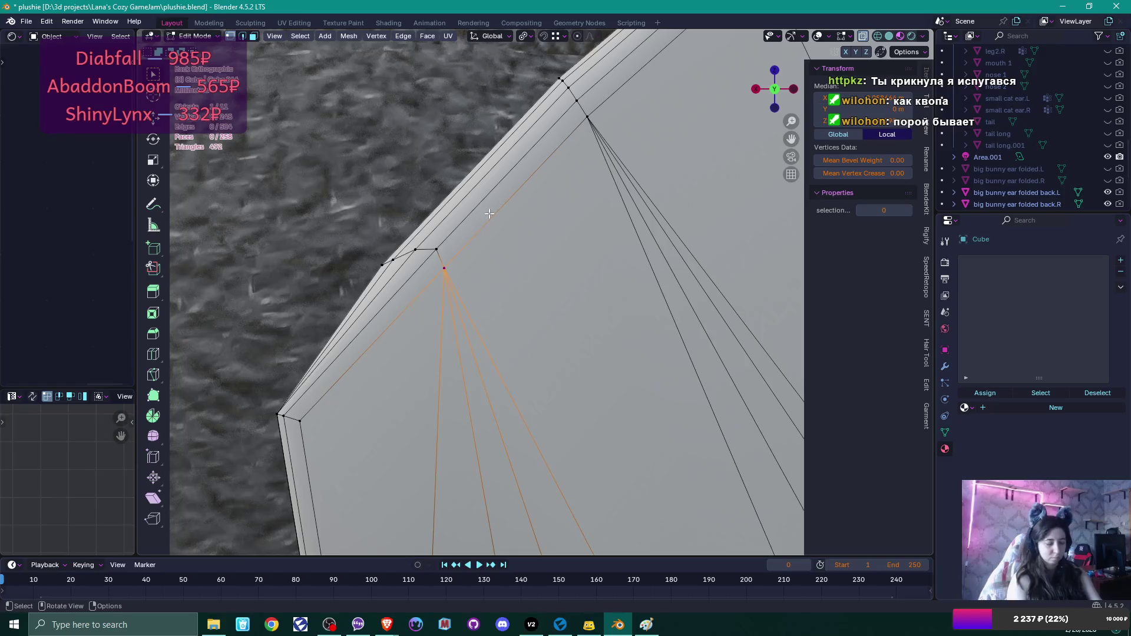
key(shift+v)
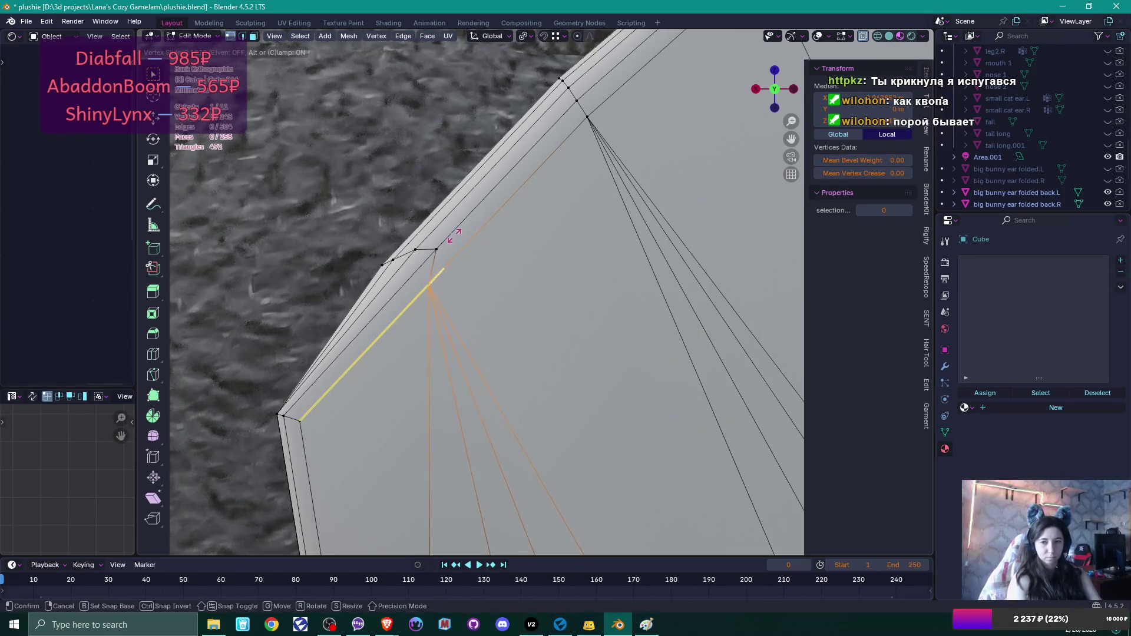
click(455, 236)
- Slide three more rim vertices near the upper corner along their edges
click(435, 247)
key(shift+v)
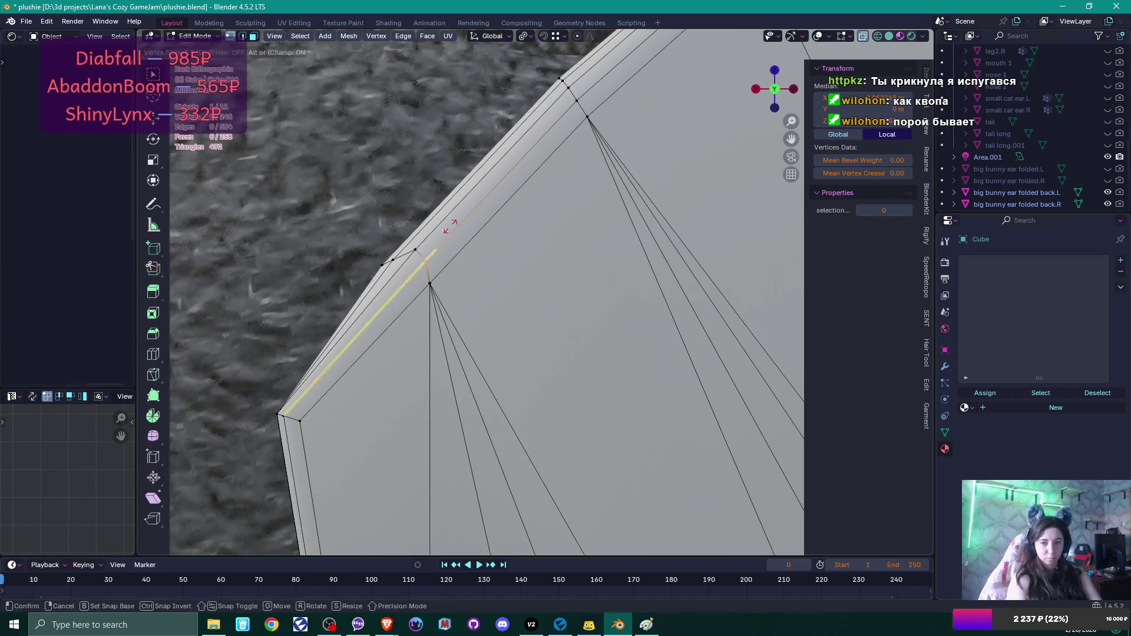
click(441, 235)
click(414, 248)
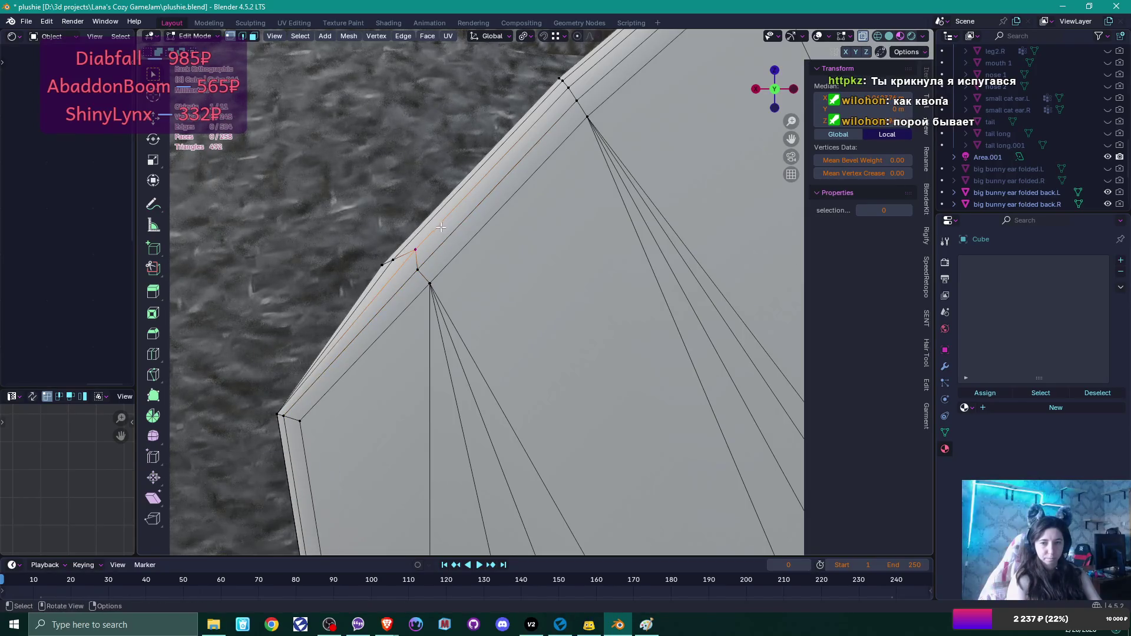
key(shift+v)
click(426, 234)
click(383, 262)
key(shift+v)
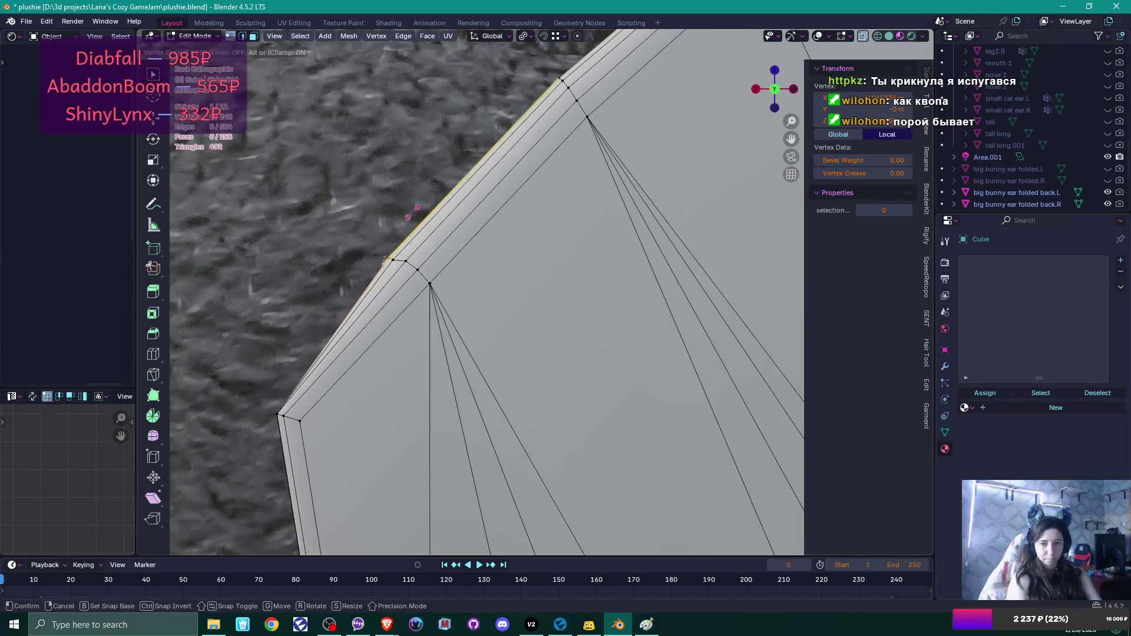
click(412, 211)
- Slide the vertex at the top edge's lower end, redoing it gently at factor 0.022
click(392, 258)
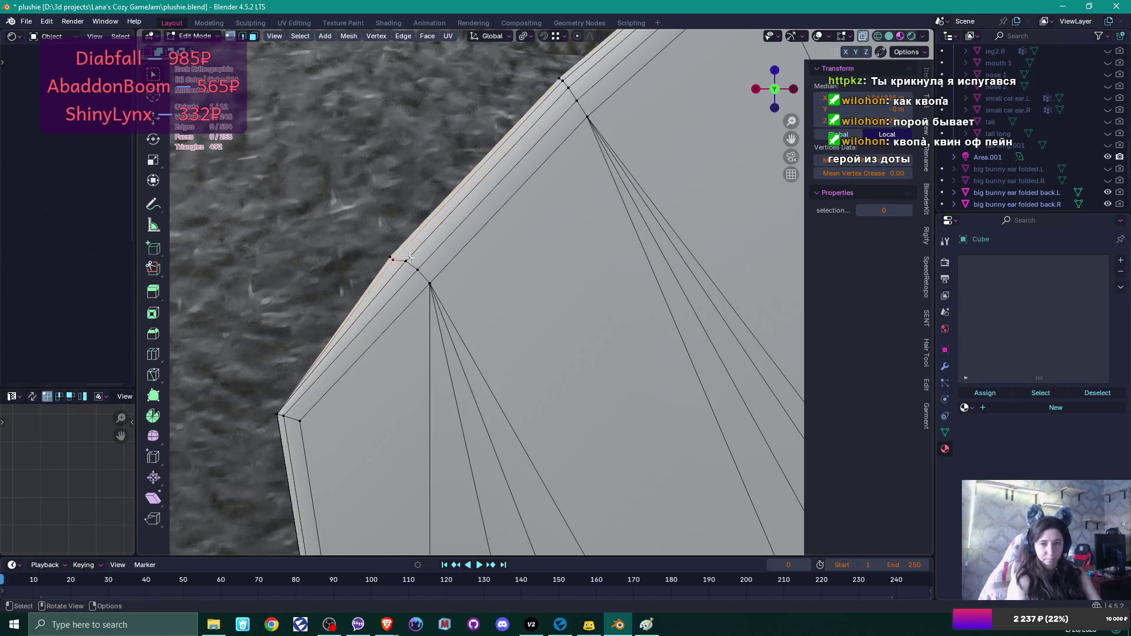
key(shift+v)
click(428, 230)
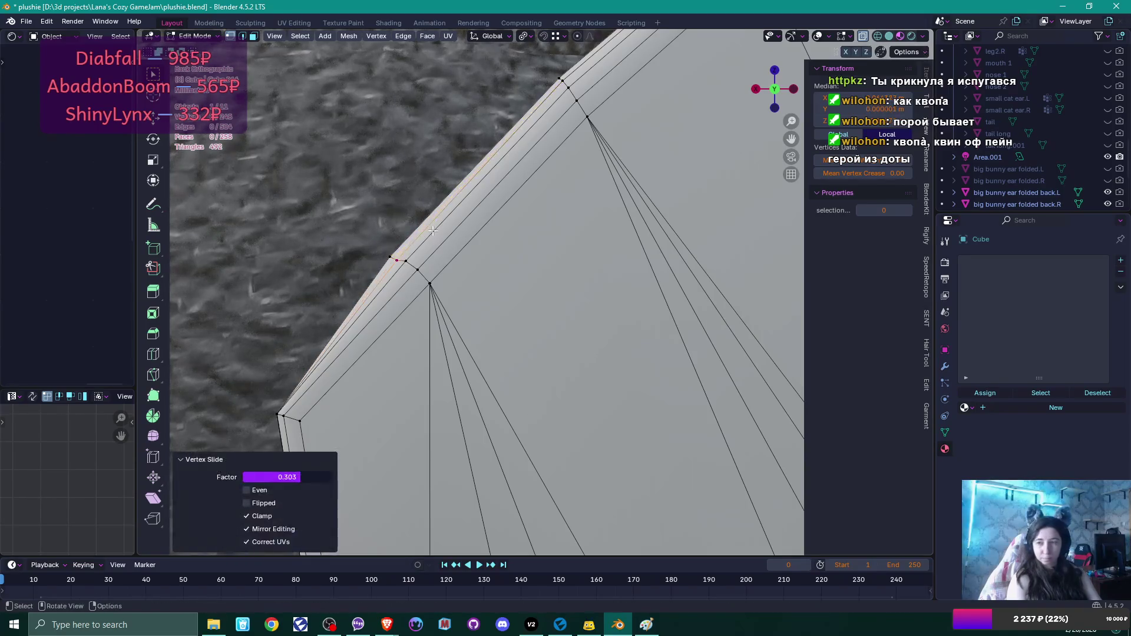
key(ctrl+z)
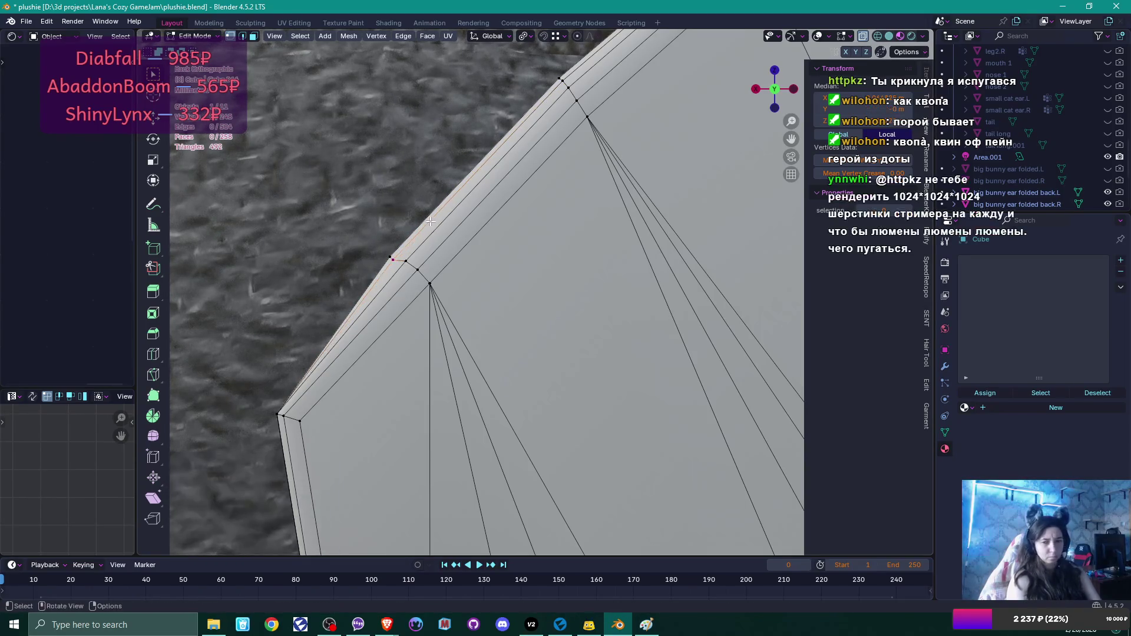
key(shift+v)
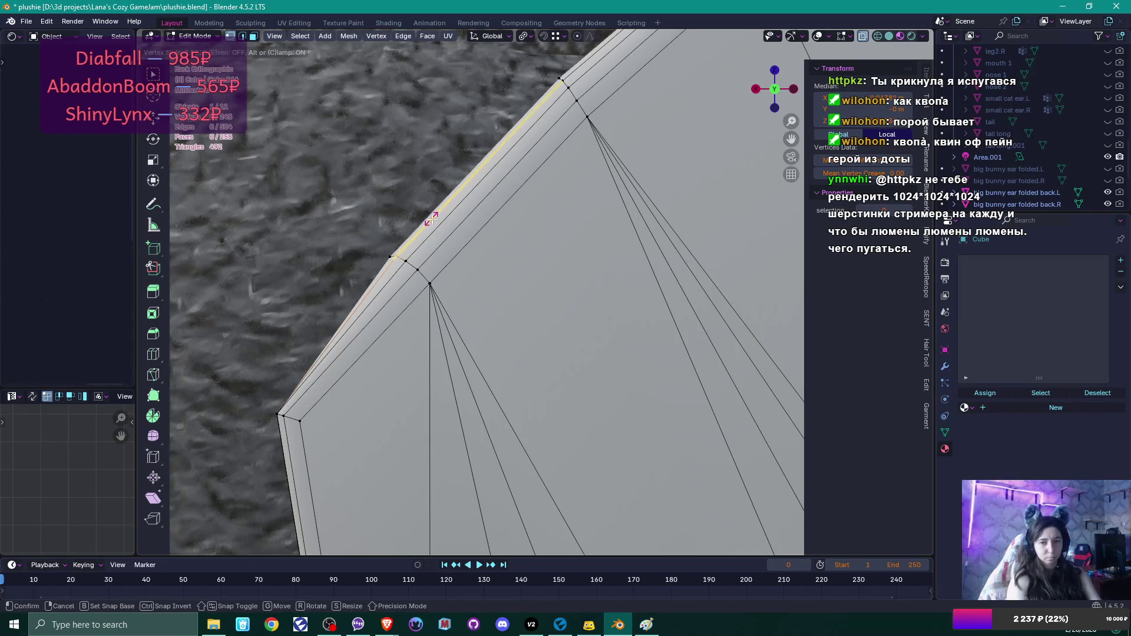
click(432, 218)
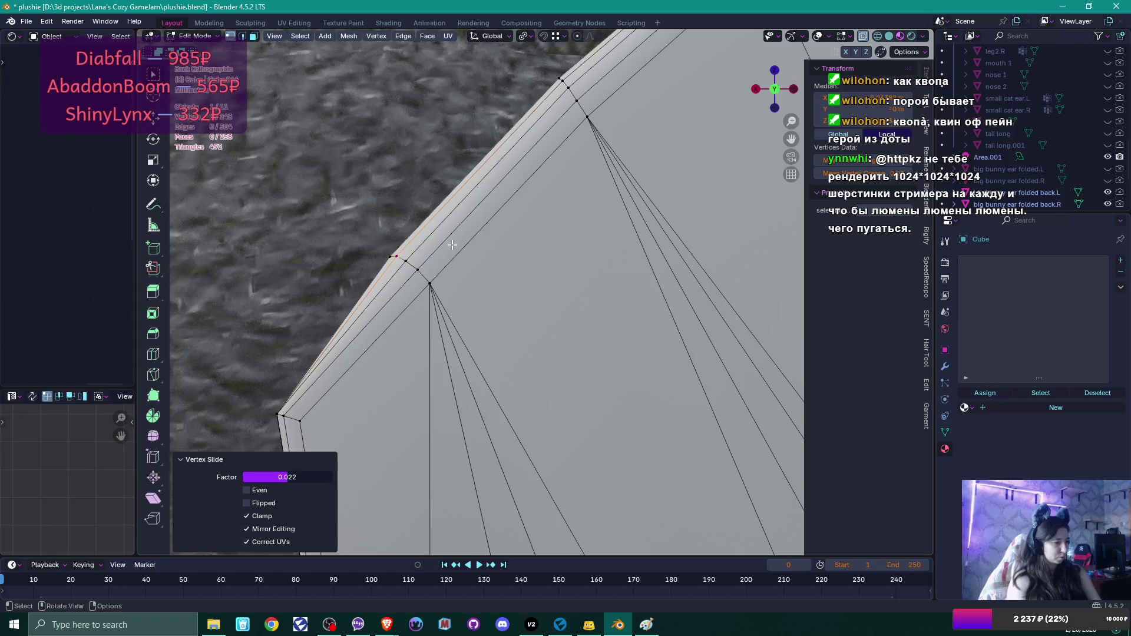
mouse_move(452, 244)
middle_down()
mouse_move(451, 282)
mouse_move(544, 300)
mouse_move(560, 291)
mouse_move(558, 303)
mouse_move(468, 316)
mouse_move(415, 212)
mouse_move(418, 247)
middle_up()
- Slide one thickened-rim vertex slightly, then slide two adjacent rim vertices together
click(419, 247)
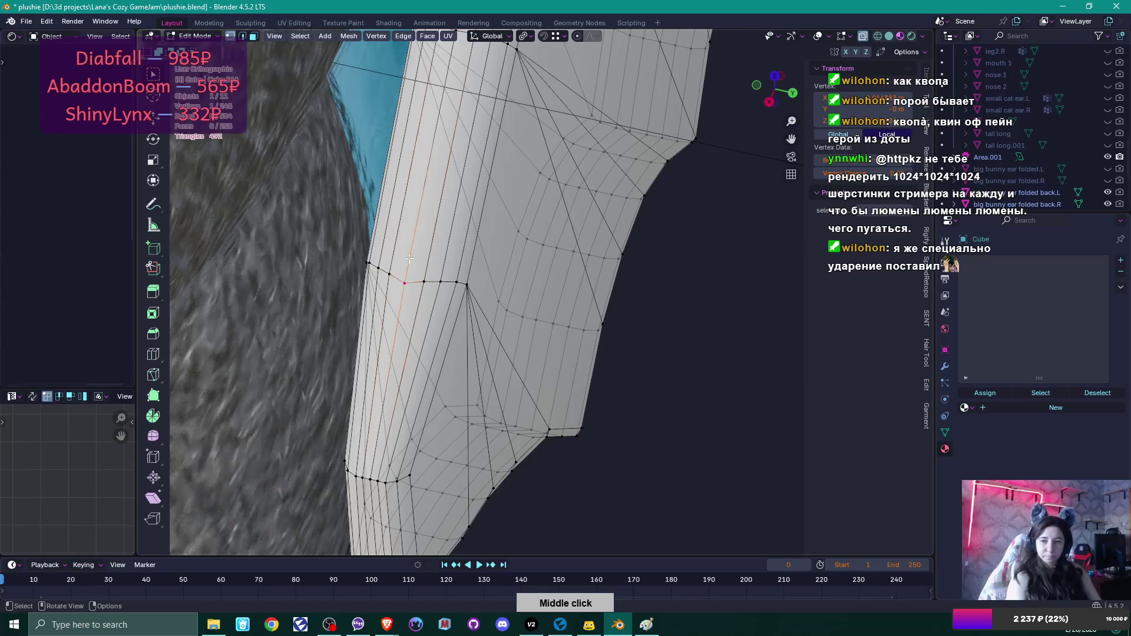
key(shift+v)
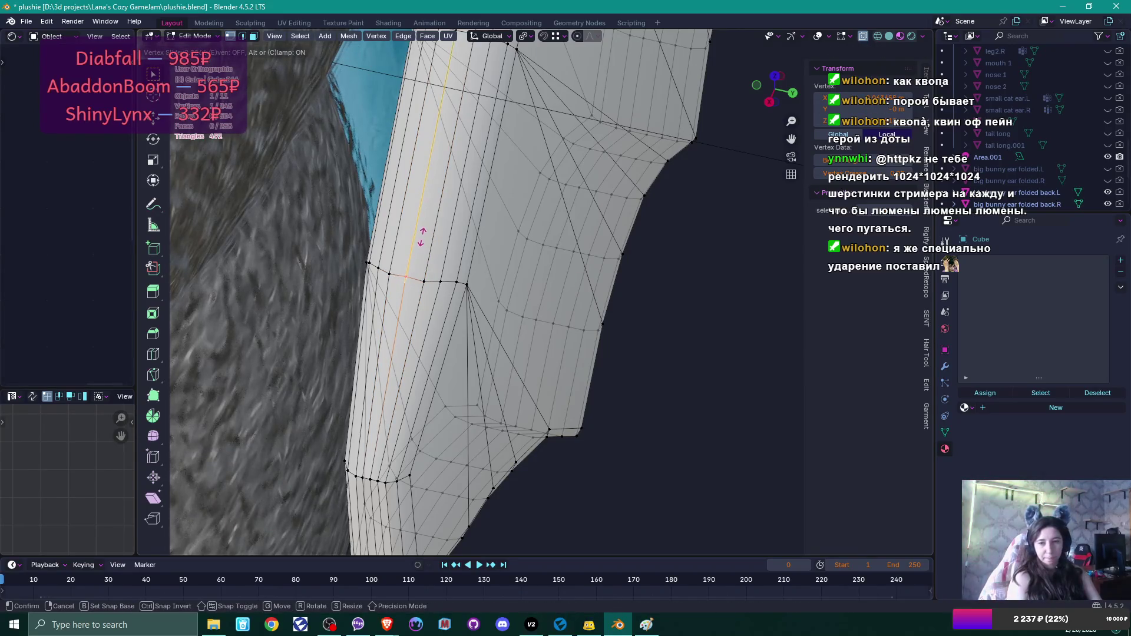
click(422, 236)
click(419, 276)
shift+click(393, 270)
key(shift+v)
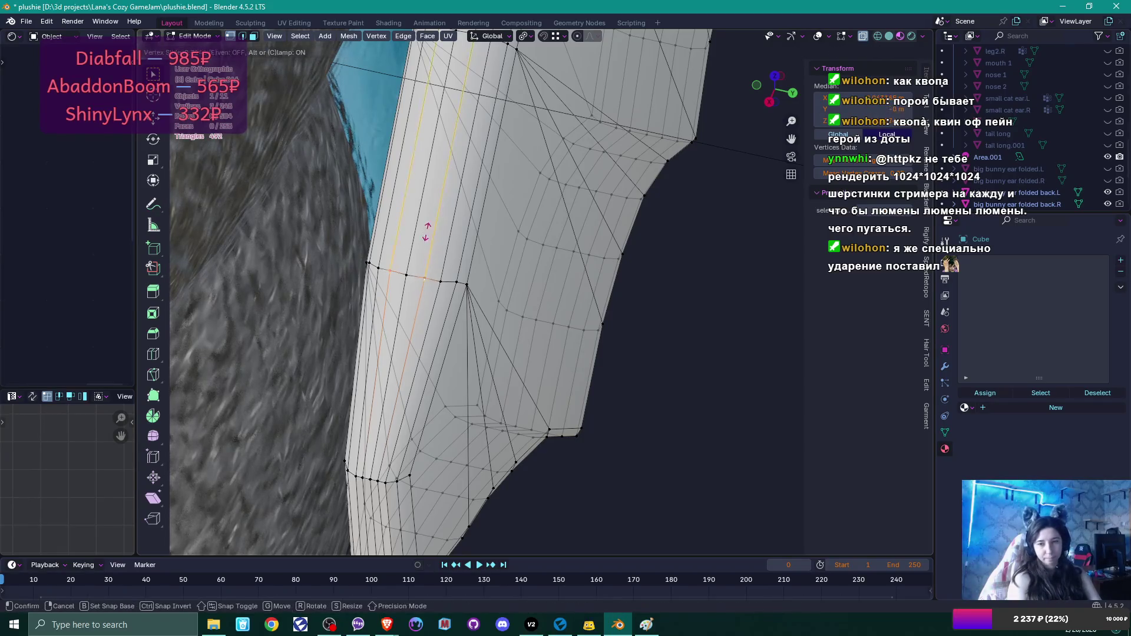
click(427, 232)
- Slide the two vertices a further 0.005, then orbit to a side view and select a starting rim vertex
key(g)
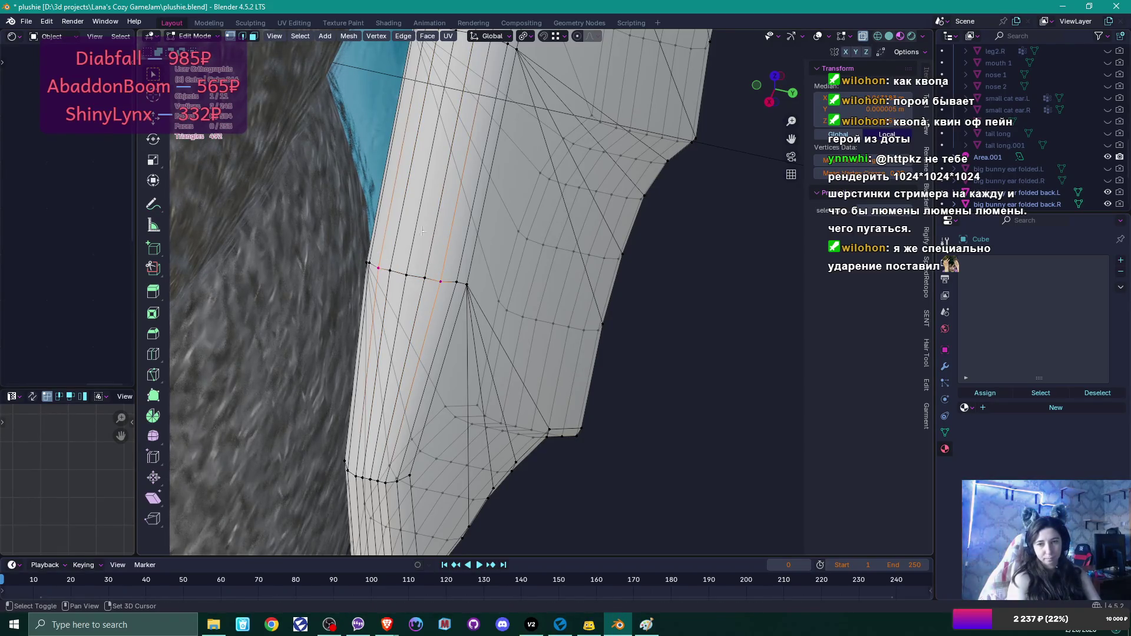
key(g)
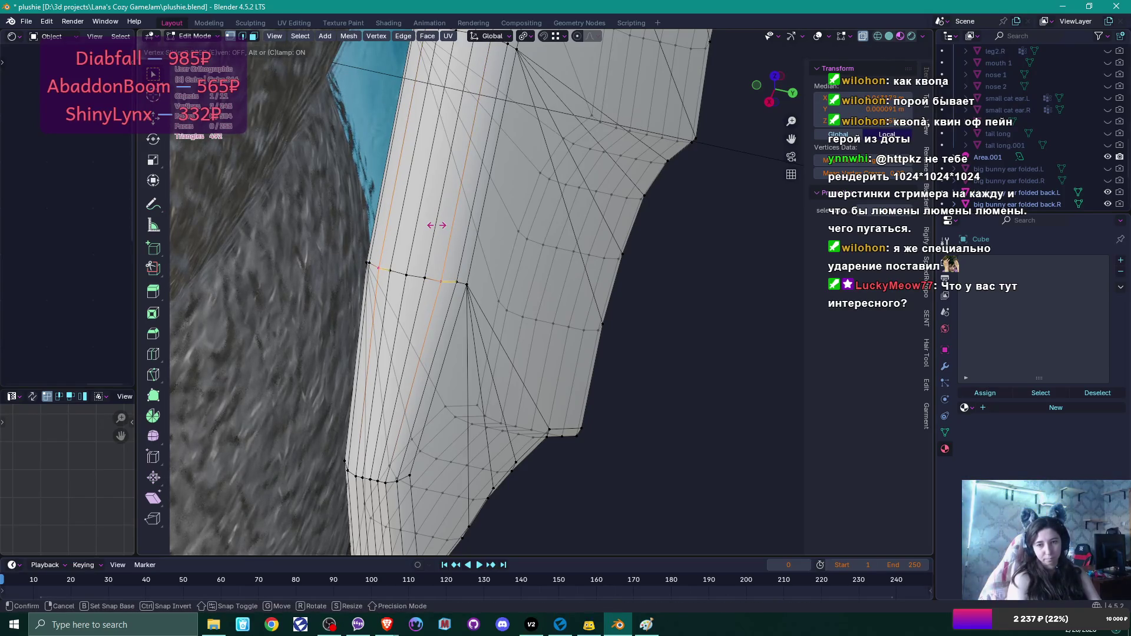
click(436, 225)
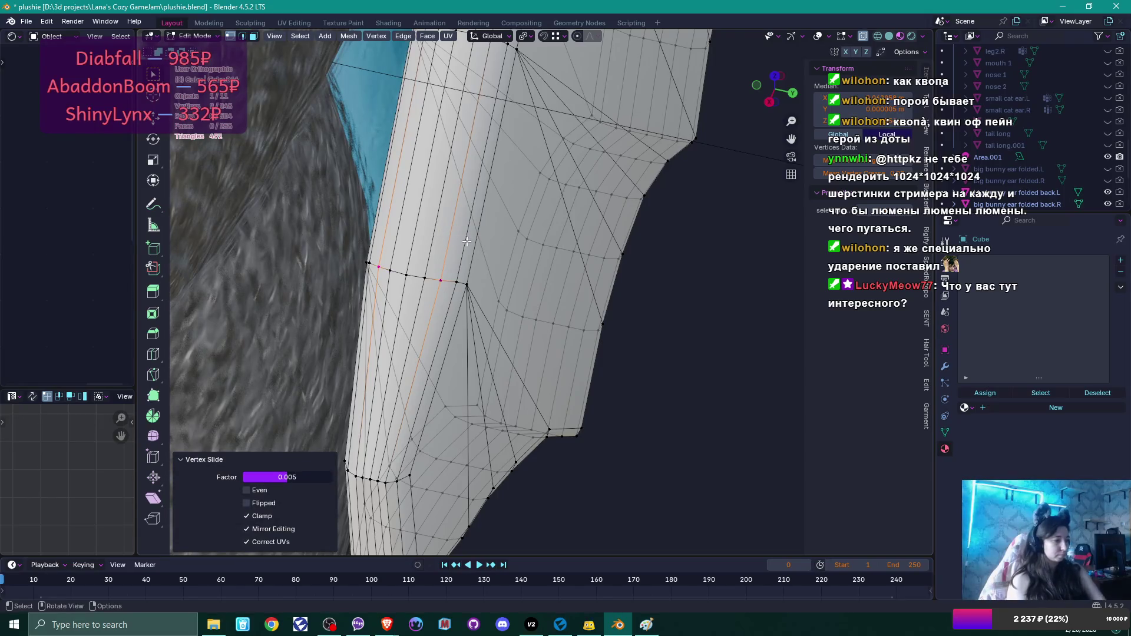
mouse_move(488, 250)
middle_down()
mouse_move(413, 283)
mouse_move(499, 292)
mouse_move(397, 296)
mouse_move(440, 252)
mouse_move(440, 232)
mouse_move(480, 227)
mouse_move(454, 238)
mouse_move(399, 217)
mouse_move(392, 202)
mouse_move(390, 224)
mouse_move(406, 192)
mouse_move(432, 193)
mouse_move(454, 164)
mouse_move(395, 293)
mouse_move(412, 328)
middle_up()
click(374, 188)
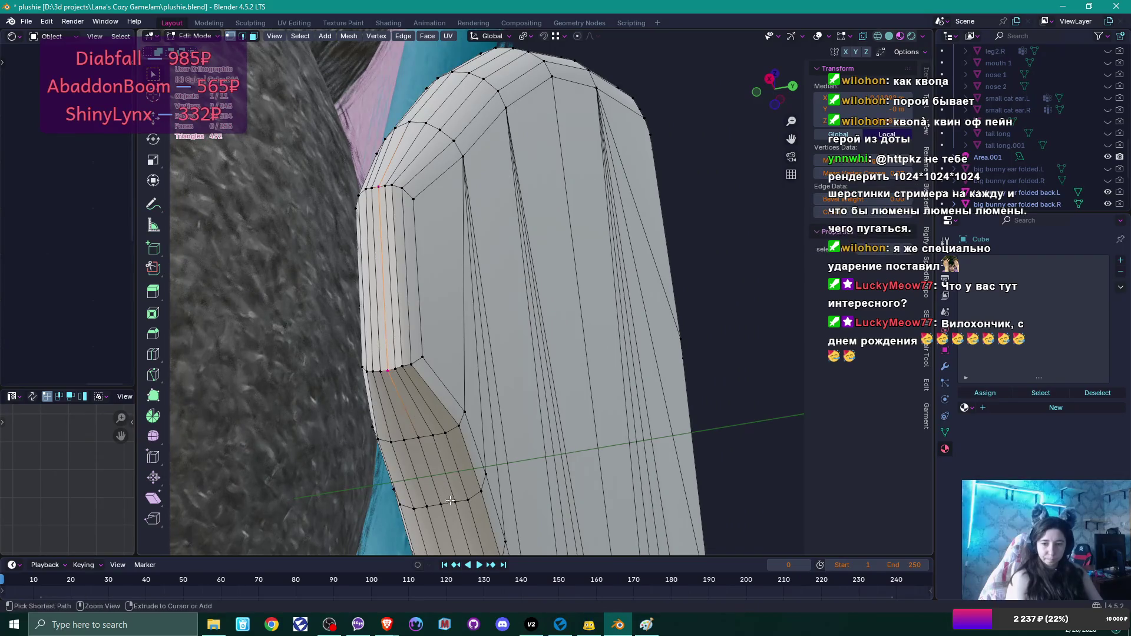
- Extend the selection by shortest path along the scalloped lower rim and orbit to verify it
ctrl+click(391, 368)
mouse_move(390, 368)
shift+middle_down()
mouse_move(397, 96)
mouse_move(526, 493)
shift+middle_up()
middle_drag(480, 226, 413, 232)
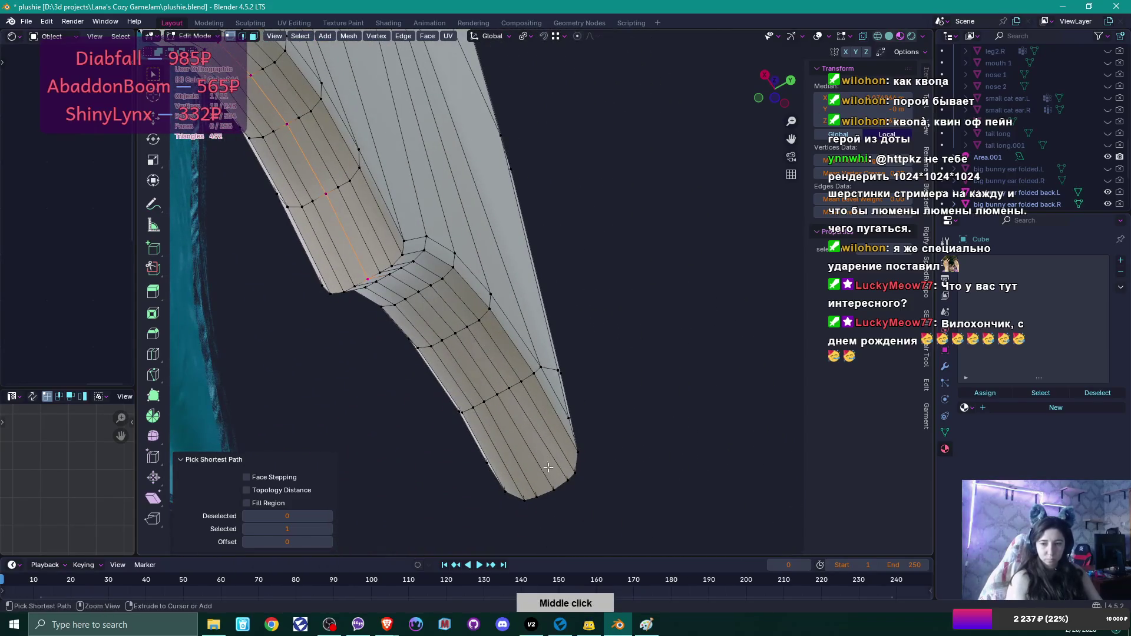
mouse_move(606, 354)
ctrl+middle_down()
mouse_move(480, 373)
mouse_move(540, 299)
mouse_move(529, 297)
mouse_move(515, 387)
mouse_move(518, 362)
ctrl+middle_up()
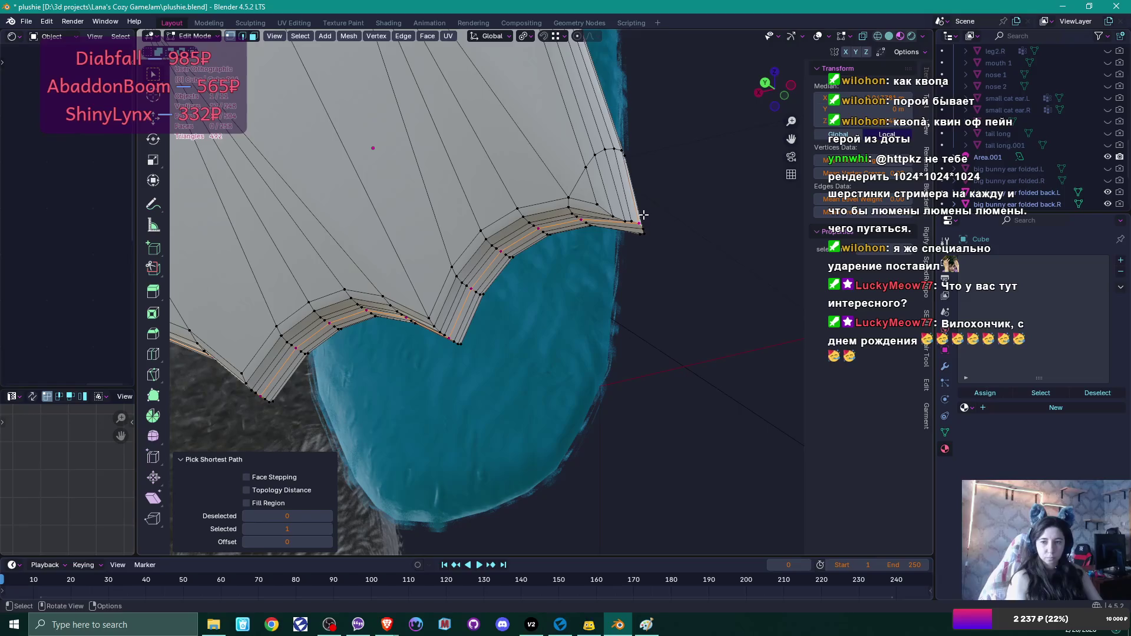
mouse_move(646, 211)
middle_down()
mouse_move(616, 255)
mouse_move(576, 260)
middle_up()
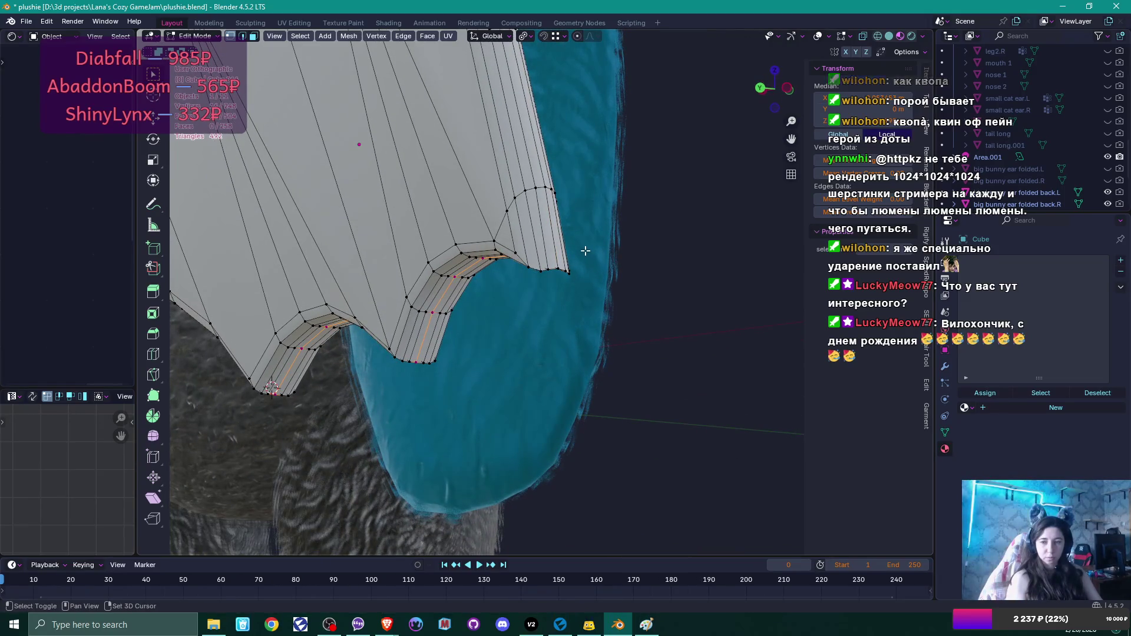
mouse_move(586, 247)
middle_down()
mouse_move(612, 244)
mouse_move(595, 227)
mouse_move(720, 227)
mouse_move(619, 222)
mouse_move(664, 213)
middle_up()
- Scale the rim with smooth proportional editing, adjusting the falloff size
key(s)
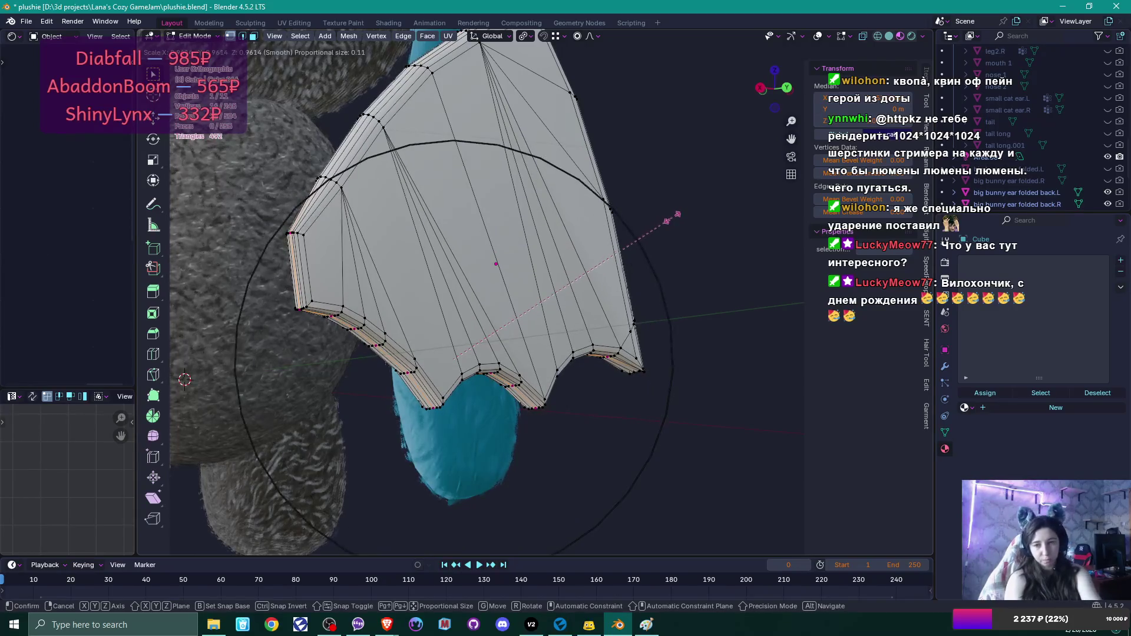
scroll(672, 218, up, 4)
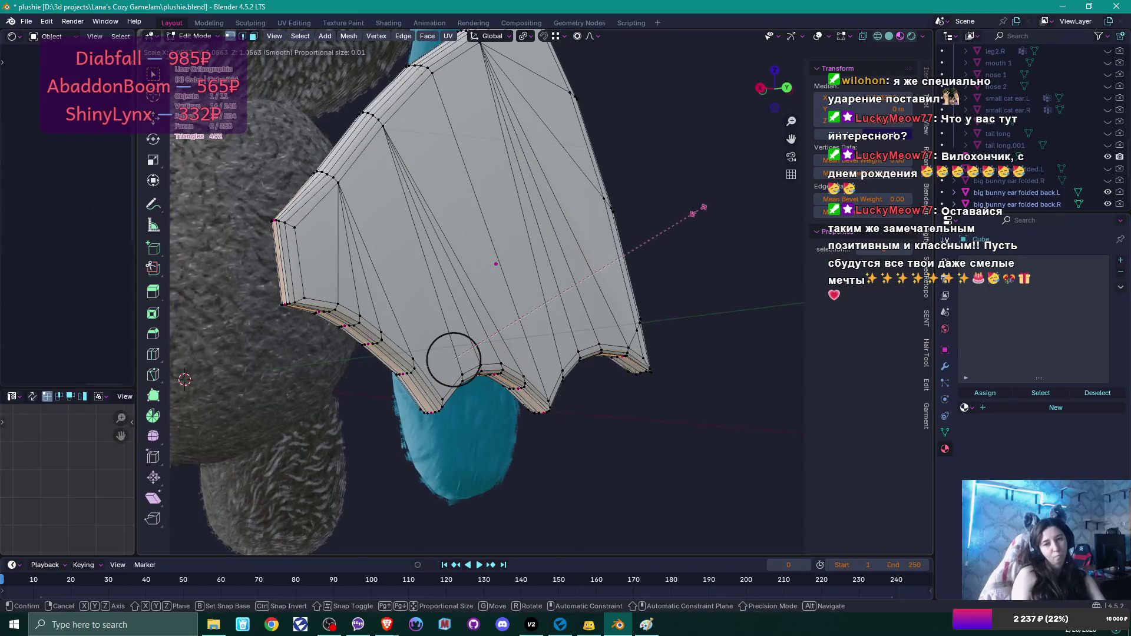
click(455, 358)
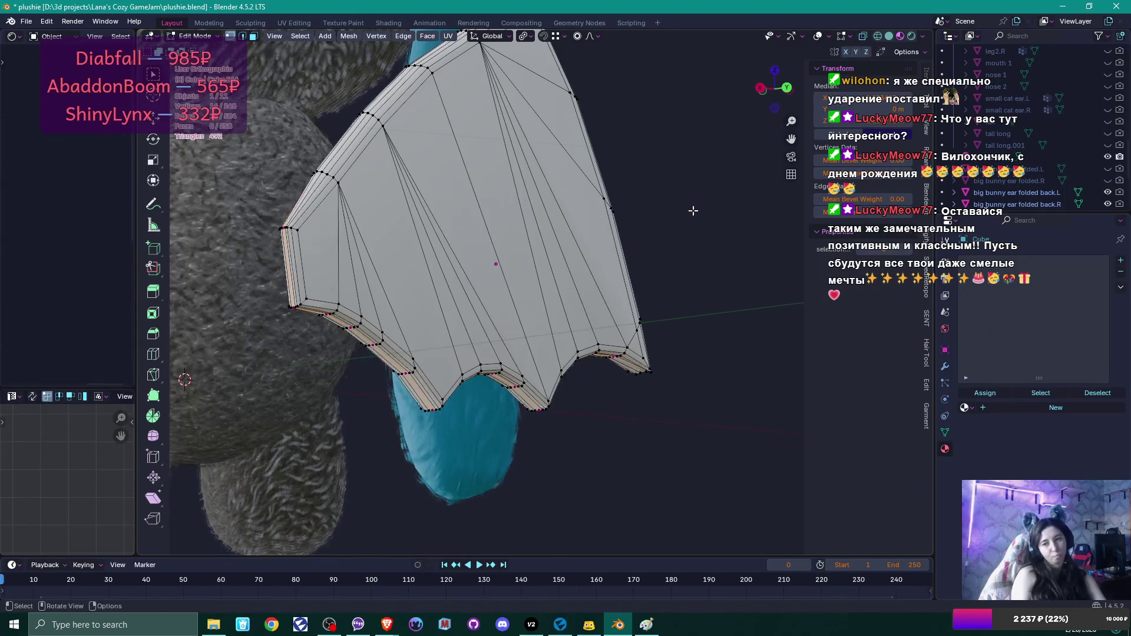
mouse_move(459, 354)
middle_down()
mouse_move(594, 252)
mouse_move(566, 256)
middle_up()
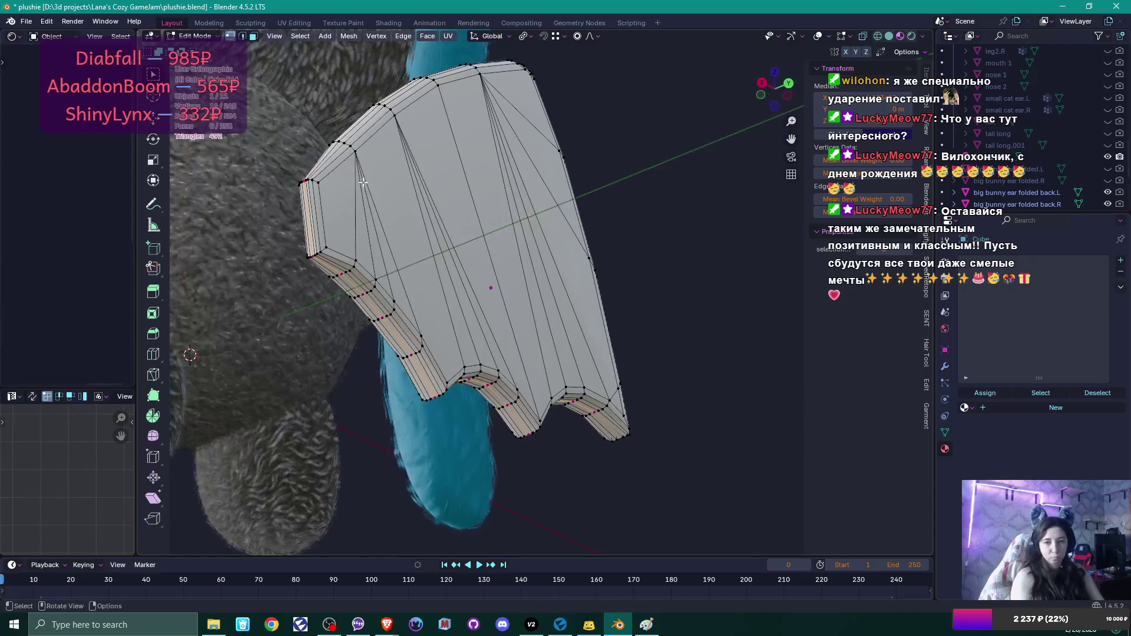
mouse_move(392, 192)
middle_down()
mouse_move(471, 261)
mouse_move(533, 248)
middle_up()
- Move the rim loop along Z and inspect it from several angles
key(g)
key(z)
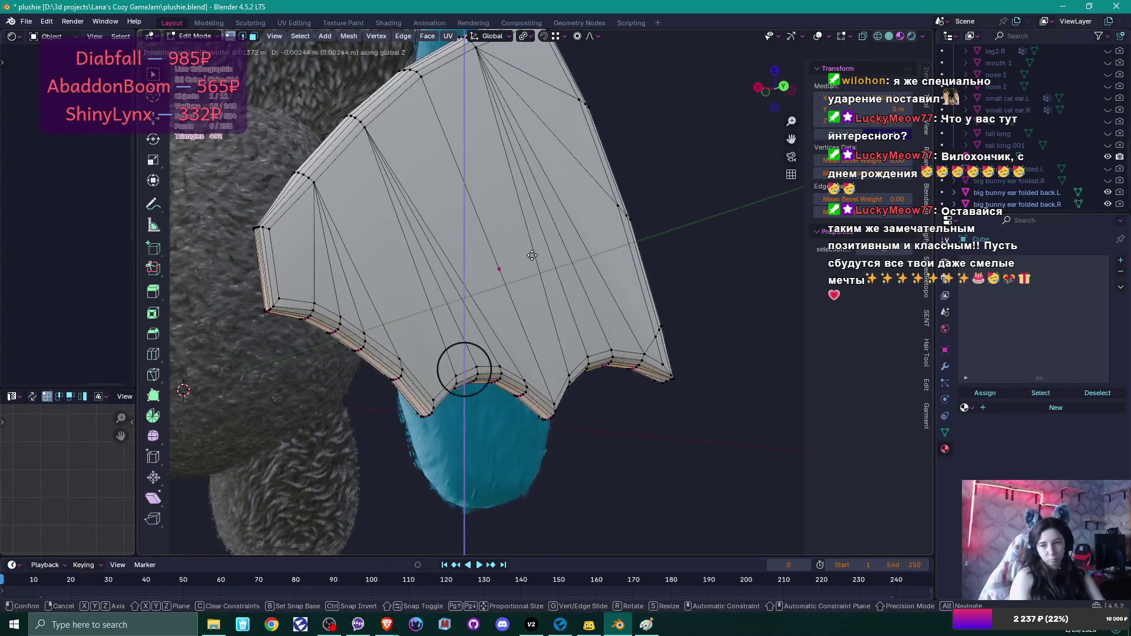
click(532, 259)
middle_drag(532, 260, 642, 302)
mouse_move(596, 268)
middle_down()
mouse_move(617, 249)
mouse_move(548, 231)
mouse_move(561, 208)
middle_up()
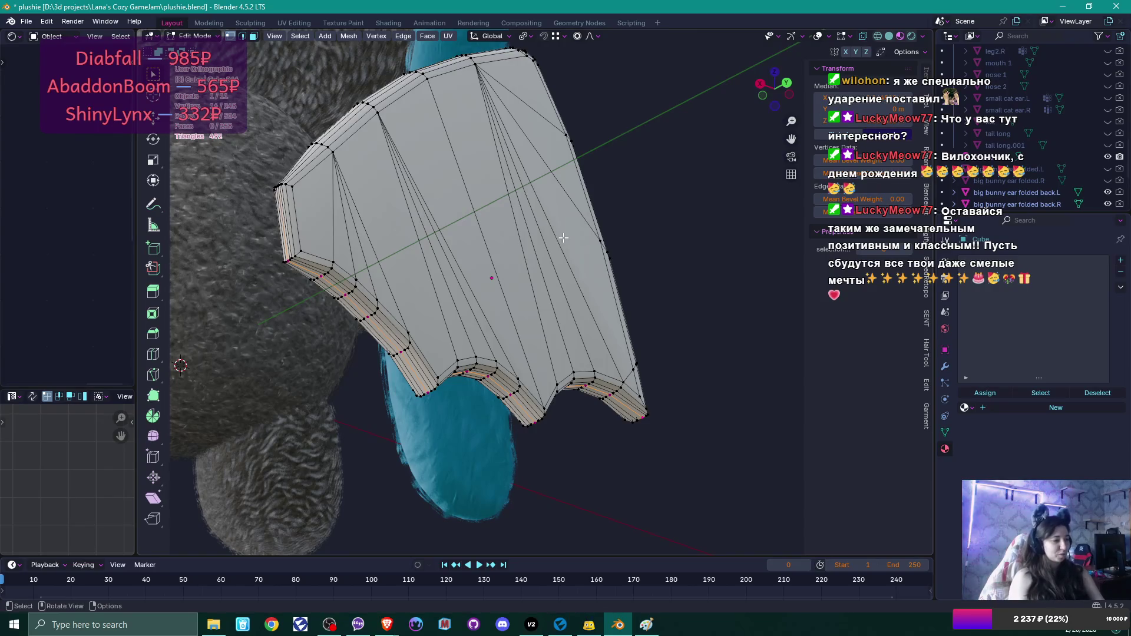
middle_drag(568, 229, 563, 237)
- Lower the rim -0.005523 m along Z with proportional size 0.014 and inspect it
key(g)
key(z)
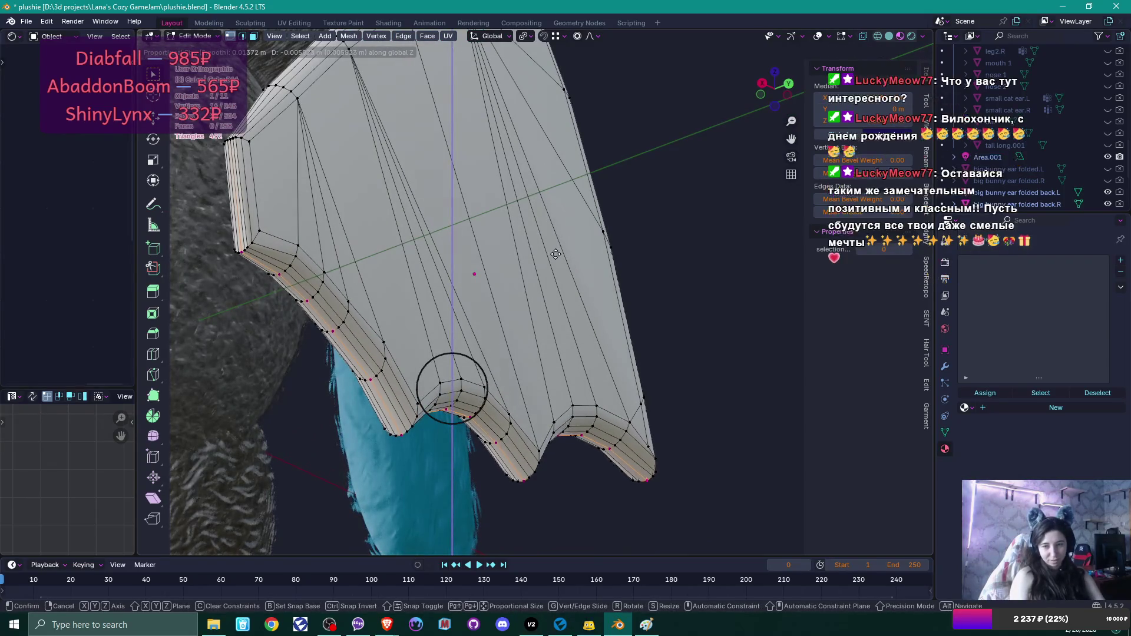
click(556, 254)
mouse_move(555, 254)
middle_down()
mouse_move(525, 304)
mouse_move(534, 281)
middle_up()
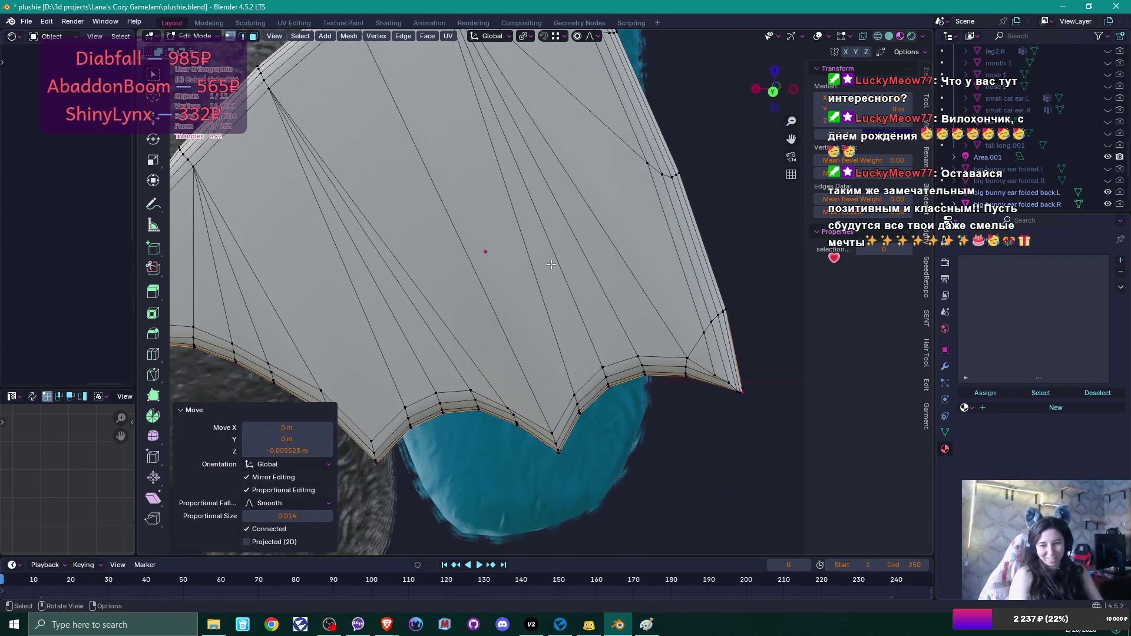
middle_drag(558, 249, 552, 277)
scroll(553, 277, up, 3)
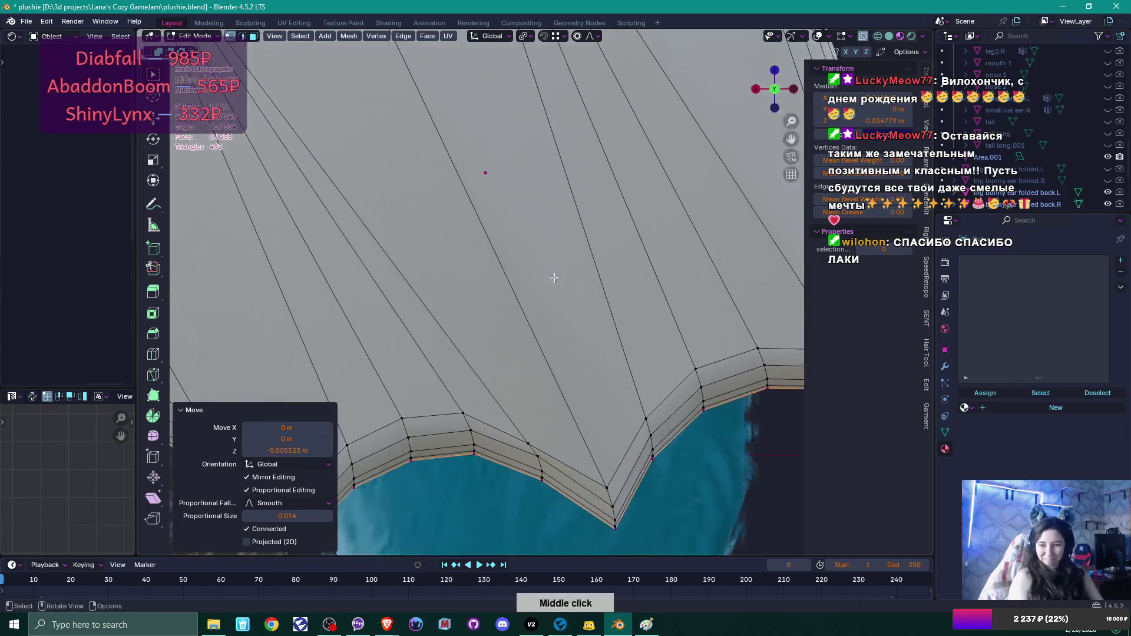
- Reposition two vertices on the wing's scalloped rim edge
click(526, 439)
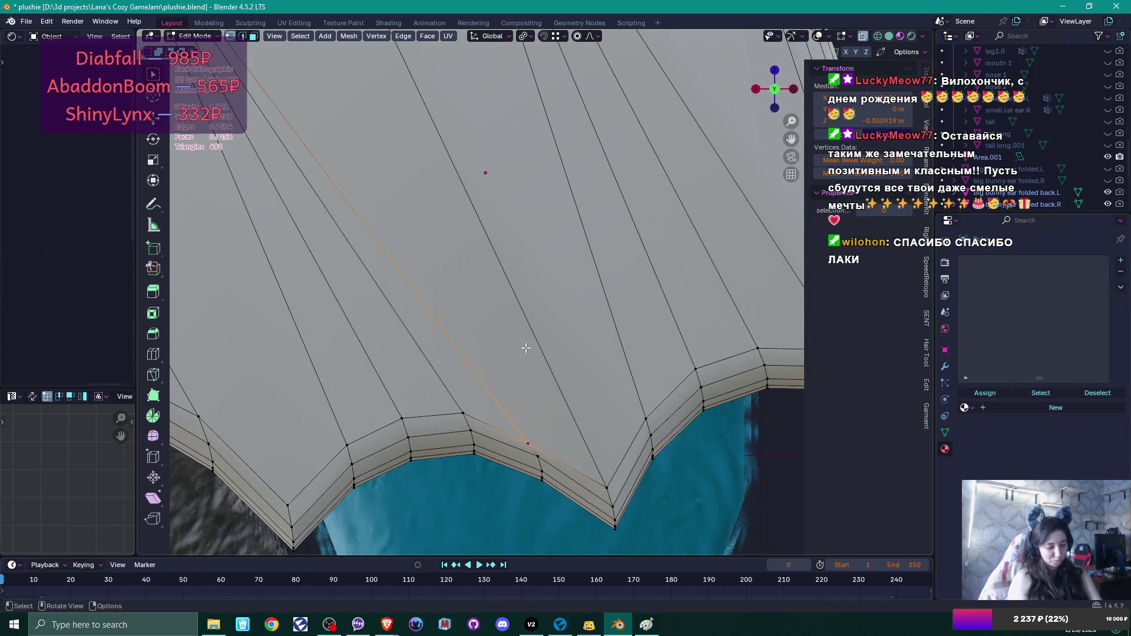
key(g)
key(Escape)
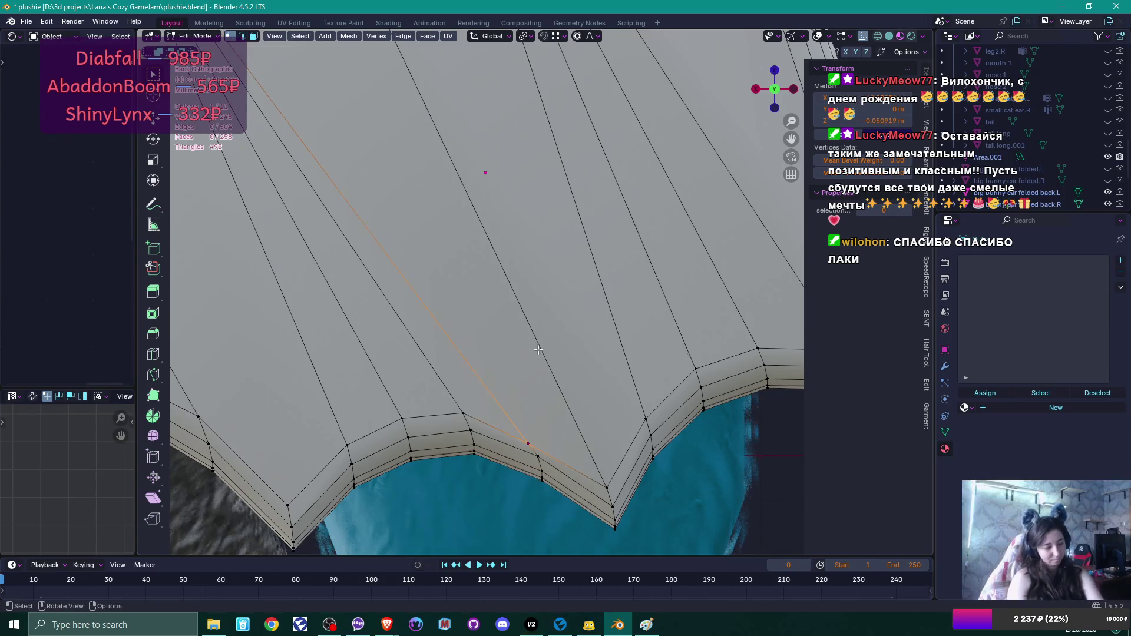
key(g)
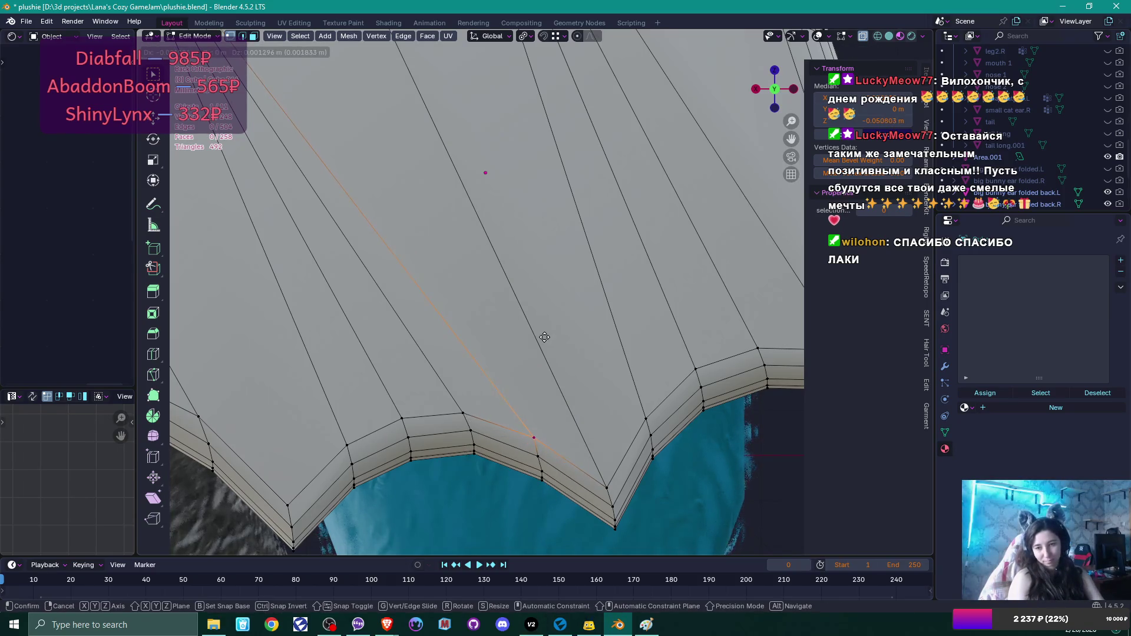
click(545, 337)
middle_drag(598, 274, 566, 366)
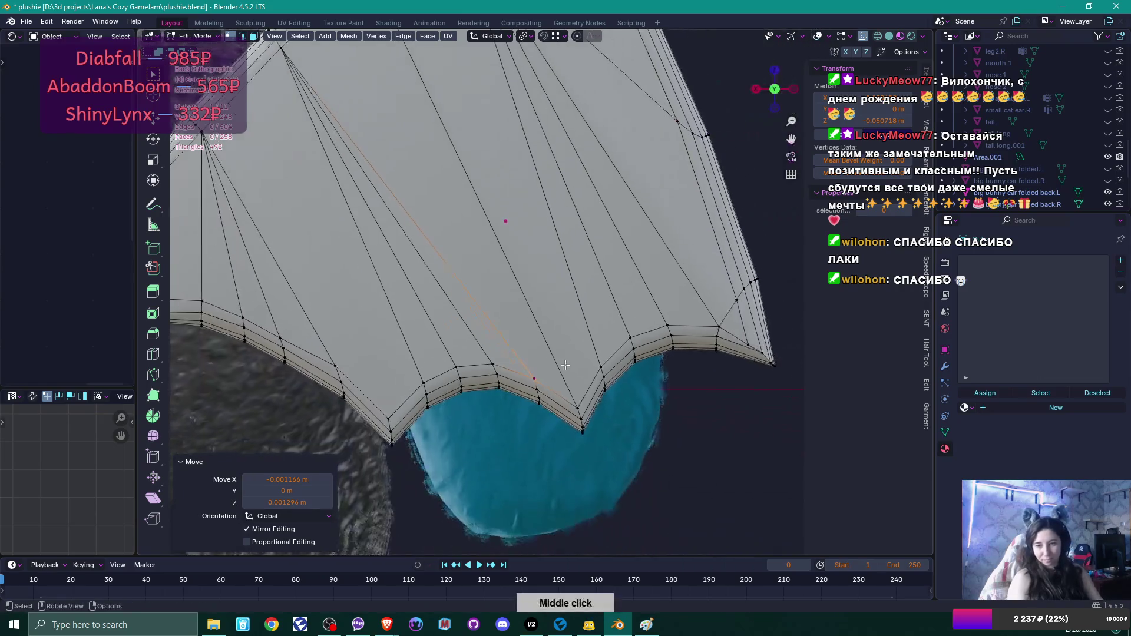
mouse_move(571, 325)
middle_down()
mouse_move(596, 312)
mouse_move(584, 348)
mouse_move(432, 379)
middle_up()
click(434, 382)
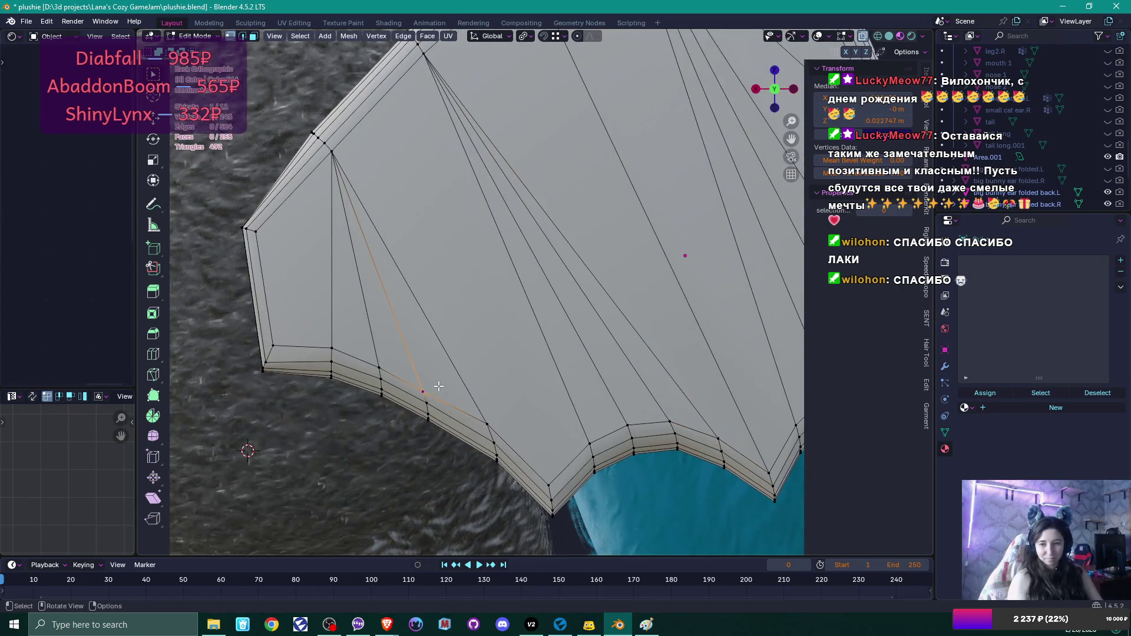
key(g)
click(438, 342)
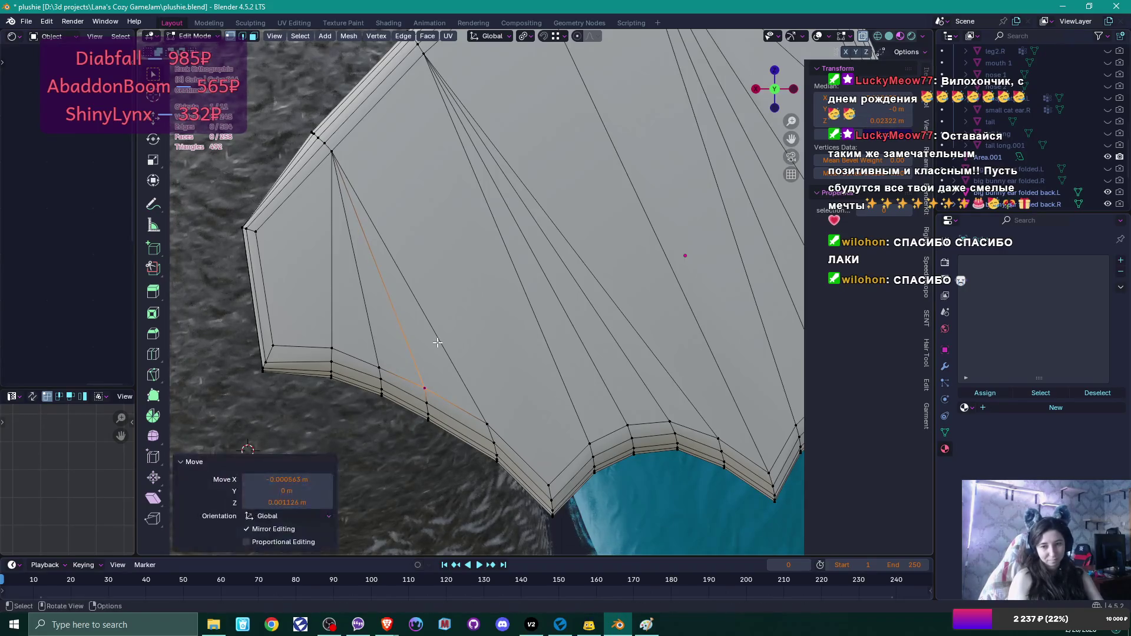
- Move three more rim vertices, ending at the wing's left corner
click(367, 353)
key(g)
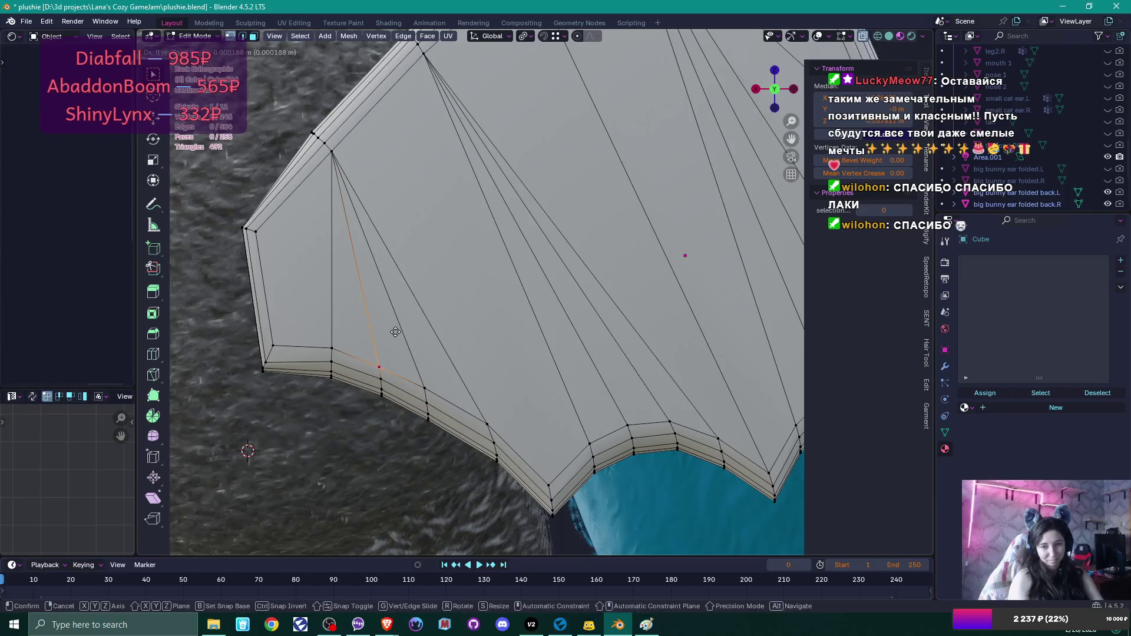
click(395, 330)
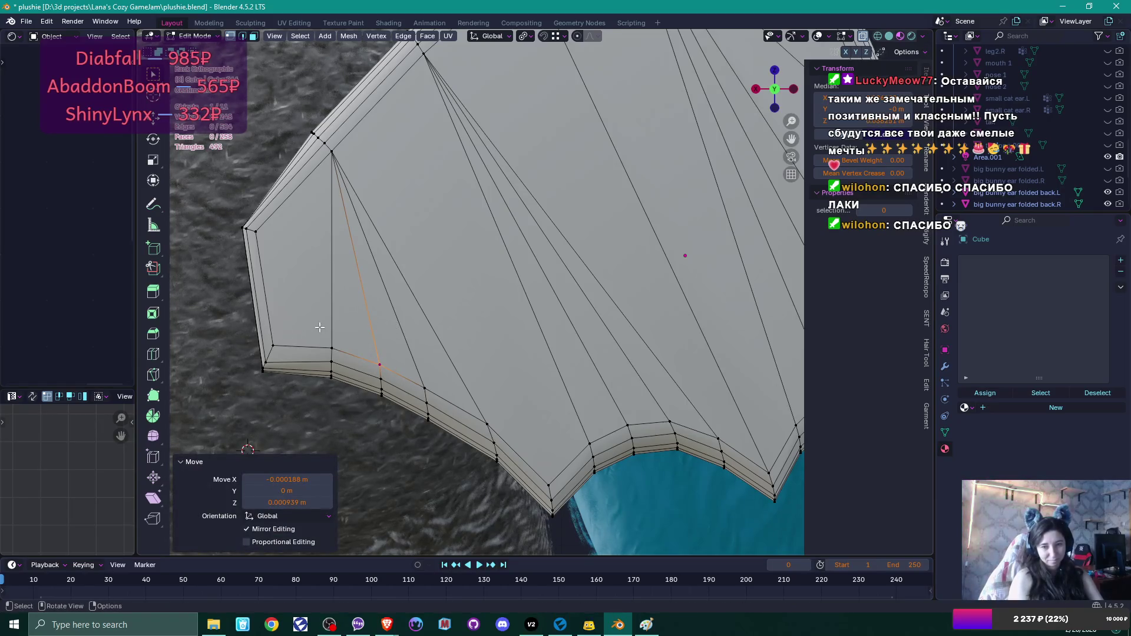
click(330, 346)
key(g)
click(330, 319)
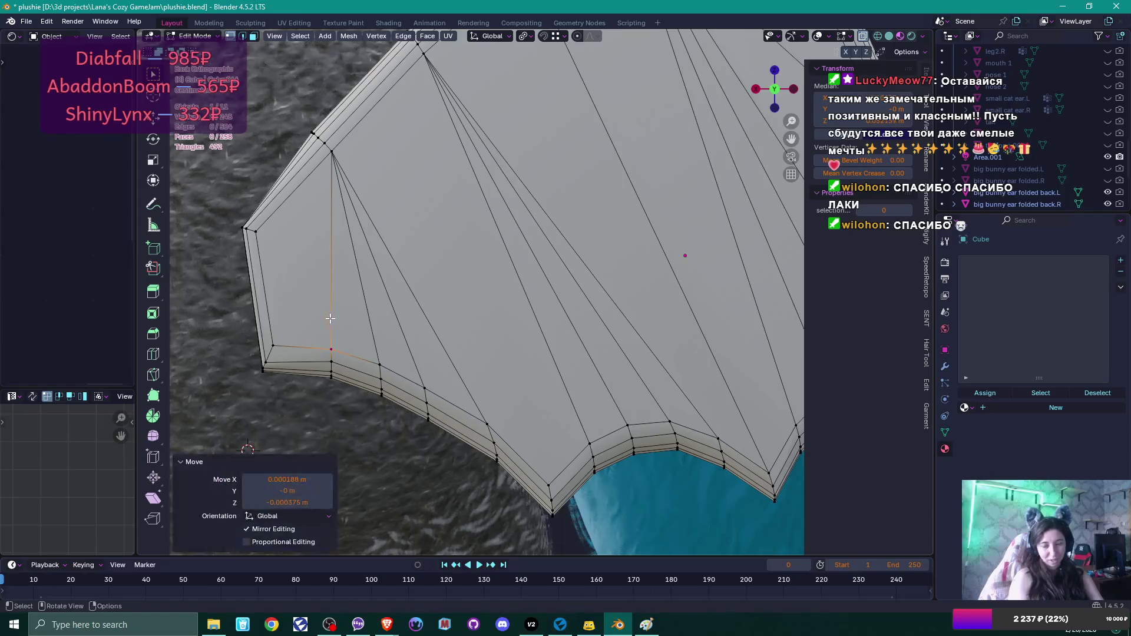
click(268, 336)
key(g)
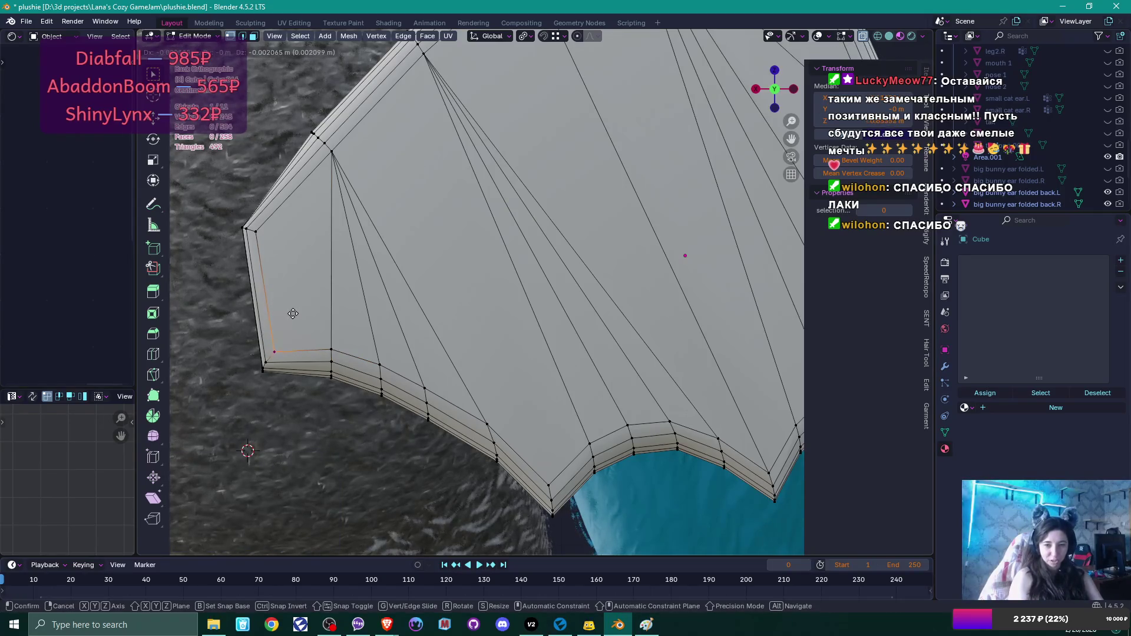
click(292, 314)
- Move the short loop across the rim thickness and rotate it slightly to straighten it
mouse_move(455, 294)
middle_down()
mouse_move(435, 304)
mouse_move(463, 307)
middle_up()
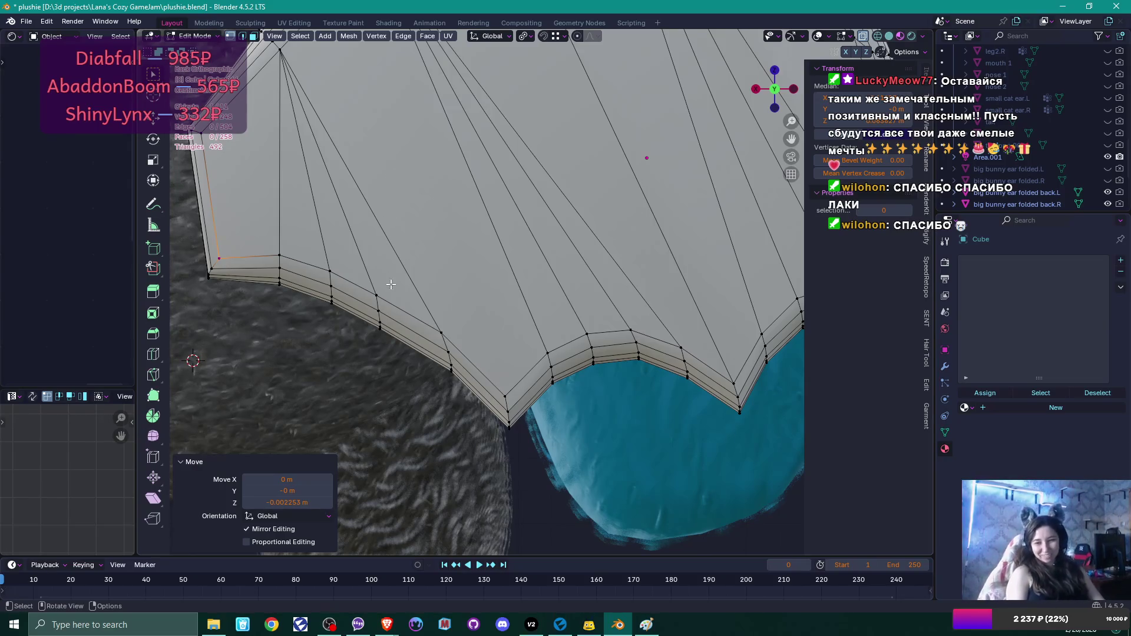
shift+middle_drag(475, 277, 421, 270)
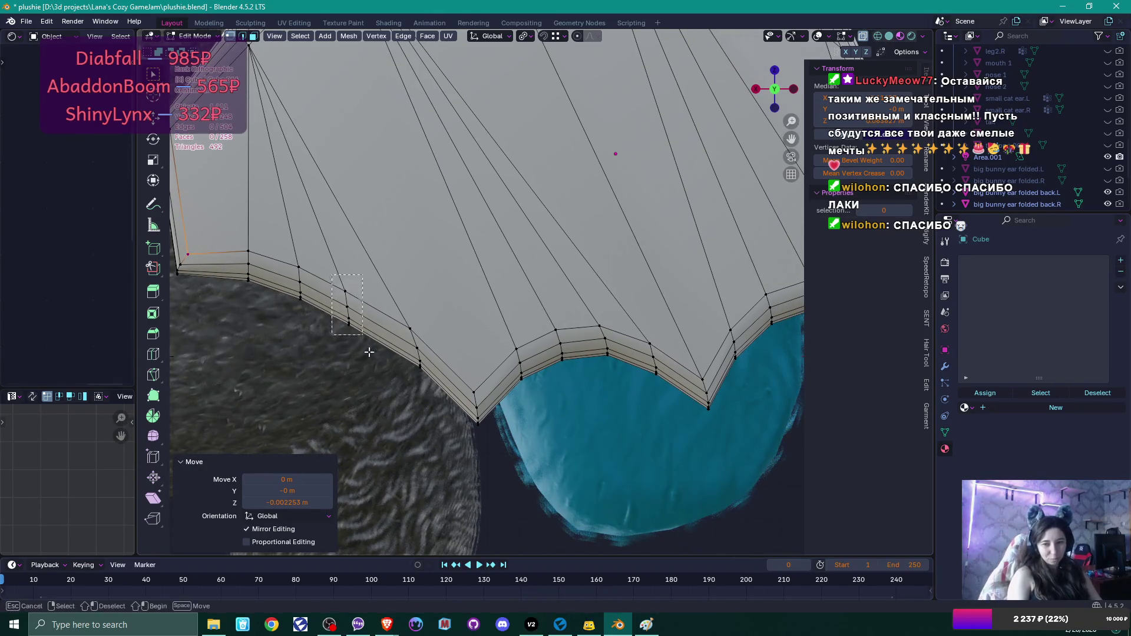
alt+click(334, 275)
key(g)
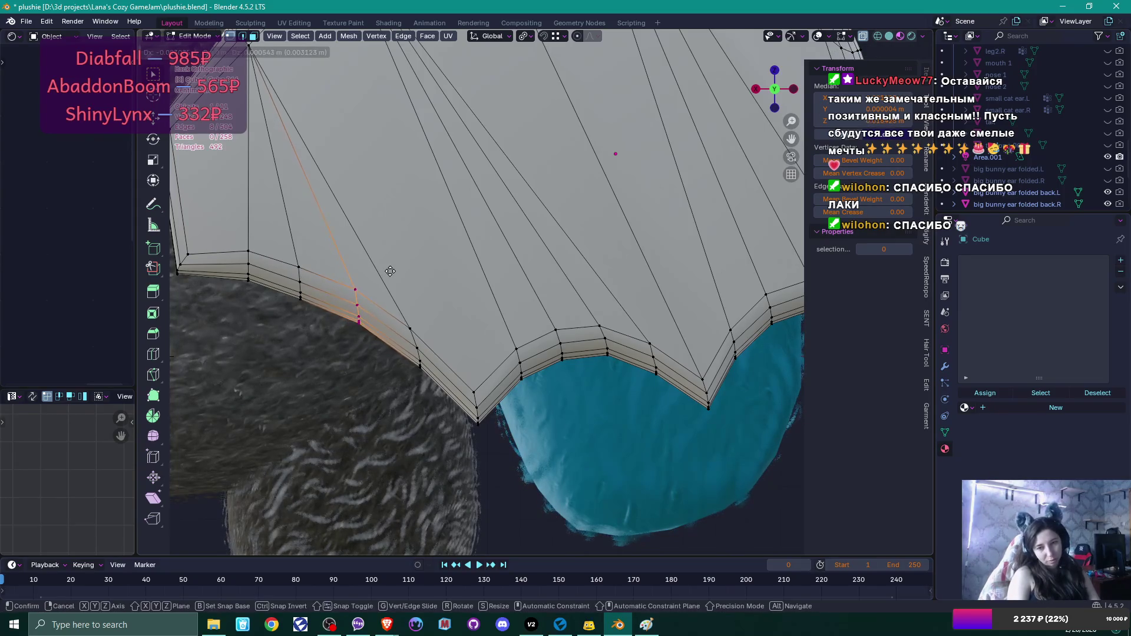
click(390, 271)
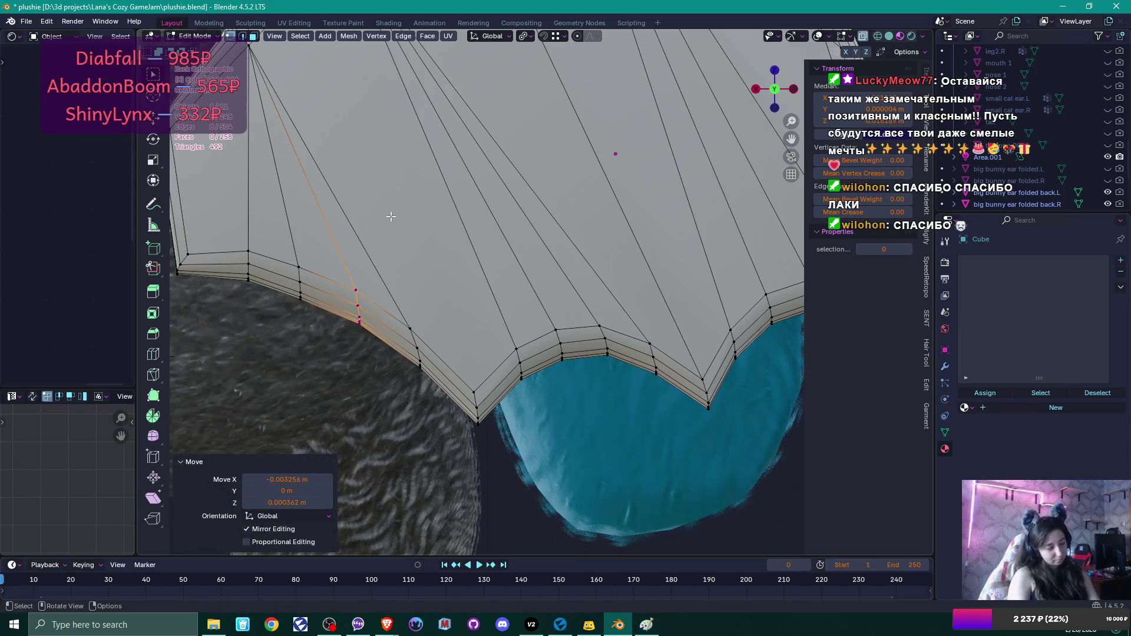
key(r)
click(381, 210)
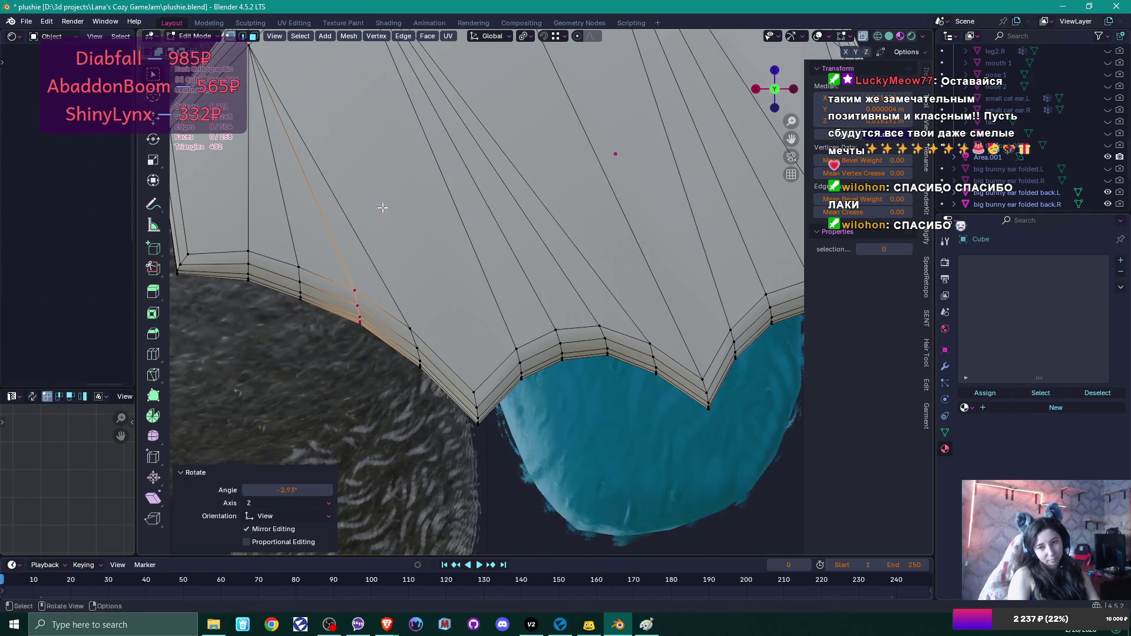
- Move the neighbouring rim loop into position
alt+click(284, 255)
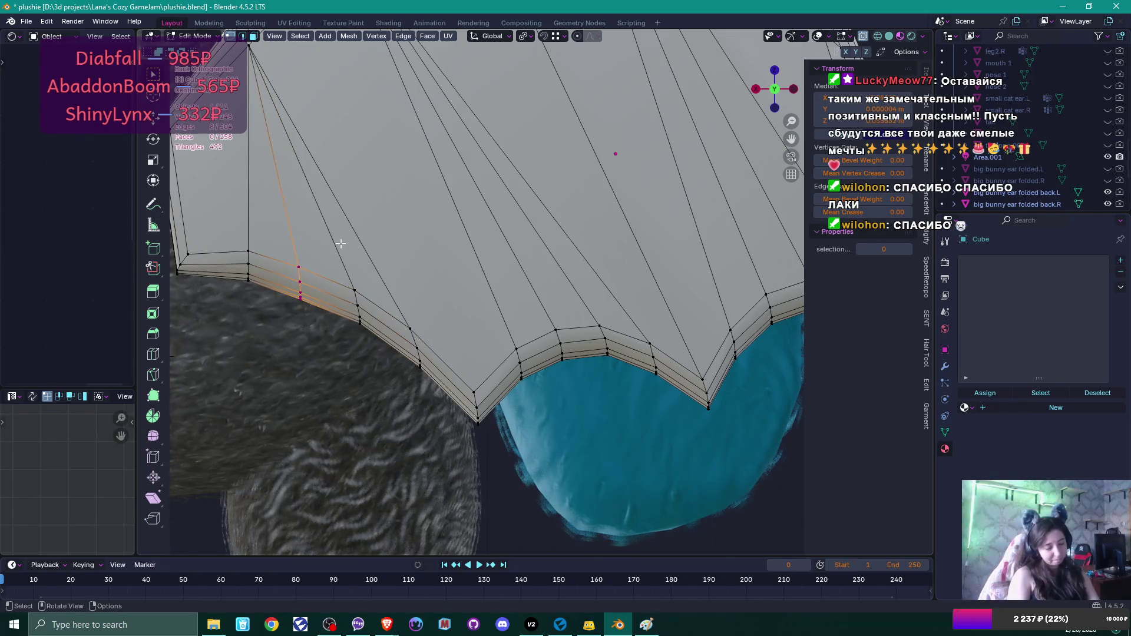
key(g)
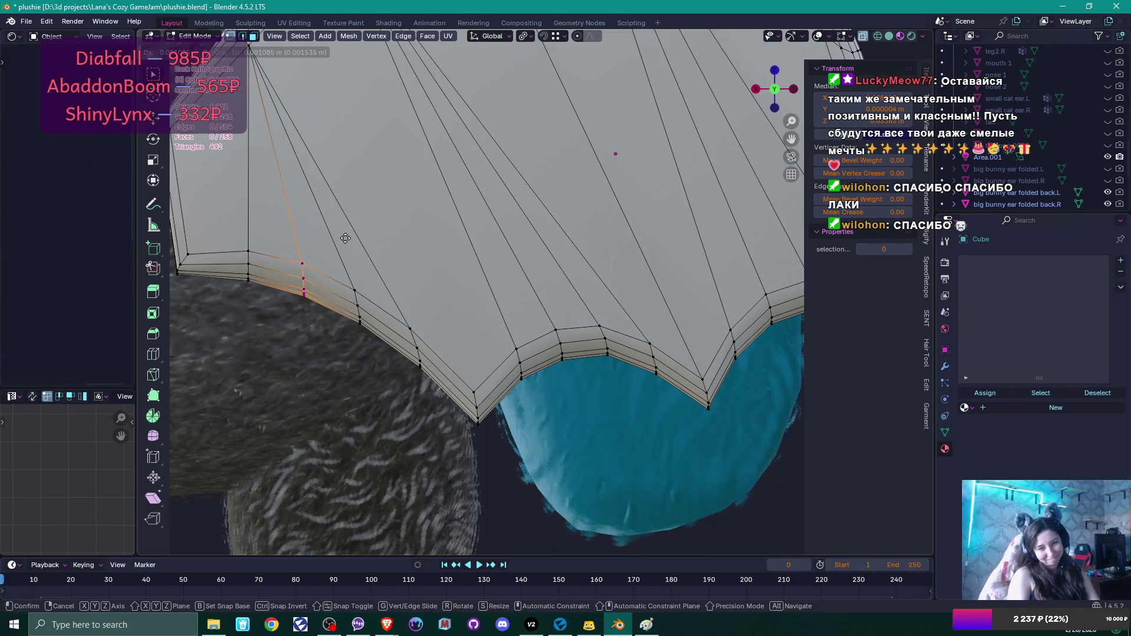
click(345, 238)
key(g)
click(345, 238)
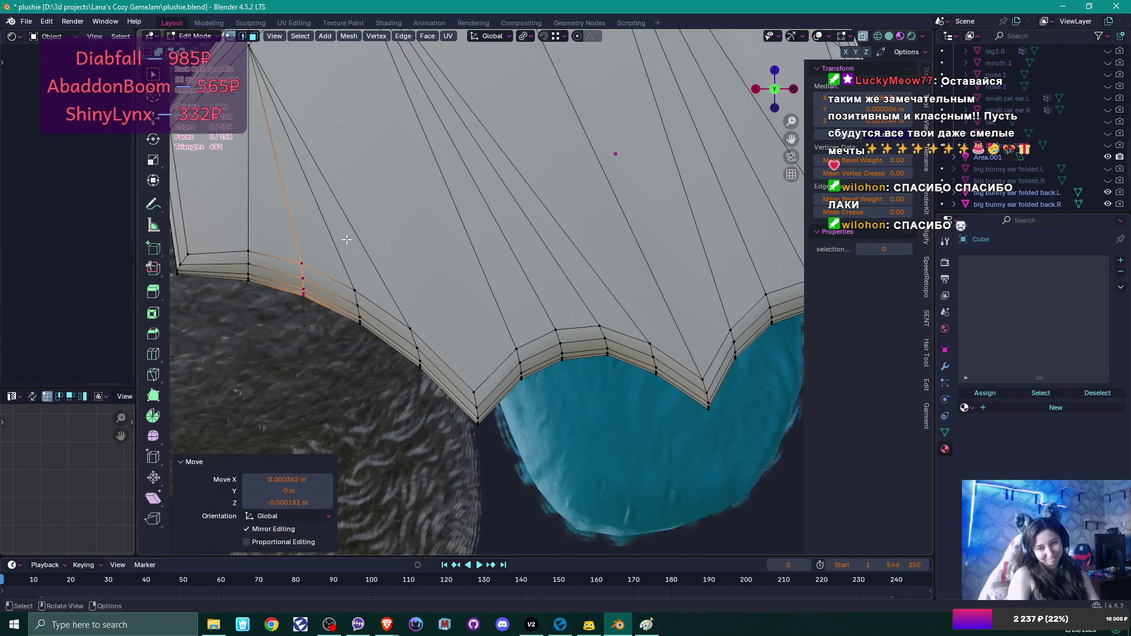
mouse_move(419, 212)
ctrl+middle_down()
mouse_move(415, 244)
mouse_move(354, 272)
mouse_move(452, 233)
mouse_move(394, 234)
mouse_move(366, 176)
mouse_move(439, 199)
mouse_move(418, 222)
mouse_move(488, 261)
mouse_move(300, 285)
mouse_move(348, 296)
mouse_move(475, 273)
ctrl+middle_up()
- Shade the whole wing smooth in Object Mode, then return to Edit Mode and inspect it
key(Tab)
right_click(440, 199)
click(426, 201)
key(Tab)
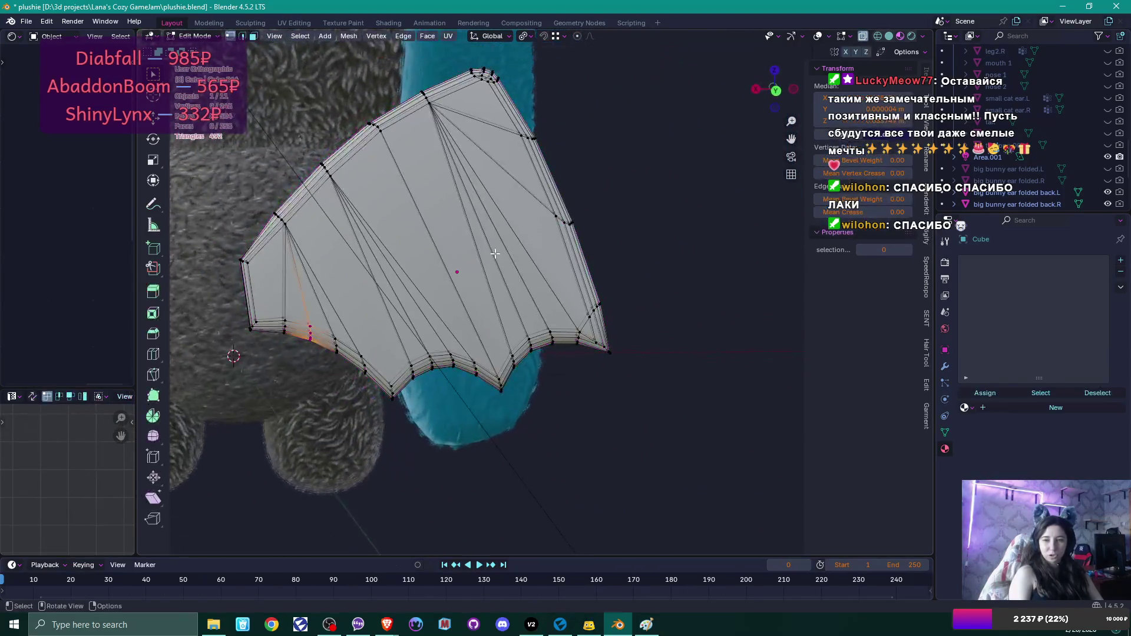
mouse_move(497, 199)
middle_down()
mouse_move(472, 190)
mouse_move(476, 212)
mouse_move(285, 260)
middle_up()
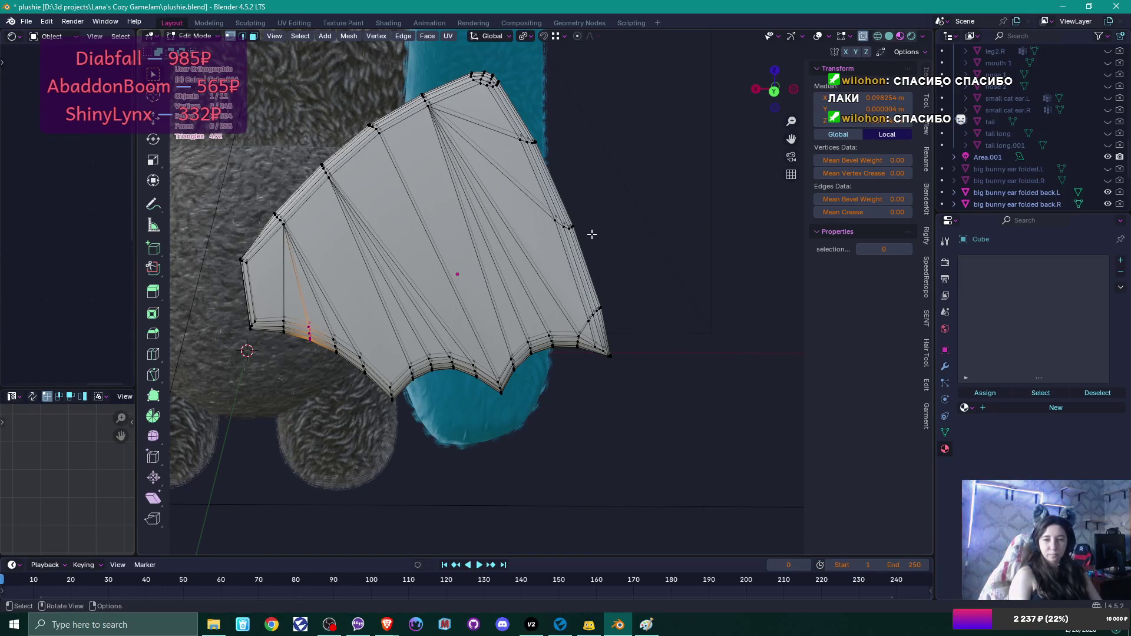
mouse_move(589, 238)
middle_down()
mouse_move(605, 270)
mouse_move(536, 287)
mouse_move(630, 259)
mouse_move(600, 317)
mouse_move(591, 374)
mouse_move(626, 257)
mouse_move(613, 267)
middle_up()
- Select the whole wing and set its normals from faces, checking the shading in Object Mode
key(a)
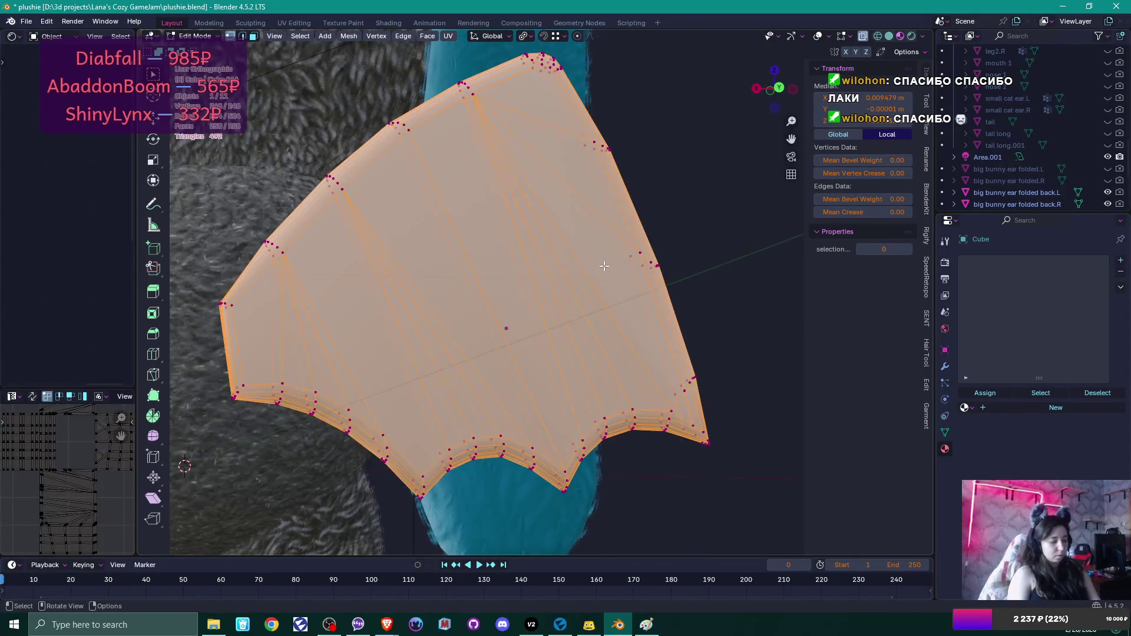
key(alt+n)
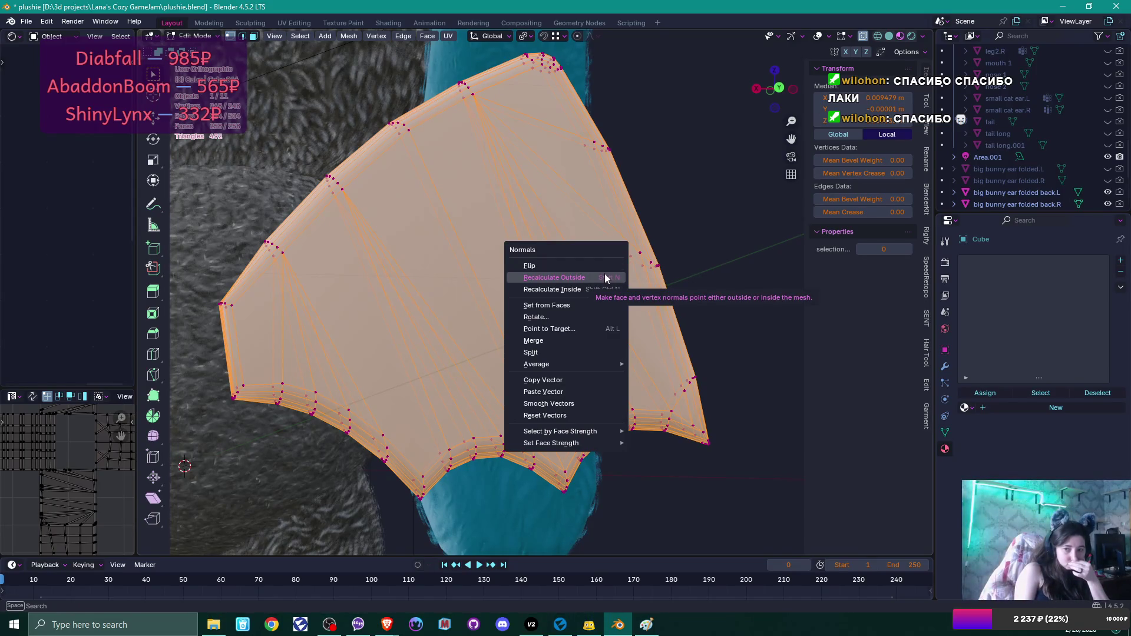
click(579, 303)
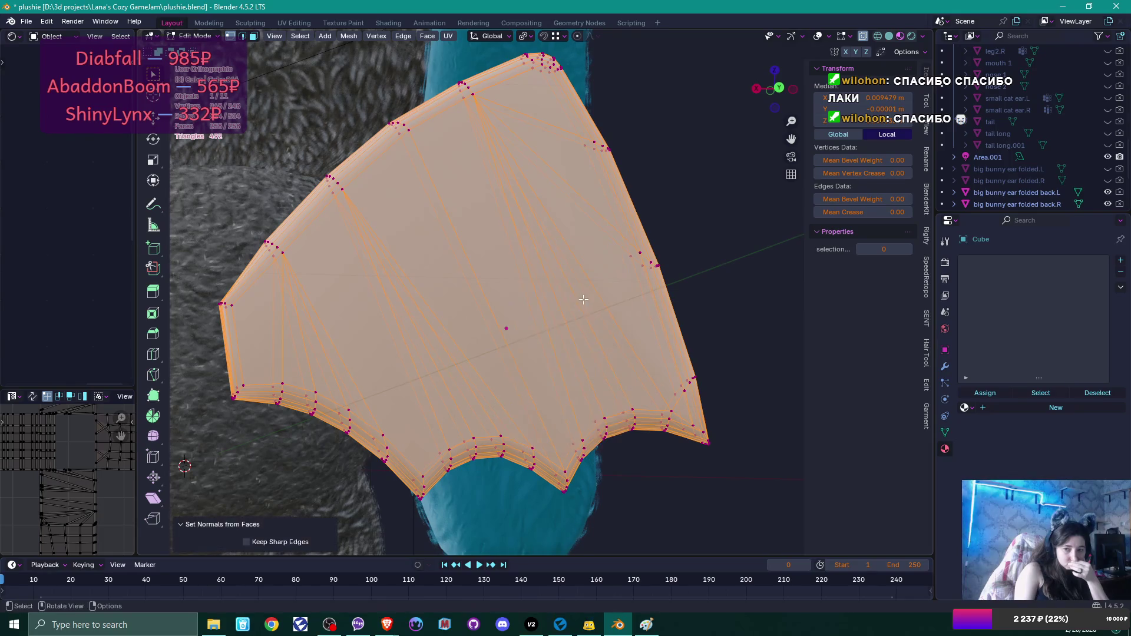
key(Tab)
mouse_move(617, 245)
middle_down()
mouse_move(583, 260)
mouse_move(525, 257)
mouse_move(542, 185)
mouse_move(591, 169)
mouse_move(617, 138)
mouse_move(558, 252)
mouse_move(535, 369)
mouse_move(534, 339)
middle_up()
key(Tab)
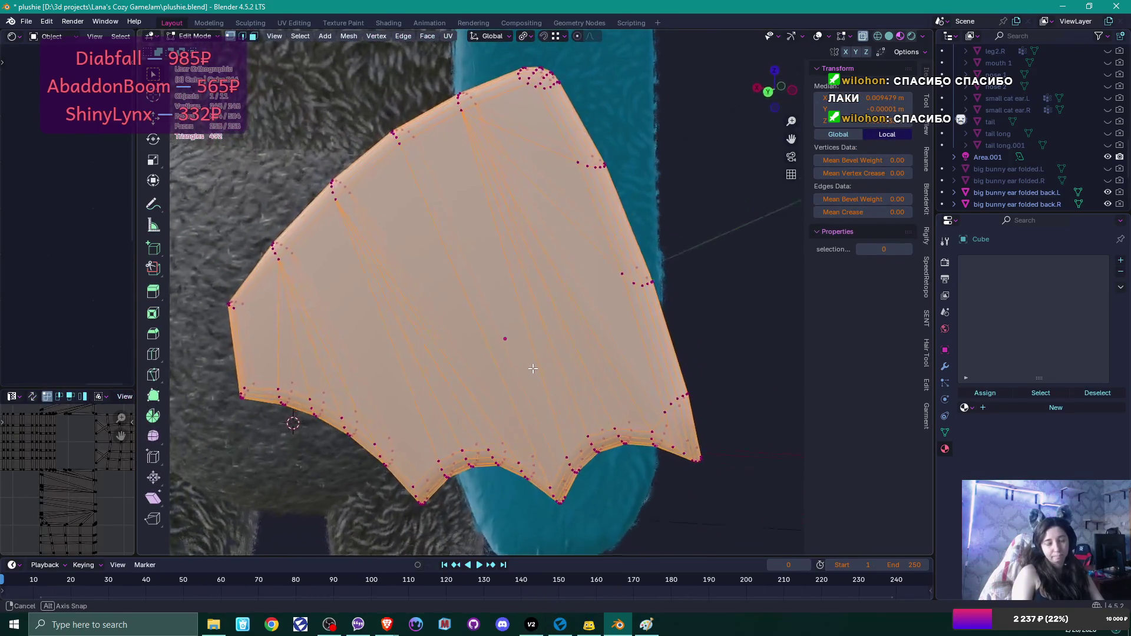
- Average the wing's normals weighted by face area and inspect the resulting shading
key(alt+n)
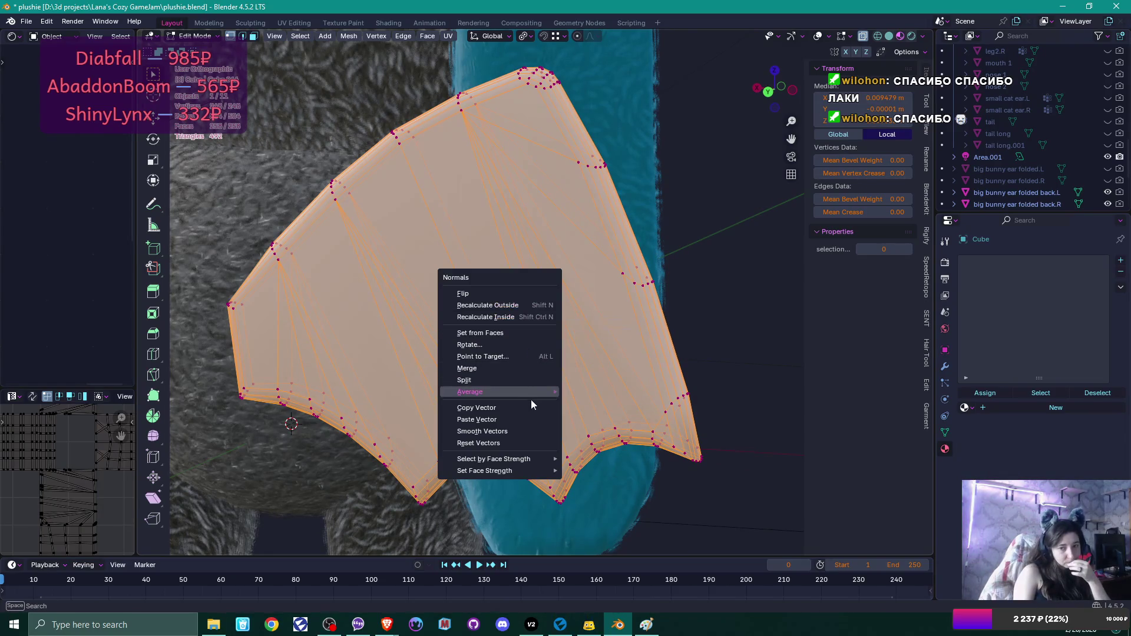
mouse_move(533, 395)
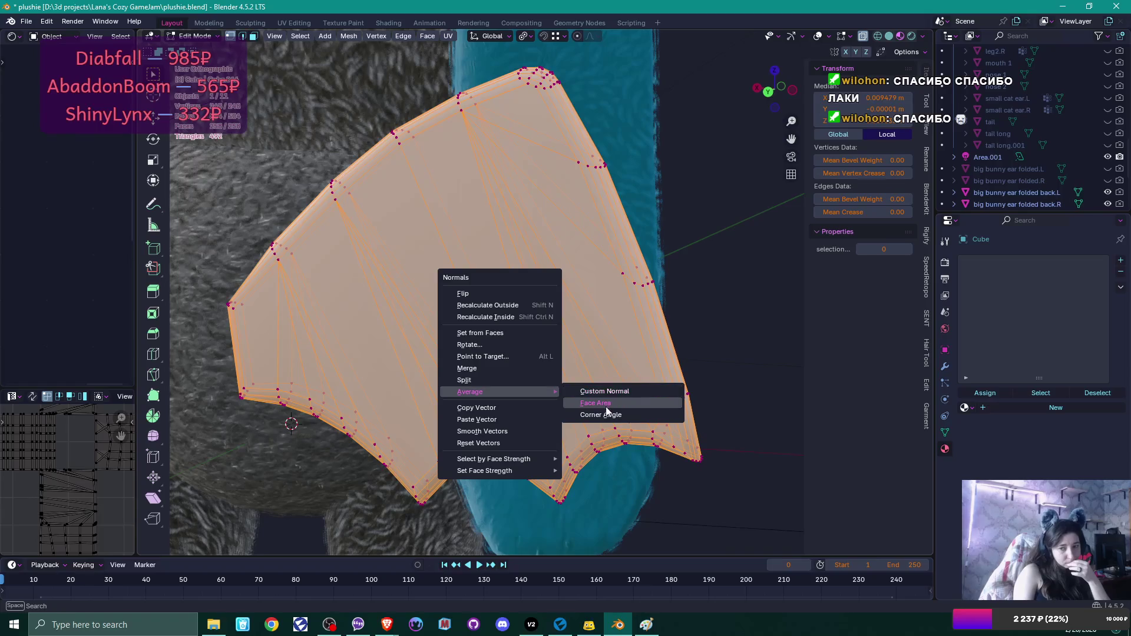
click(619, 402)
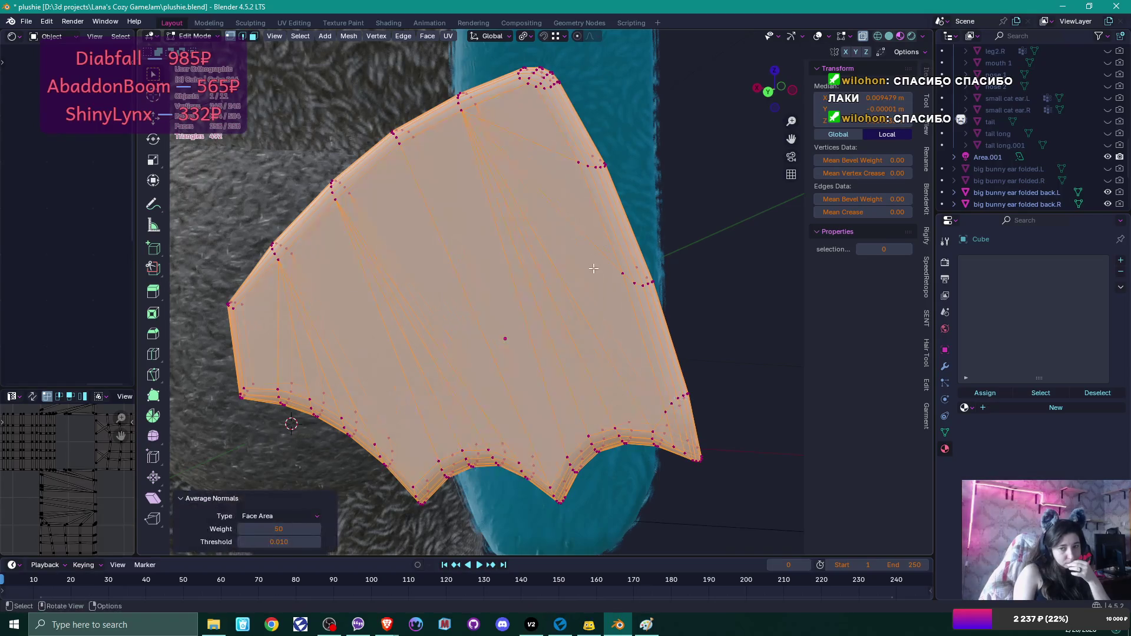
key(Tab)
mouse_move(581, 291)
middle_down()
mouse_move(542, 284)
mouse_move(539, 249)
mouse_move(515, 250)
mouse_move(517, 270)
mouse_move(541, 263)
mouse_move(543, 299)
mouse_move(559, 309)
mouse_move(532, 282)
mouse_move(504, 291)
mouse_move(621, 303)
mouse_move(594, 285)
mouse_move(675, 265)
middle_up()
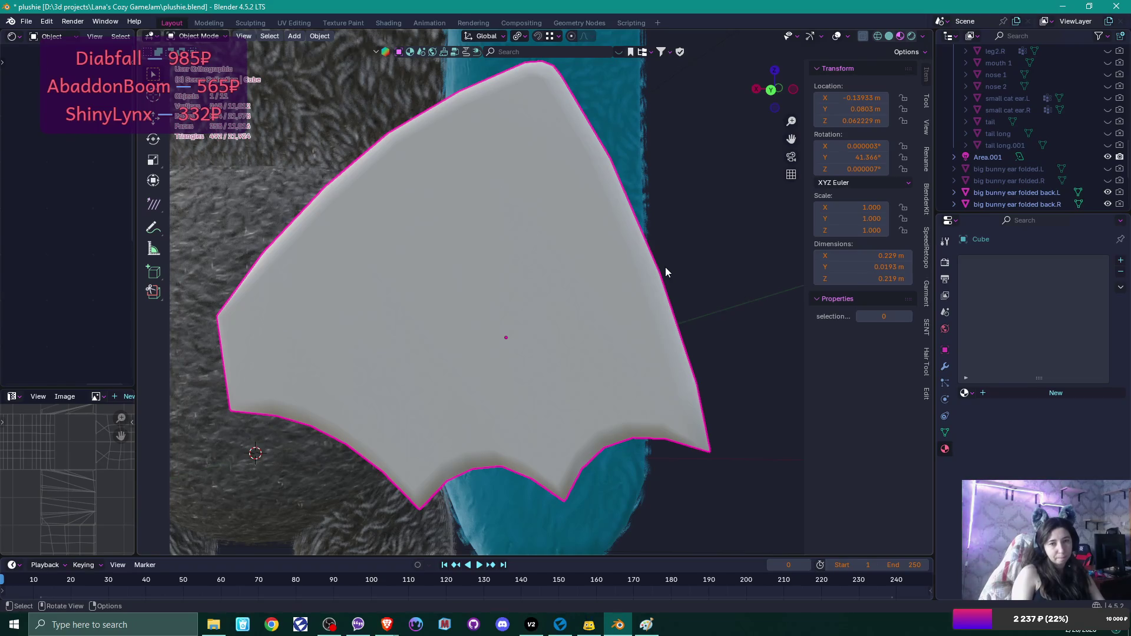
- Back in Edit Mode, select a vertex on the right edge and an edge loop near the tip
key(Tab)
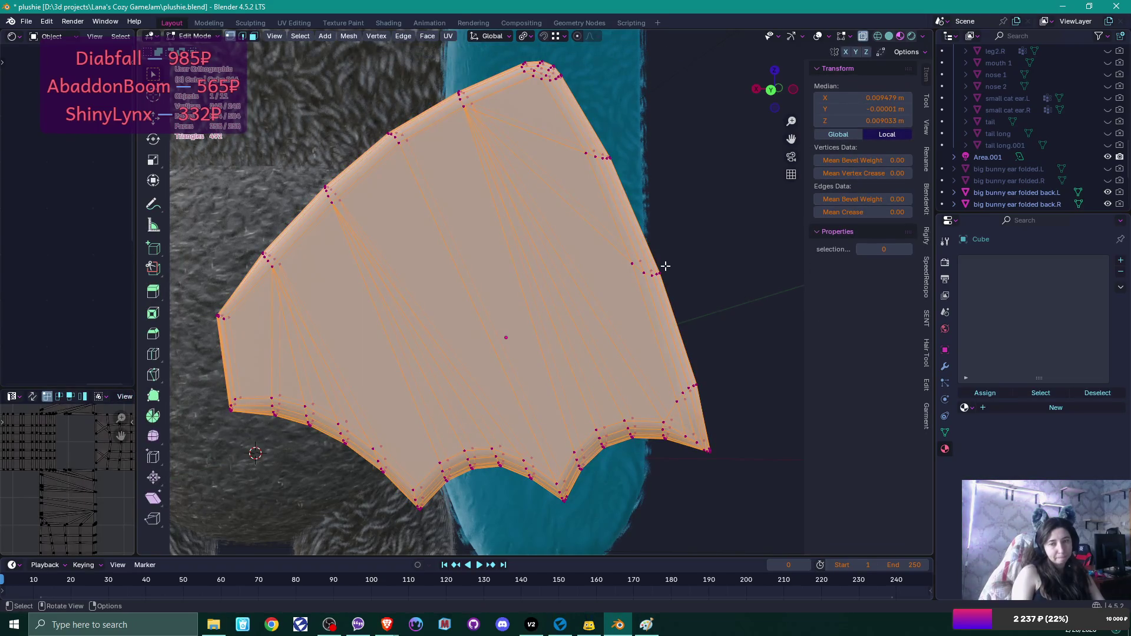
mouse_move(667, 262)
middle_down()
mouse_move(502, 391)
mouse_move(533, 290)
mouse_move(596, 267)
mouse_move(611, 241)
mouse_move(700, 391)
mouse_move(571, 346)
mouse_move(596, 323)
mouse_move(528, 288)
mouse_move(528, 298)
mouse_move(611, 319)
mouse_move(571, 279)
middle_up()
click(615, 242)
alt+click(525, 240)
- Bevel the selected edge loop near the wing's tip with a single segment
middle_drag(525, 241, 526, 289)
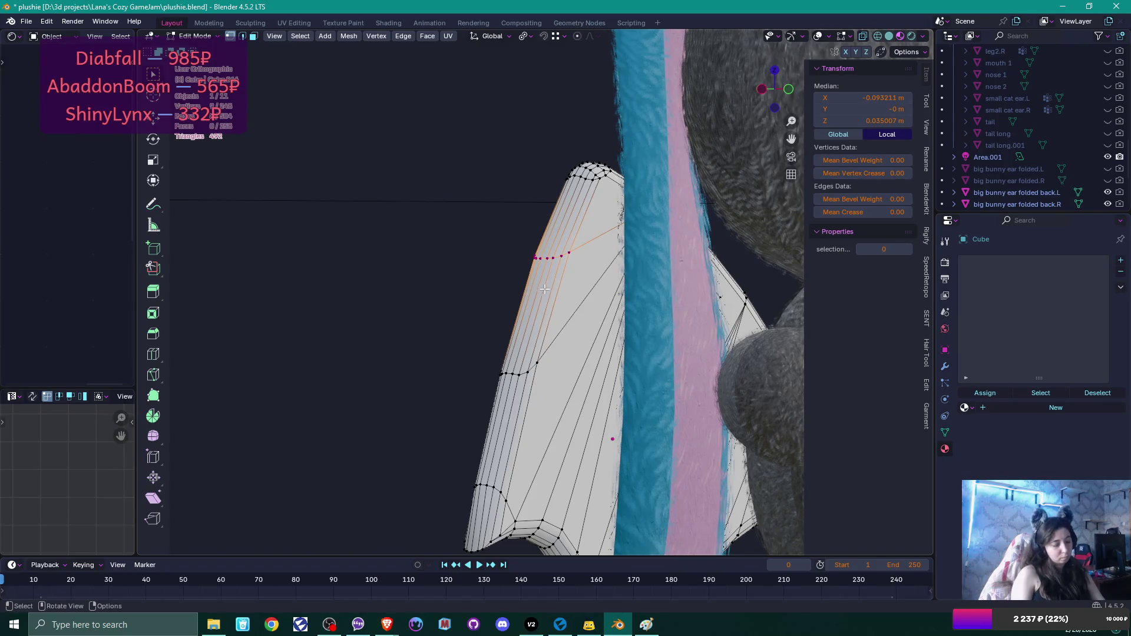
key(ctrl+b)
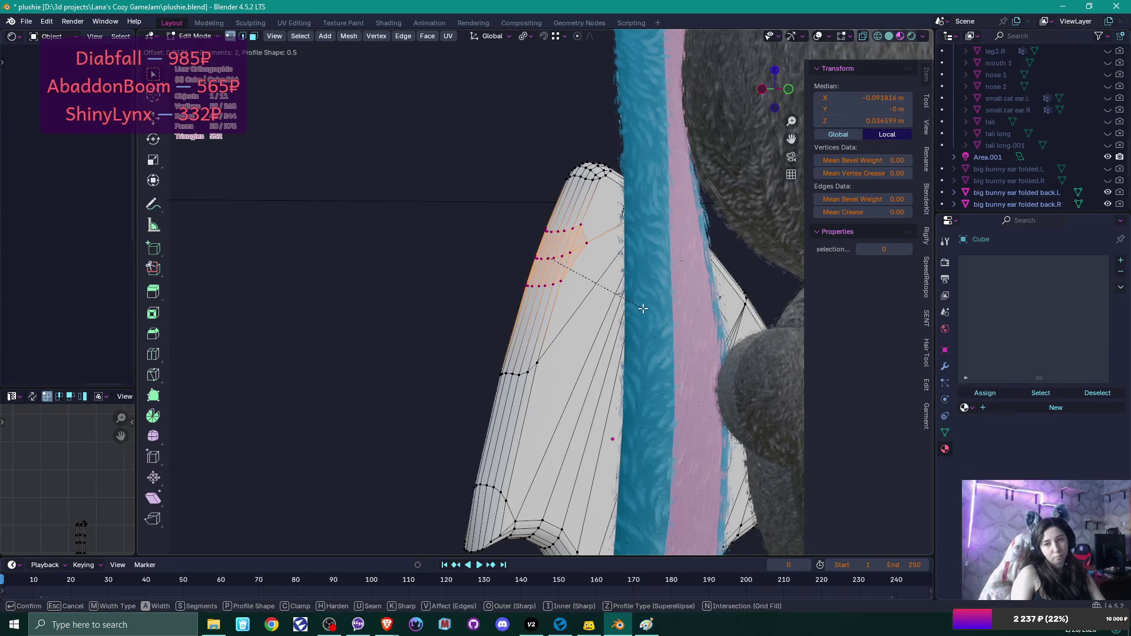
scroll(639, 310, down, 1)
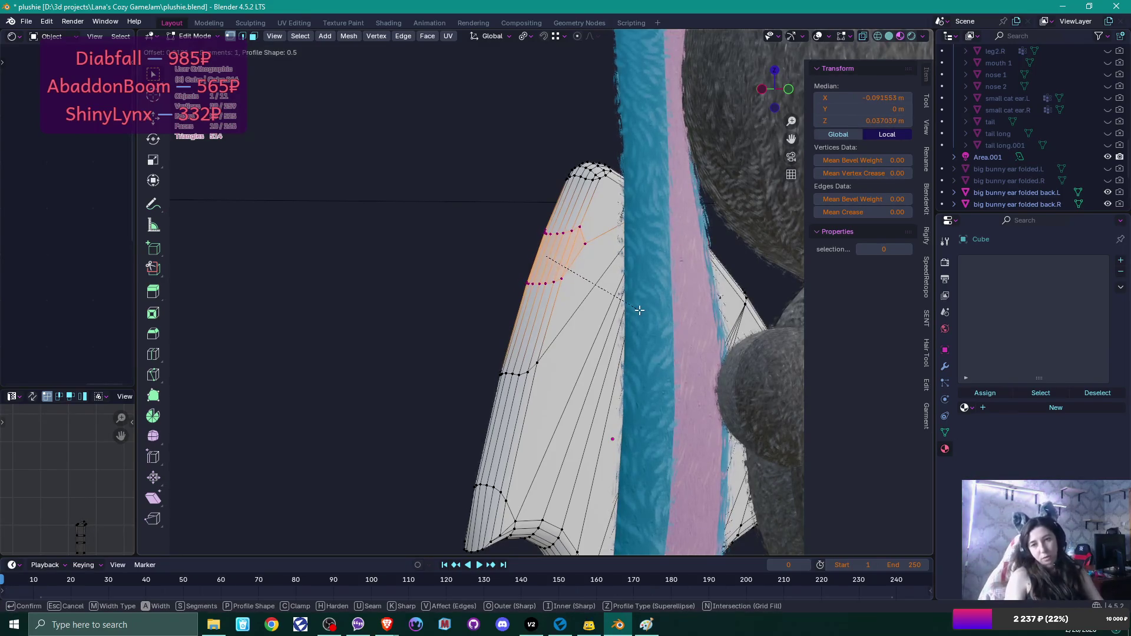
click(640, 310)
- Select an edge loop lower on the wing and bevel it
middle_drag(517, 341, 563, 380)
alt+click(567, 387)
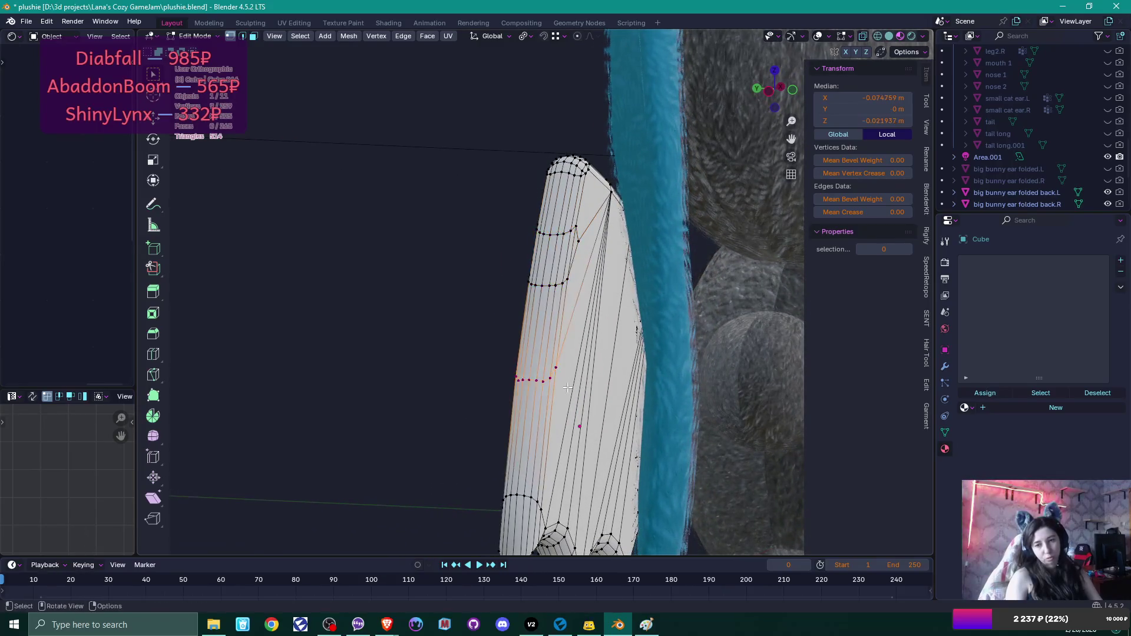
middle_drag(650, 363, 616, 356)
key(ctrl+b)
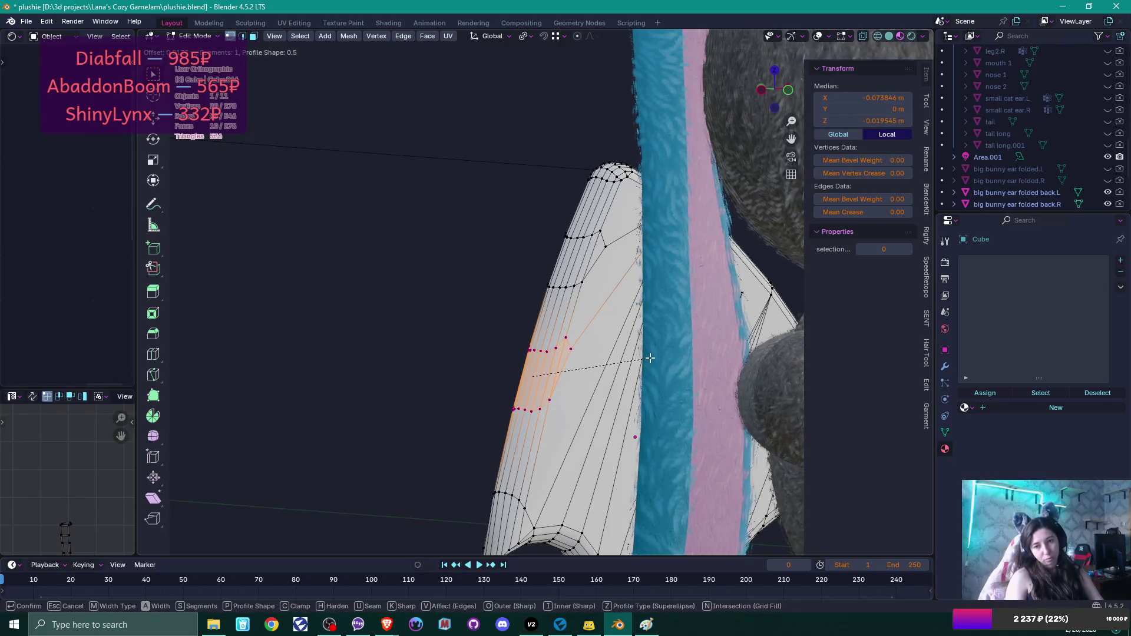
click(650, 357)
- Bevel another edge loop near the tip, then select a single rim vertex
mouse_move(650, 357)
middle_down()
mouse_move(546, 327)
mouse_move(521, 358)
mouse_move(745, 328)
mouse_move(482, 353)
middle_up()
alt+click(555, 399)
mouse_move(554, 399)
middle_down()
mouse_move(662, 354)
mouse_move(412, 328)
middle_up()
mouse_move(631, 366)
middle_down()
mouse_move(470, 375)
mouse_move(567, 377)
middle_up()
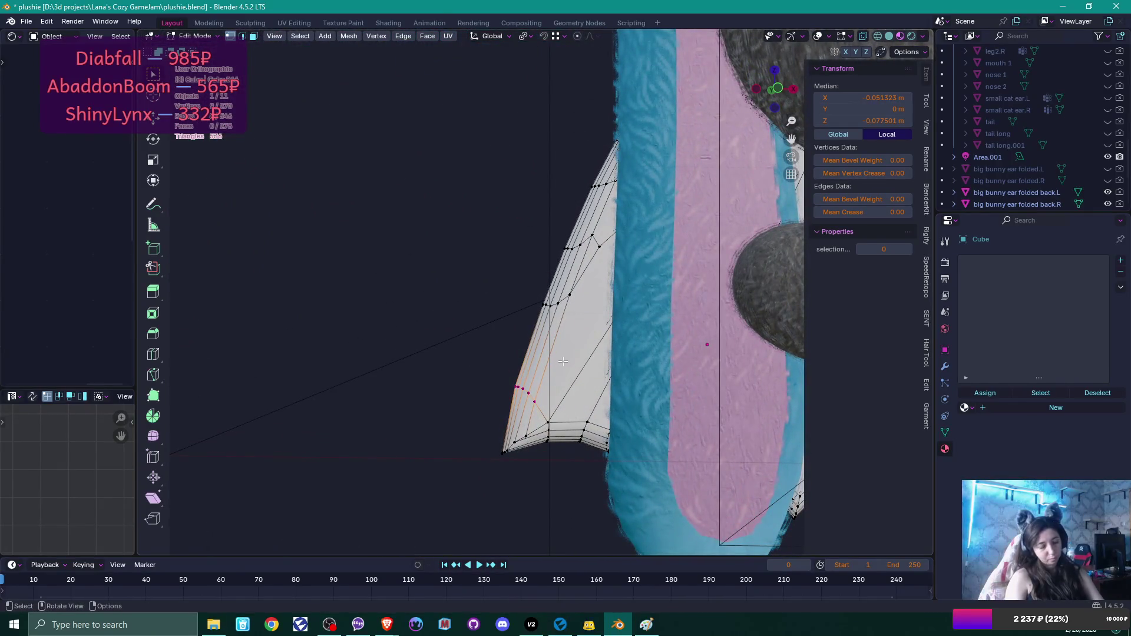
key(ctrl+b)
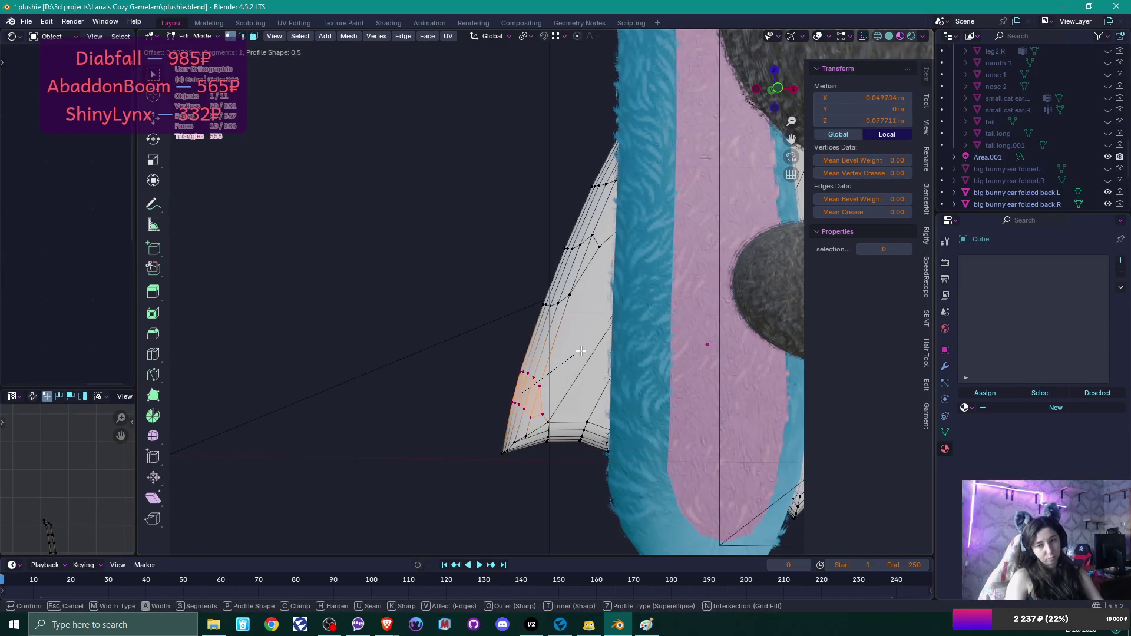
click(571, 366)
middle_drag(568, 398, 552, 382)
click(552, 382)
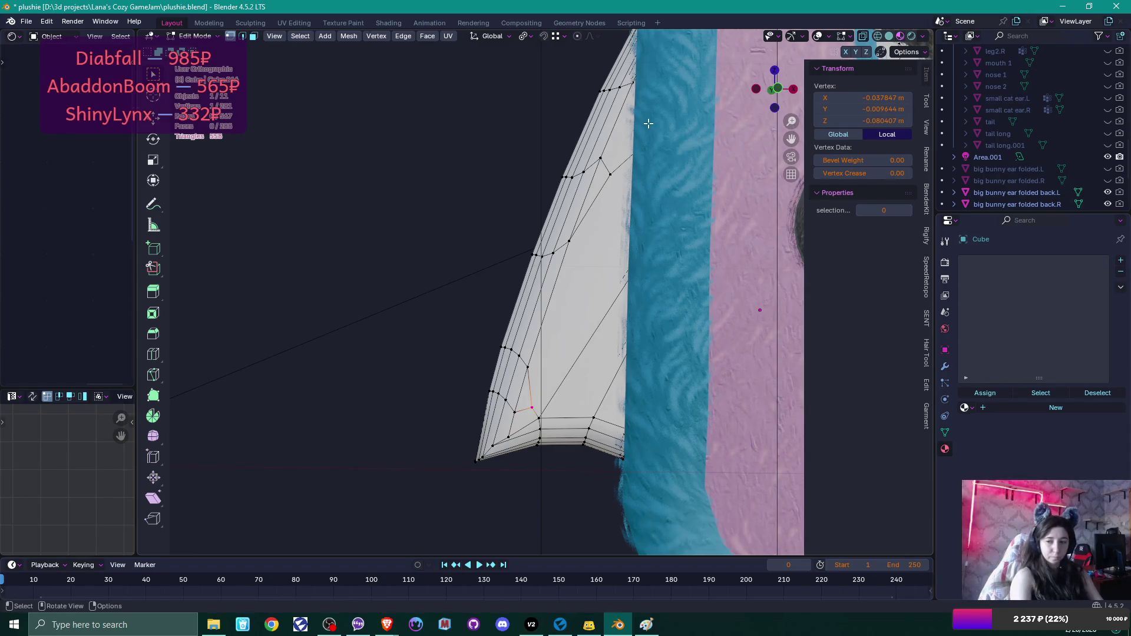
- From the back view, vertex-slide the stray vertices at the lower corner onto the corner vertex
key(ctrl+KP_1)
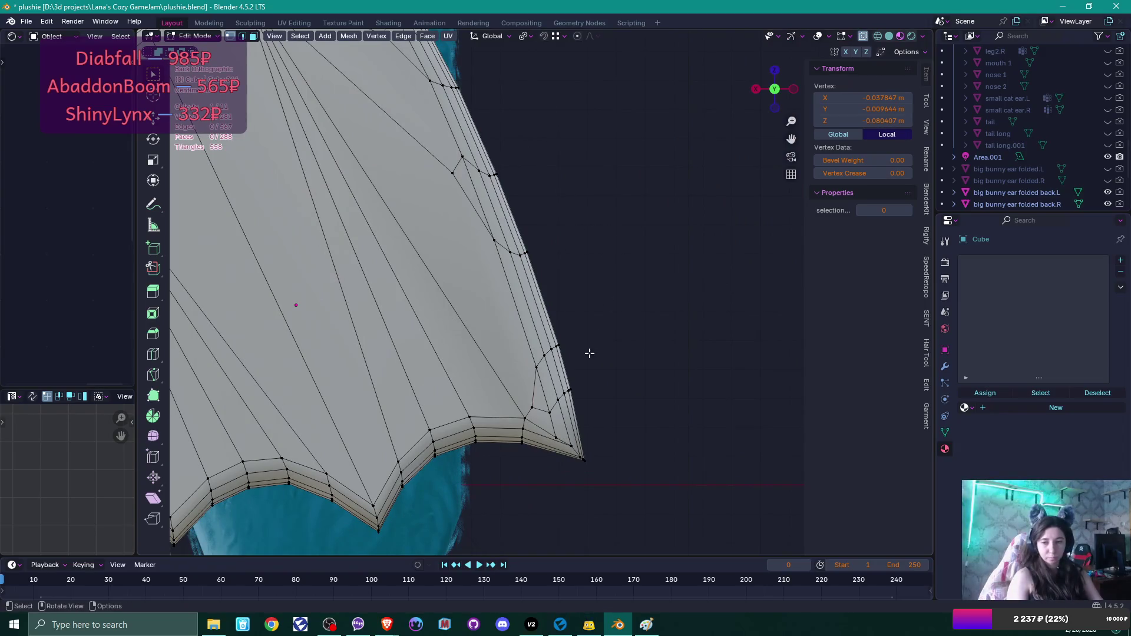
shift+click(532, 405)
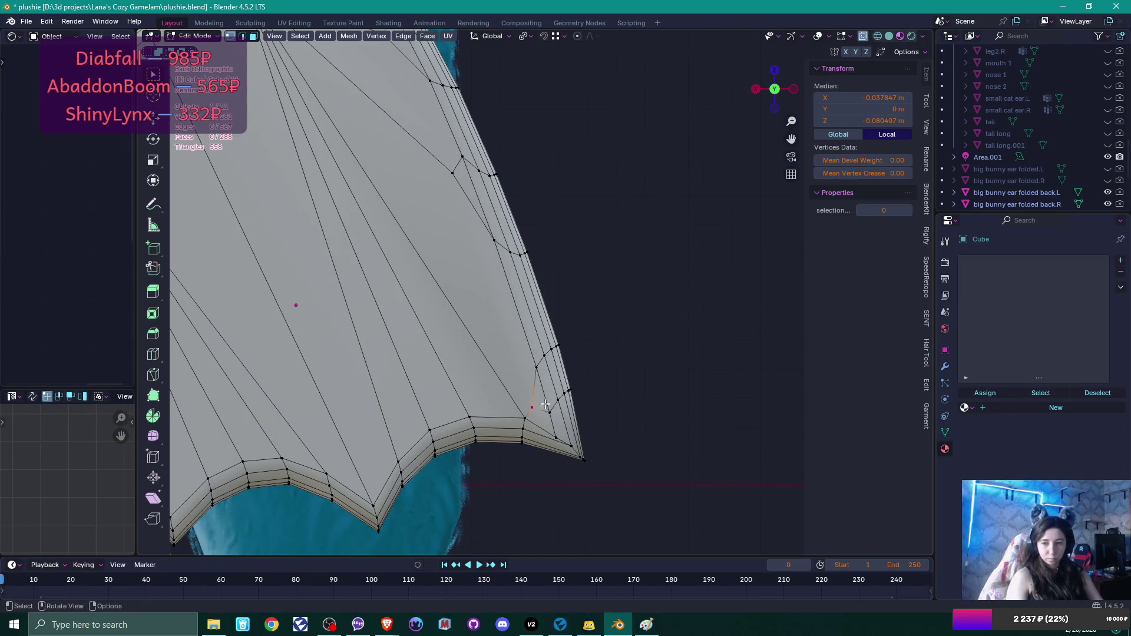
ctrl+middle_drag(550, 394, 543, 373)
key(shift+v)
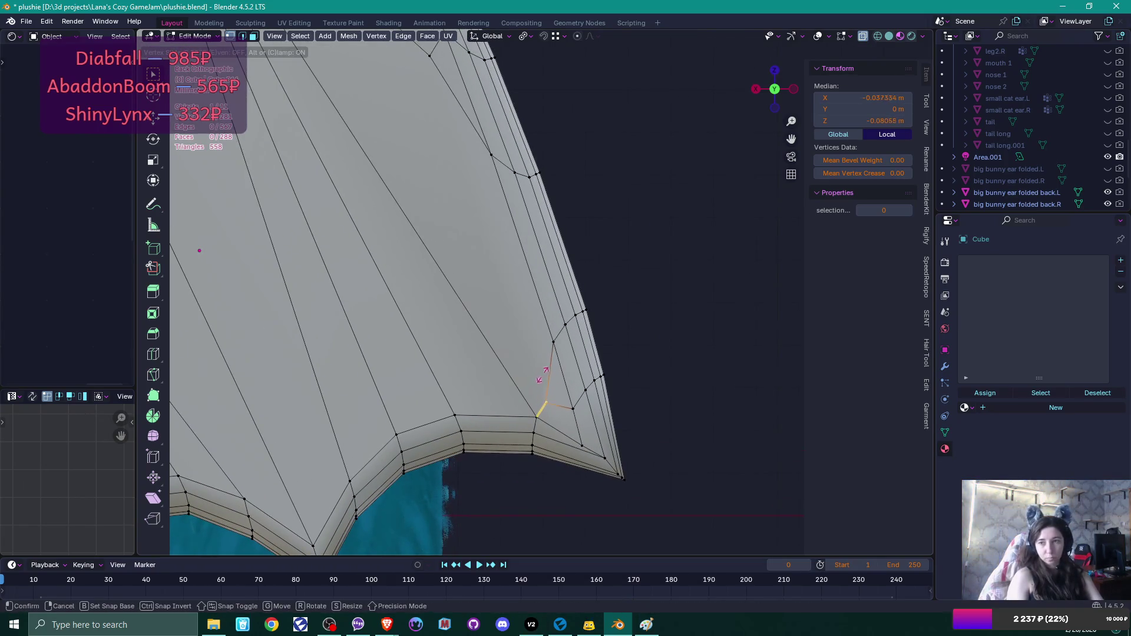
click(542, 376)
key(shift+v)
click(564, 329)
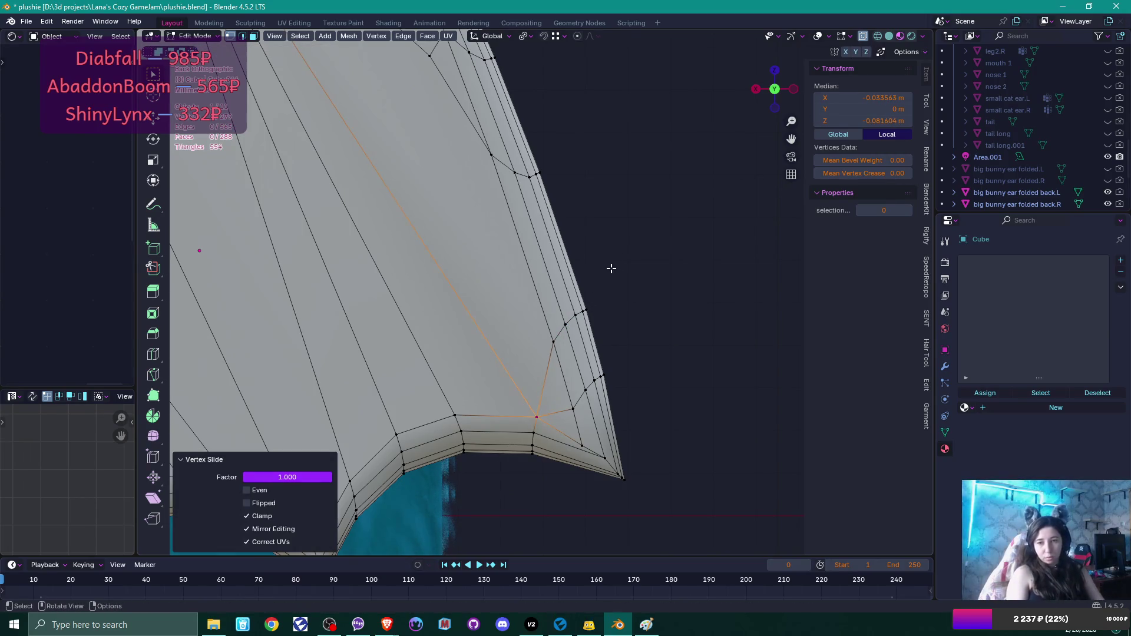
- Slide two stray vertices near the upper rim onto the upper rim vertex
mouse_move(619, 250)
middle_down()
mouse_move(586, 286)
mouse_move(591, 397)
mouse_move(595, 328)
middle_up()
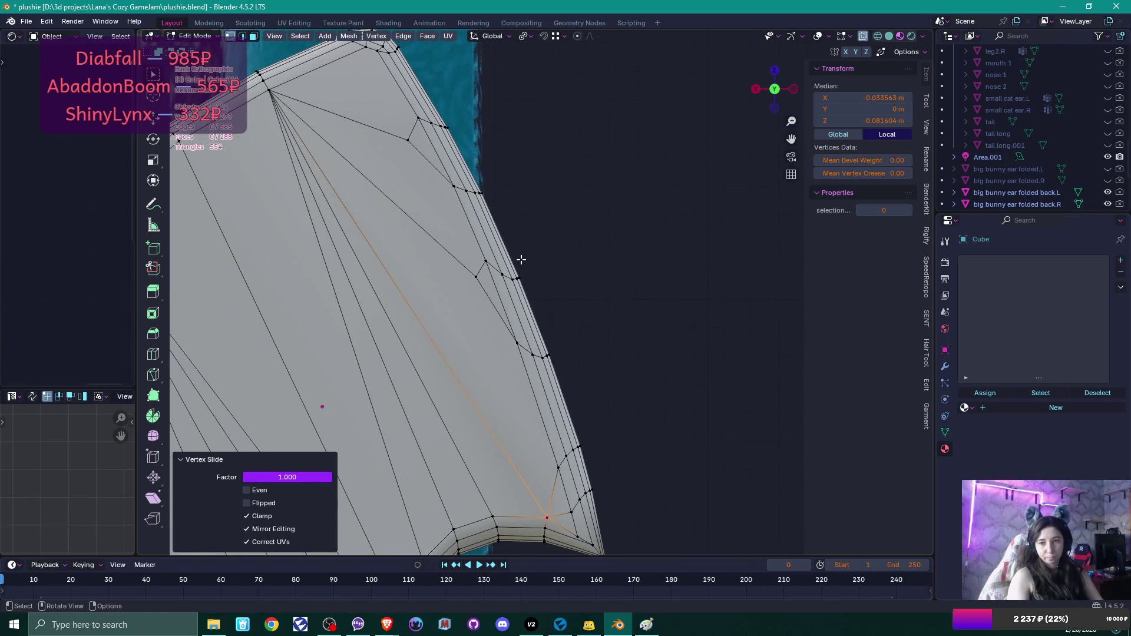
click(397, 120)
middle_drag(397, 120, 454, 202)
key(g)
key(g)
click(277, 144)
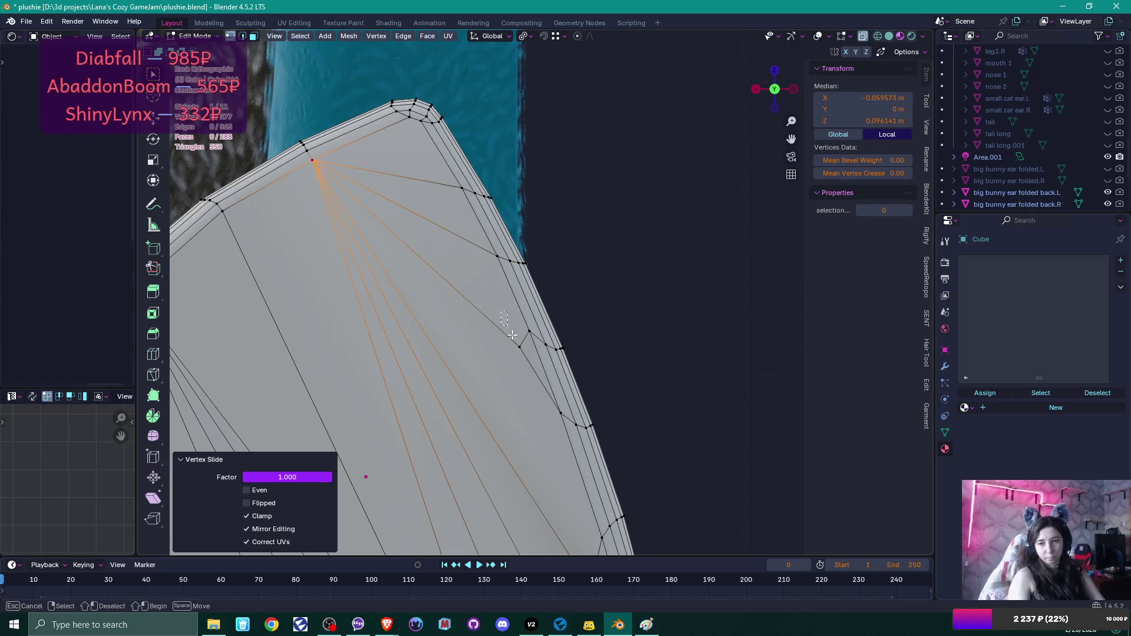
click(524, 374)
key(g)
key(g)
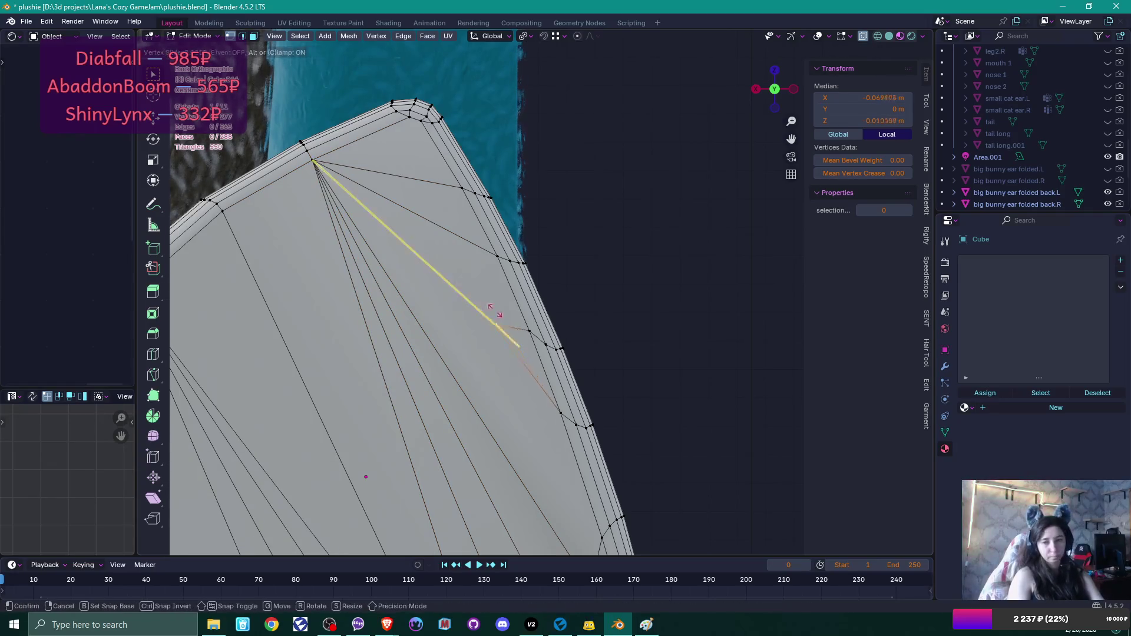
click(291, 127)
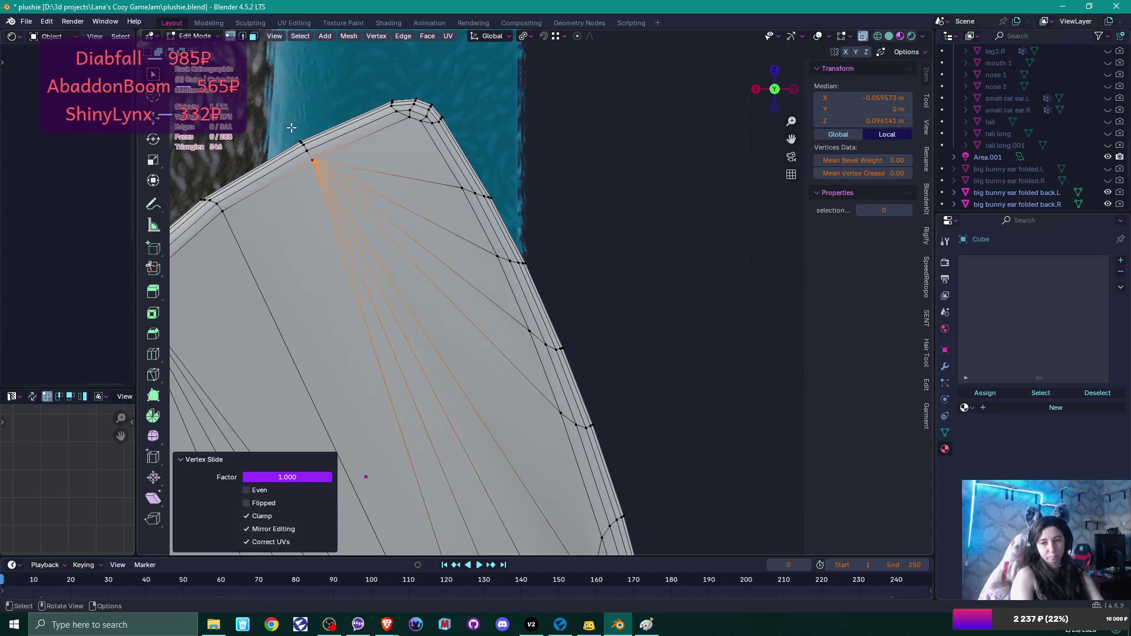
- Select a pair of vertices at the wing's lower corner
mouse_move(506, 293)
middle_down()
mouse_move(531, 289)
mouse_move(419, 308)
mouse_move(518, 351)
mouse_move(509, 334)
mouse_move(636, 281)
mouse_move(460, 238)
middle_up()
shift+click(486, 404)
key(ctrl+z)
shift+click(486, 402)
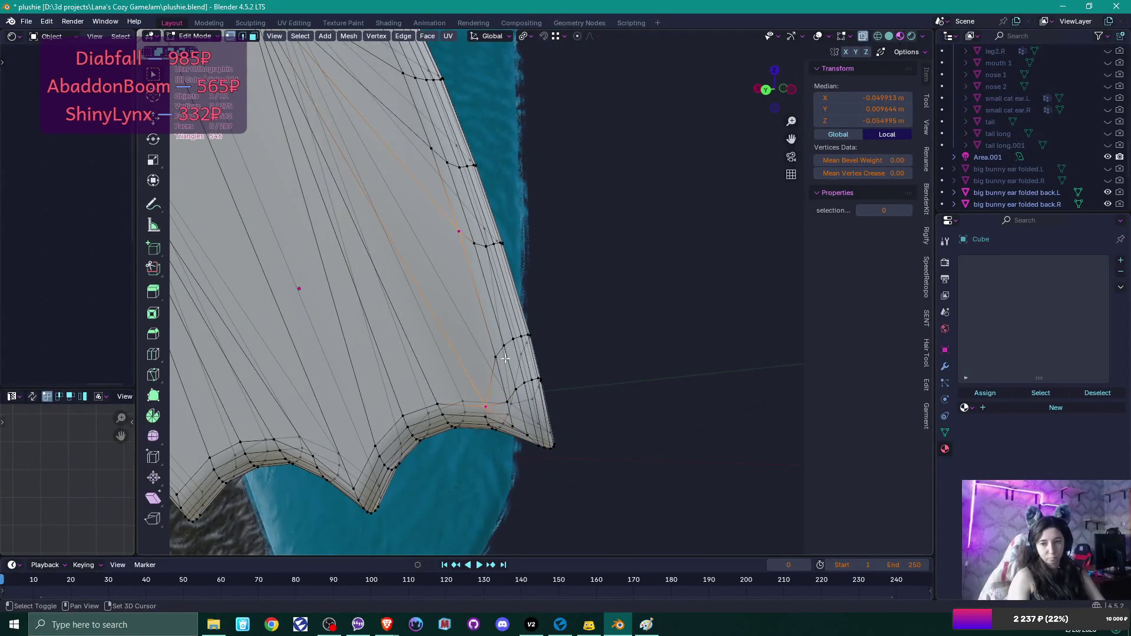
mouse_move(564, 220)
middle_down()
mouse_move(568, 265)
mouse_move(507, 252)
middle_up()
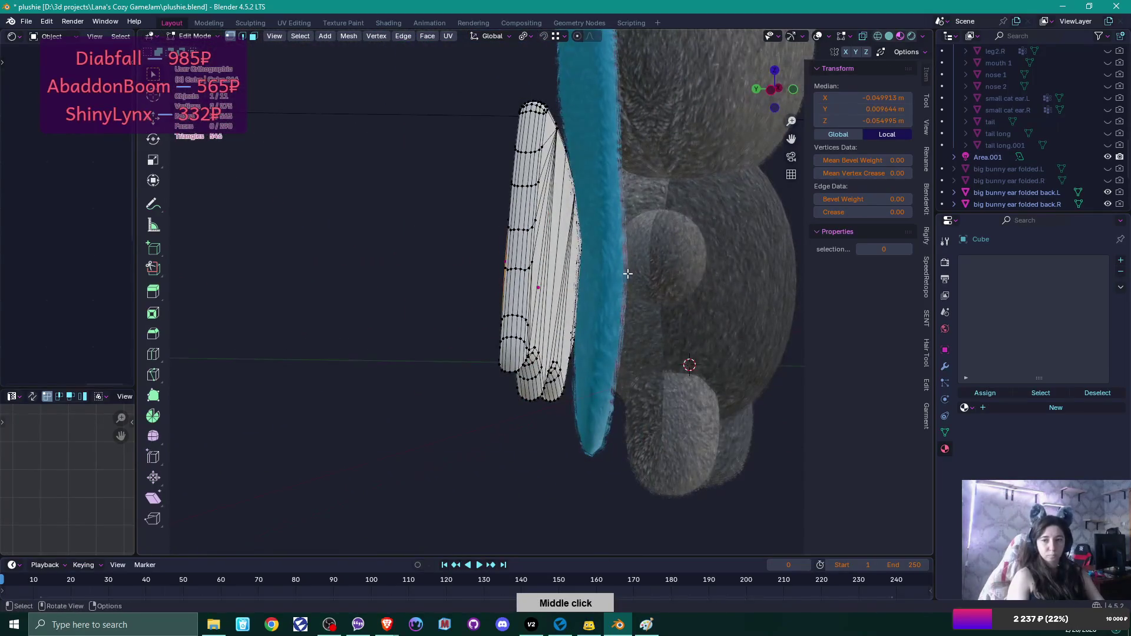
- Inspect the wing edge-on, then nudge a vertex near the lower corner slightly upward
key(Tab)
mouse_move(622, 274)
middle_down()
mouse_move(518, 278)
mouse_move(576, 265)
mouse_move(520, 255)
mouse_move(513, 285)
mouse_move(563, 293)
mouse_move(591, 270)
mouse_move(694, 267)
mouse_move(651, 253)
middle_up()
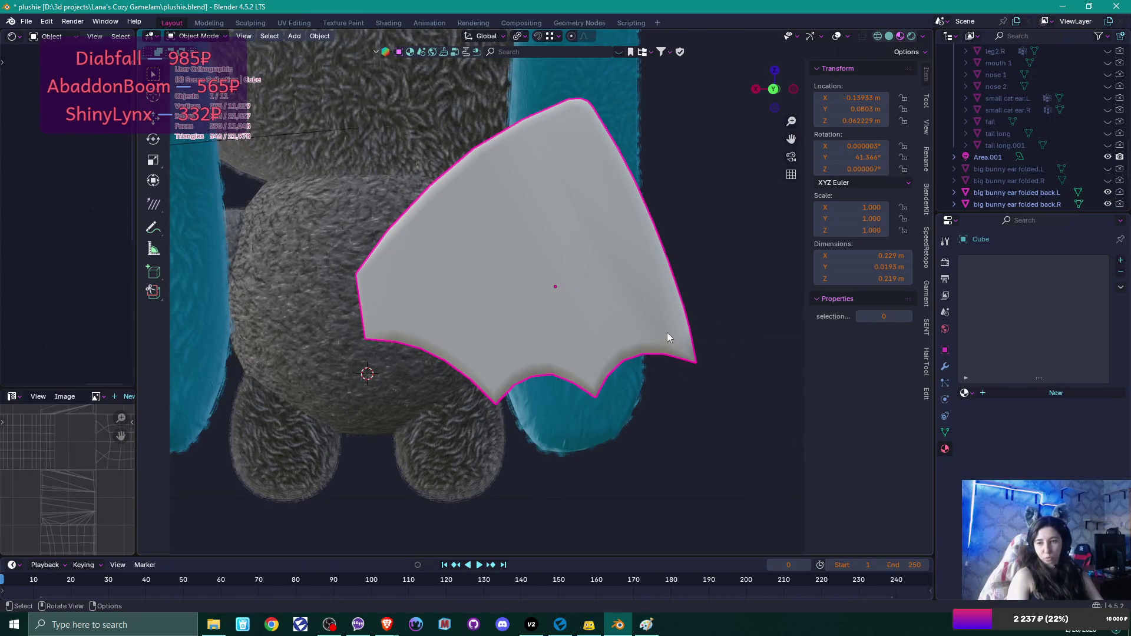
mouse_move(664, 326)
middle_down()
mouse_move(600, 286)
mouse_move(550, 279)
mouse_move(575, 289)
mouse_move(541, 304)
middle_up()
key(Tab)
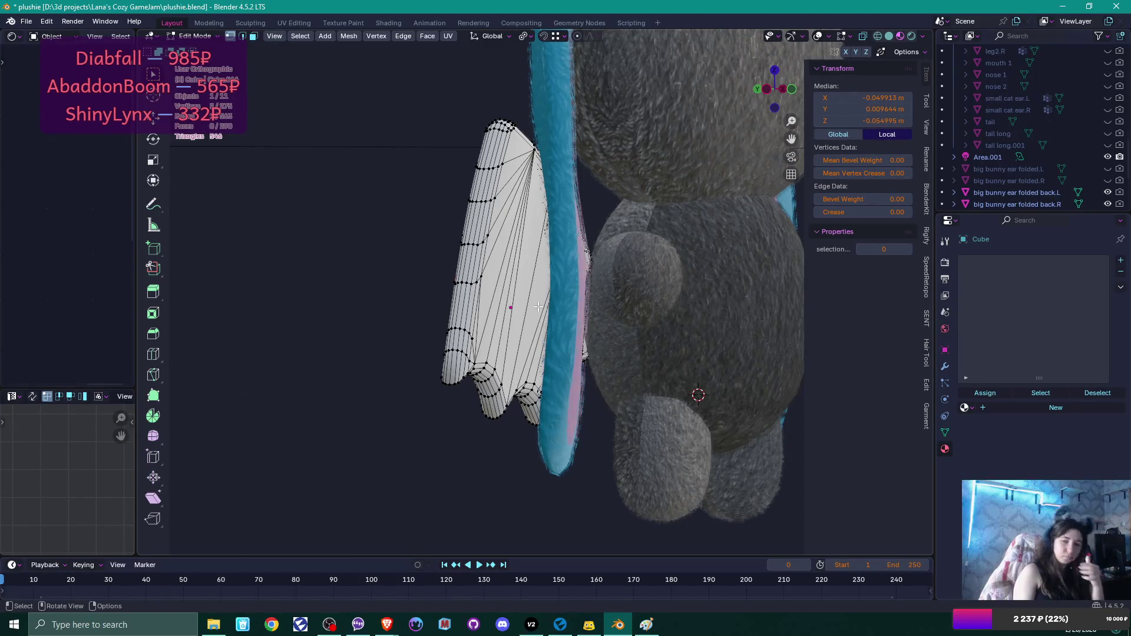
mouse_move(525, 263)
middle_down()
mouse_move(450, 282)
mouse_move(460, 278)
mouse_move(415, 258)
middle_up()
click(314, 408)
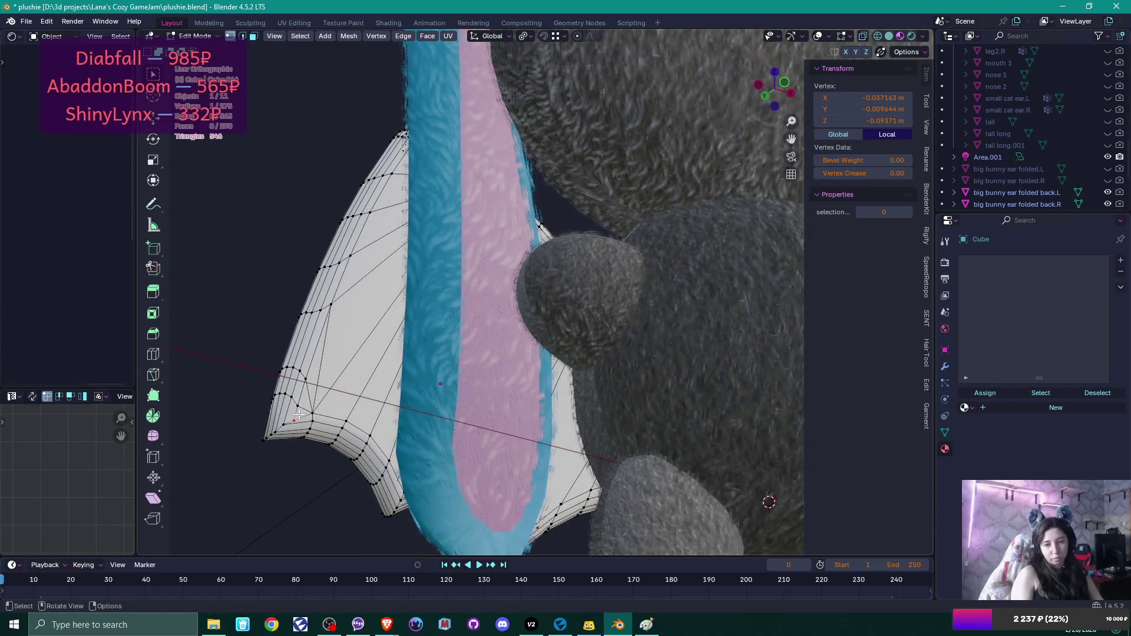
key(ctrl+KP_1)
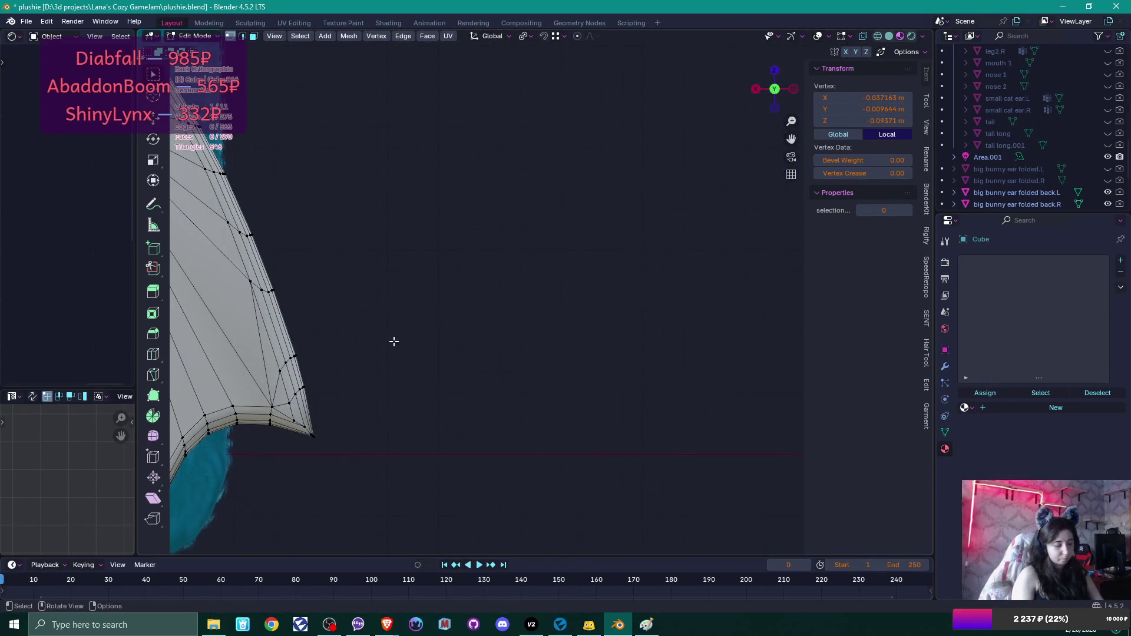
mouse_move(391, 348)
ctrl+middle_down()
mouse_move(366, 324)
mouse_move(619, 228)
mouse_move(468, 304)
ctrl+middle_up()
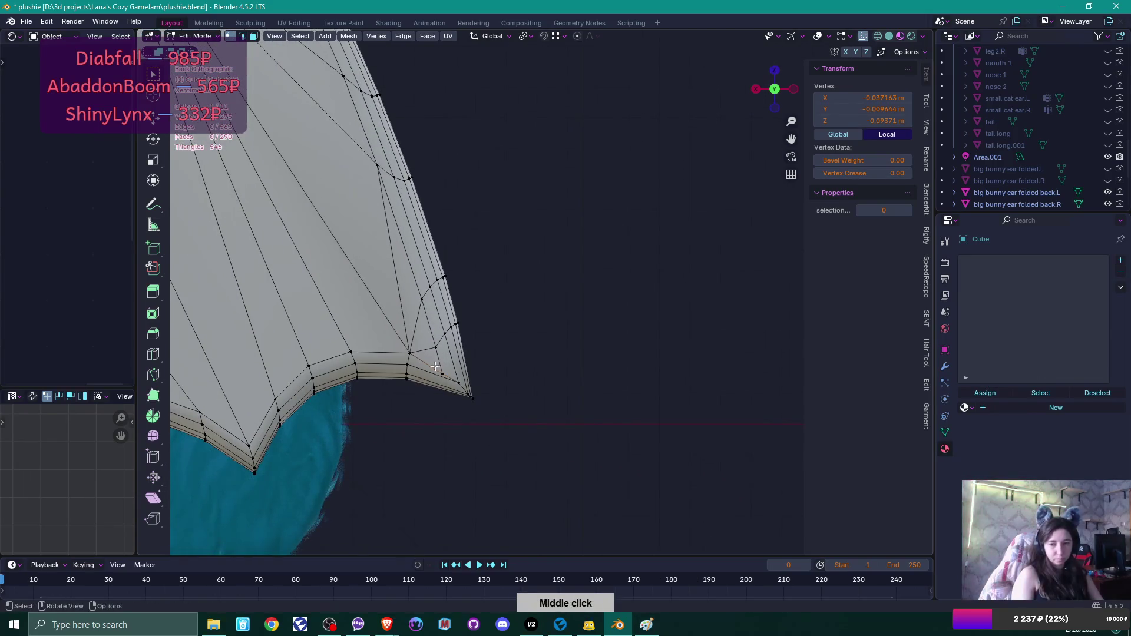
key(g)
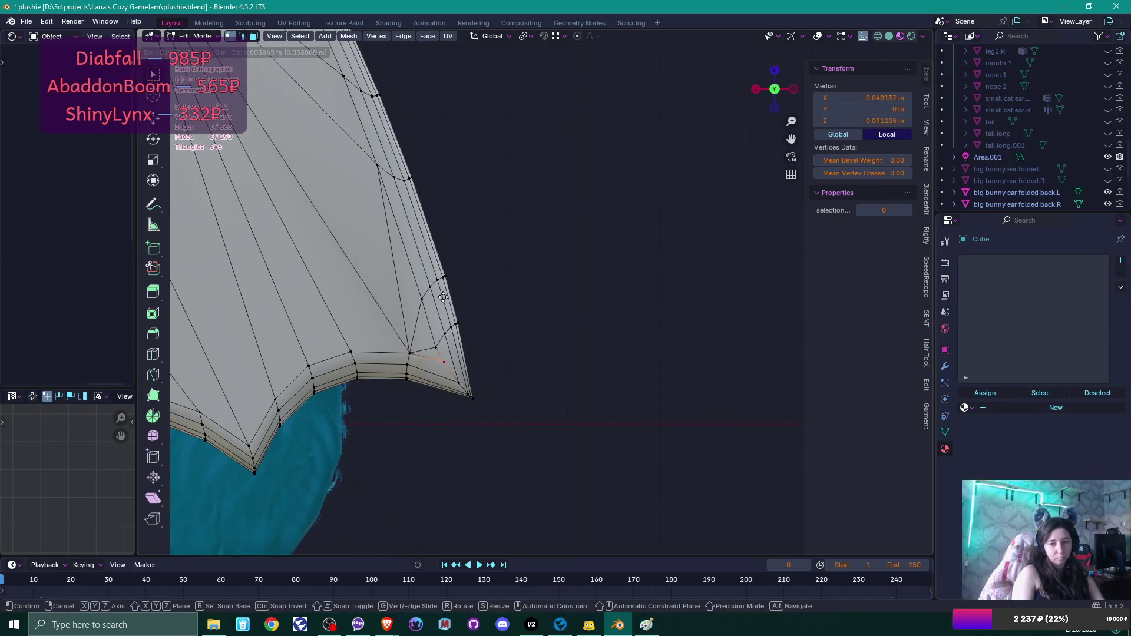
click(441, 301)
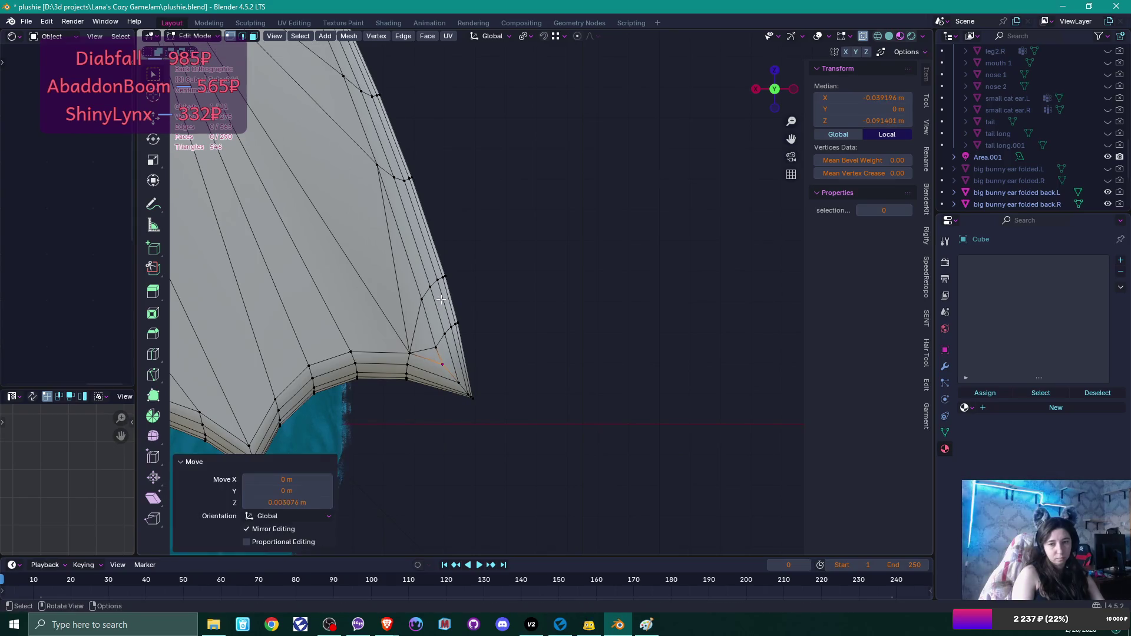
- Move a second corner vertex up by 0.000192 m on X and 0.001923 m on Z
click(436, 349)
key(g)
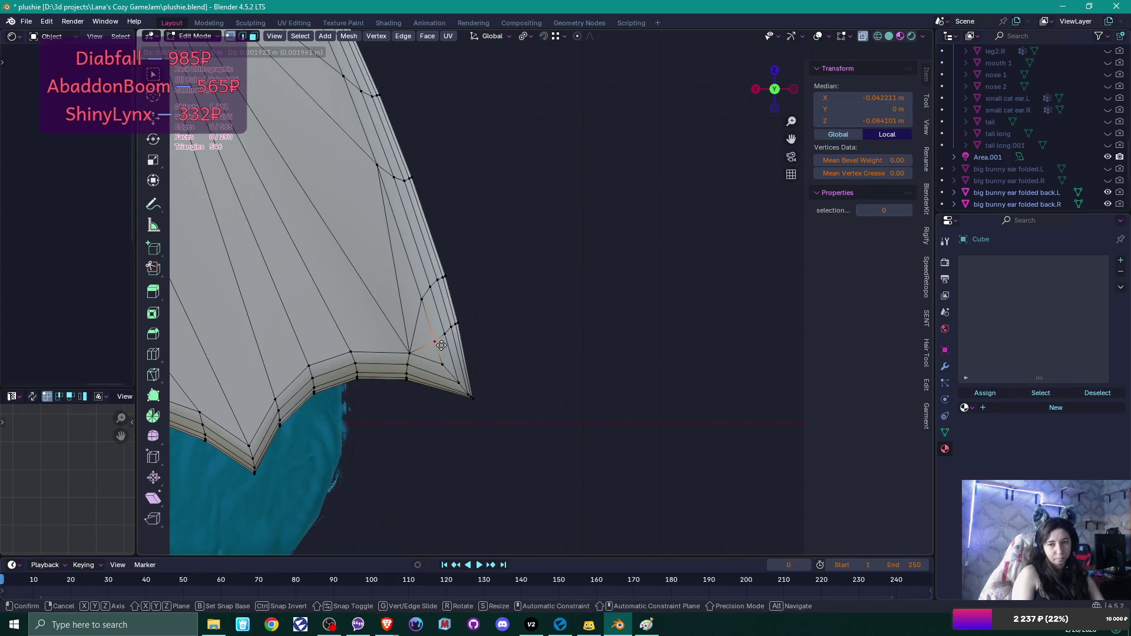
click(443, 345)
middle_drag(459, 274, 518, 298)
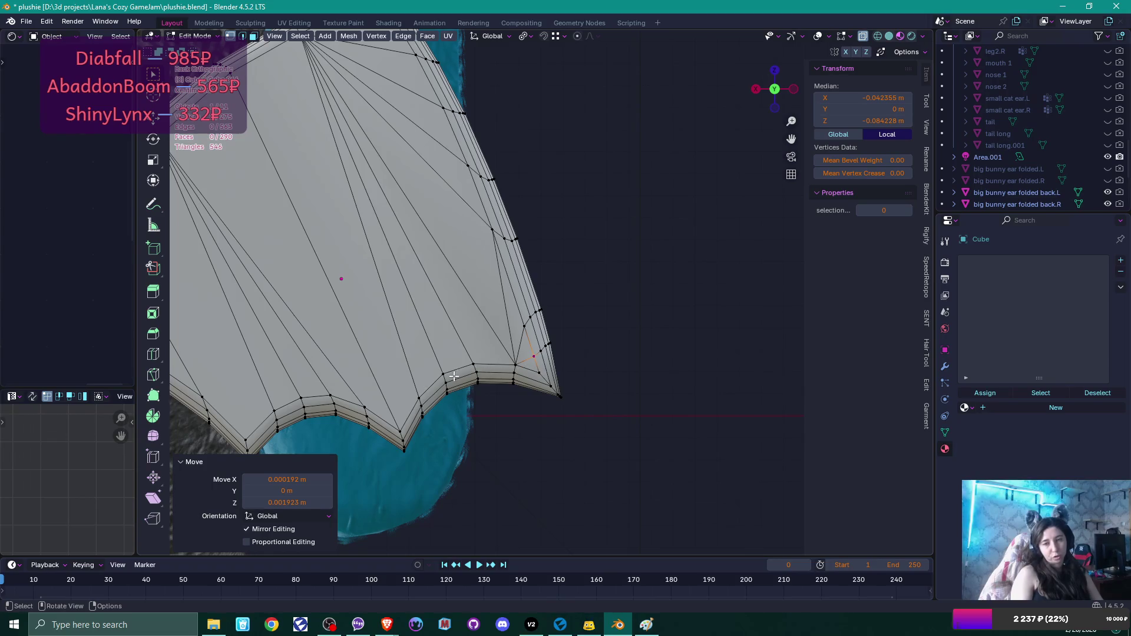
mouse_move(456, 373)
shift+middle_down()
mouse_move(470, 354)
mouse_move(482, 369)
shift+middle_up()
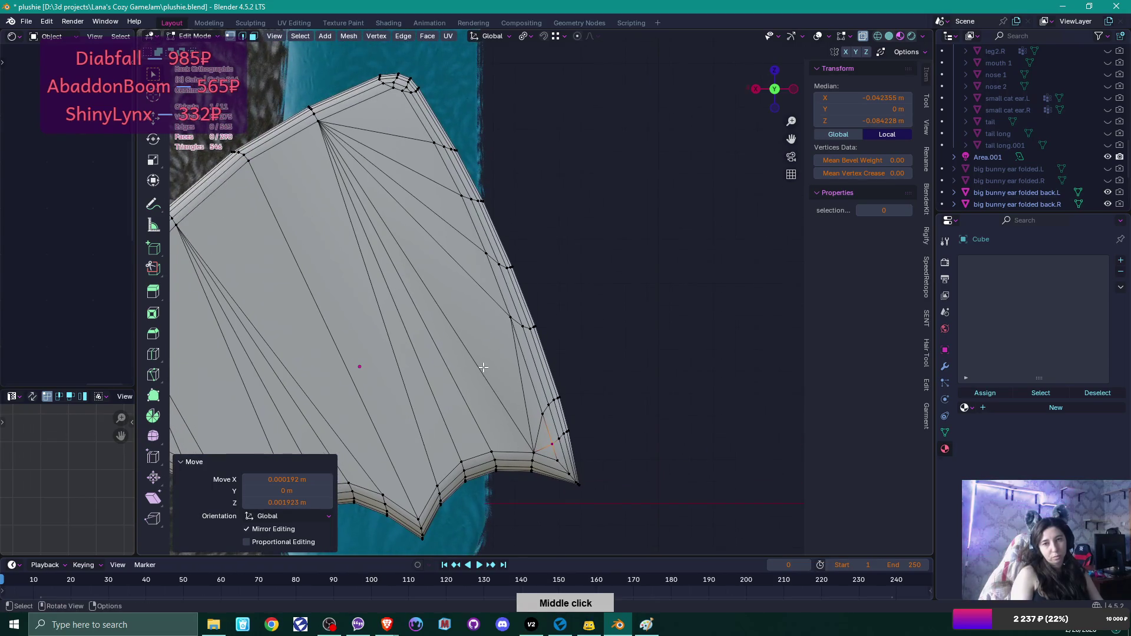
mouse_move(483, 368)
middle_down()
mouse_move(479, 345)
mouse_move(530, 325)
mouse_move(483, 335)
mouse_move(487, 288)
mouse_move(501, 272)
middle_up()
scroll(480, 336, up, 3)
scroll(482, 321, up, 2)
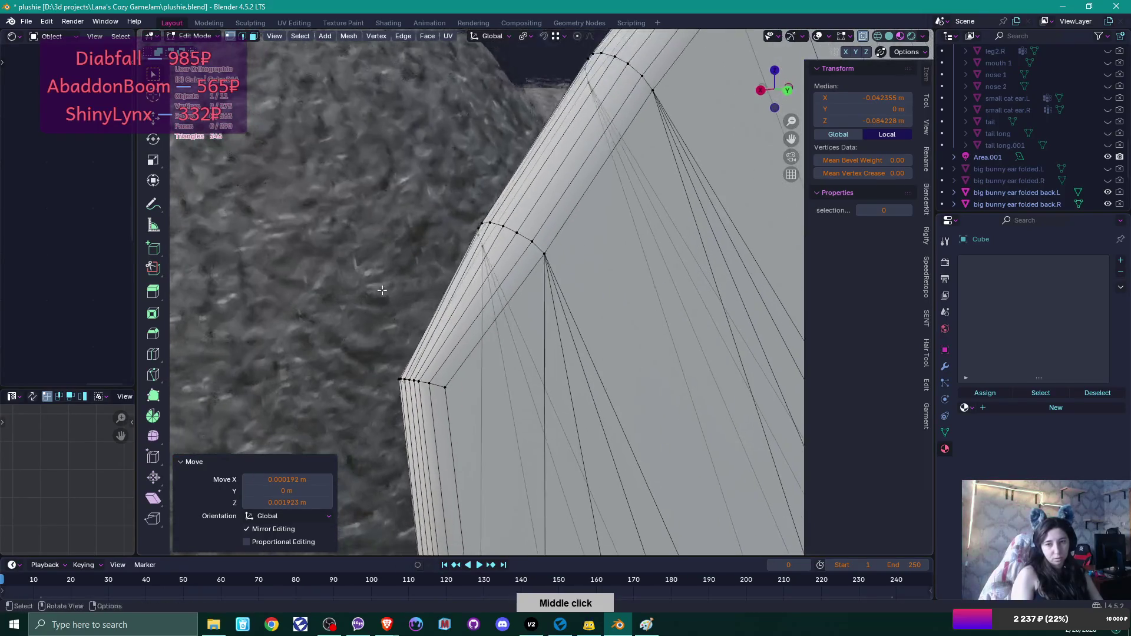
- Select the edge path down the left rim and move it with smooth proportional falloff
click(412, 378)
shift+middle_drag(454, 360, 425, 192)
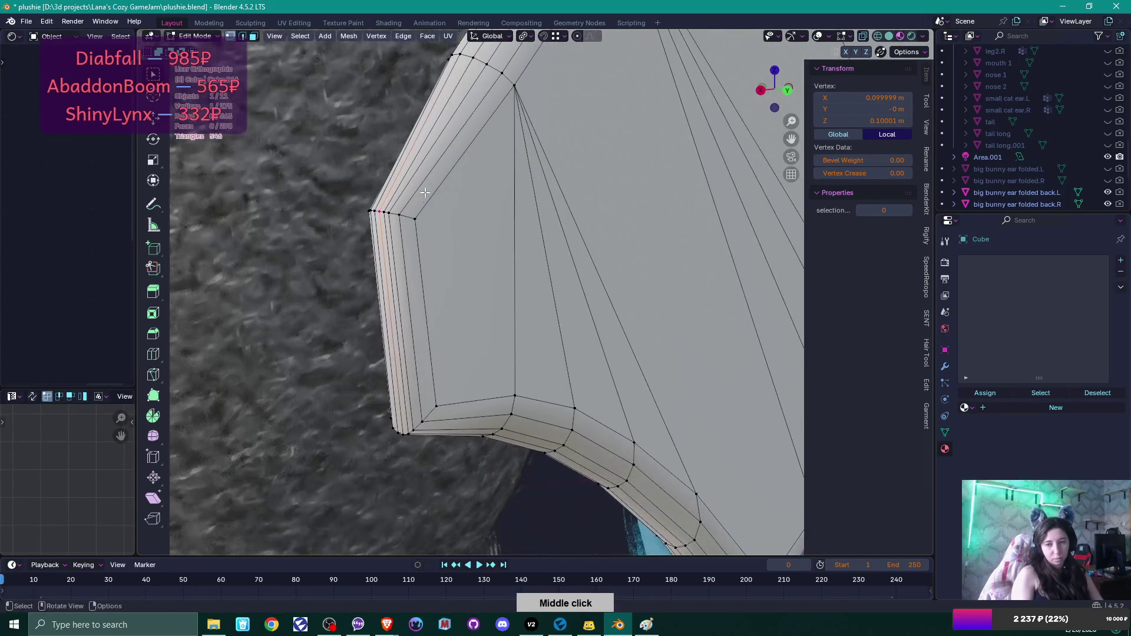
mouse_move(427, 232)
middle_down()
mouse_move(361, 298)
mouse_move(428, 291)
mouse_move(532, 247)
middle_up()
ctrl+click(399, 433)
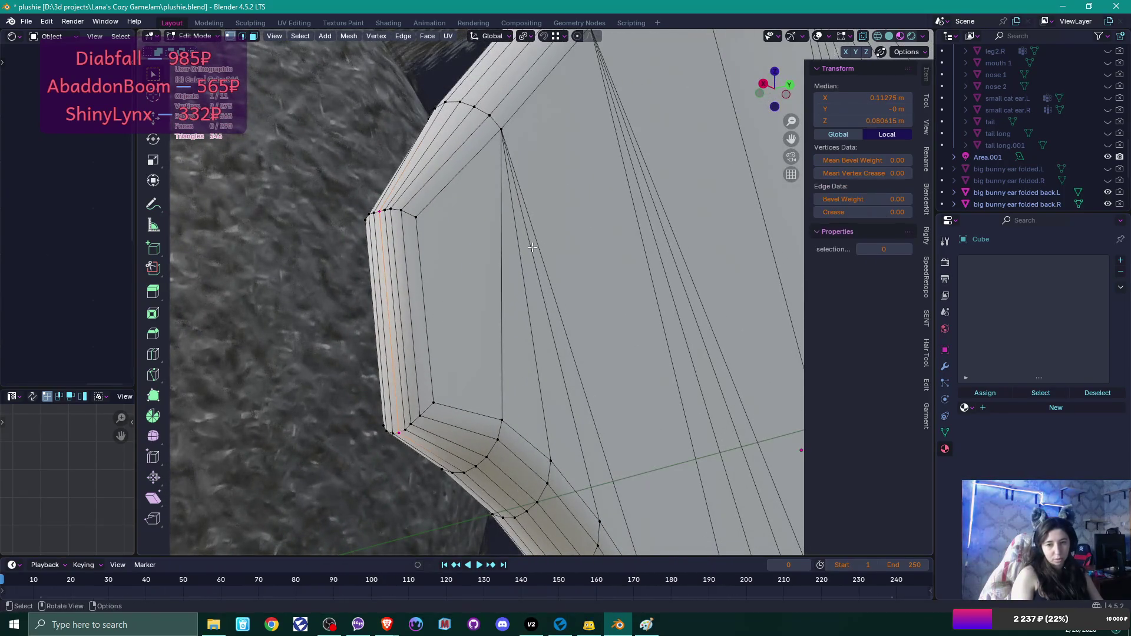
key(ctrl+KP_1)
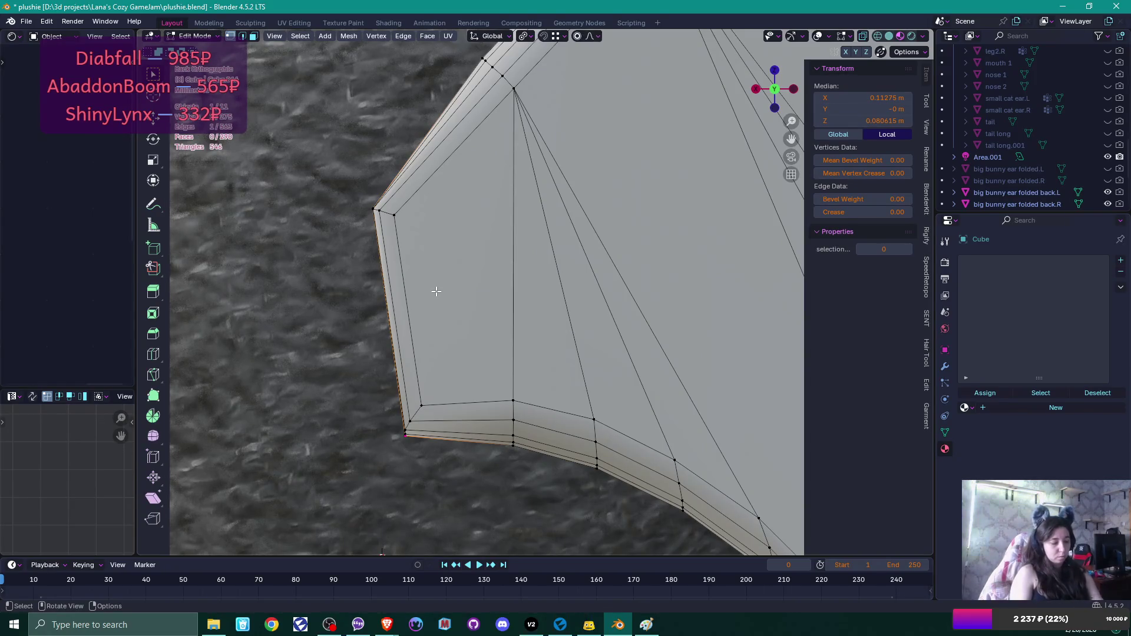
key(g)
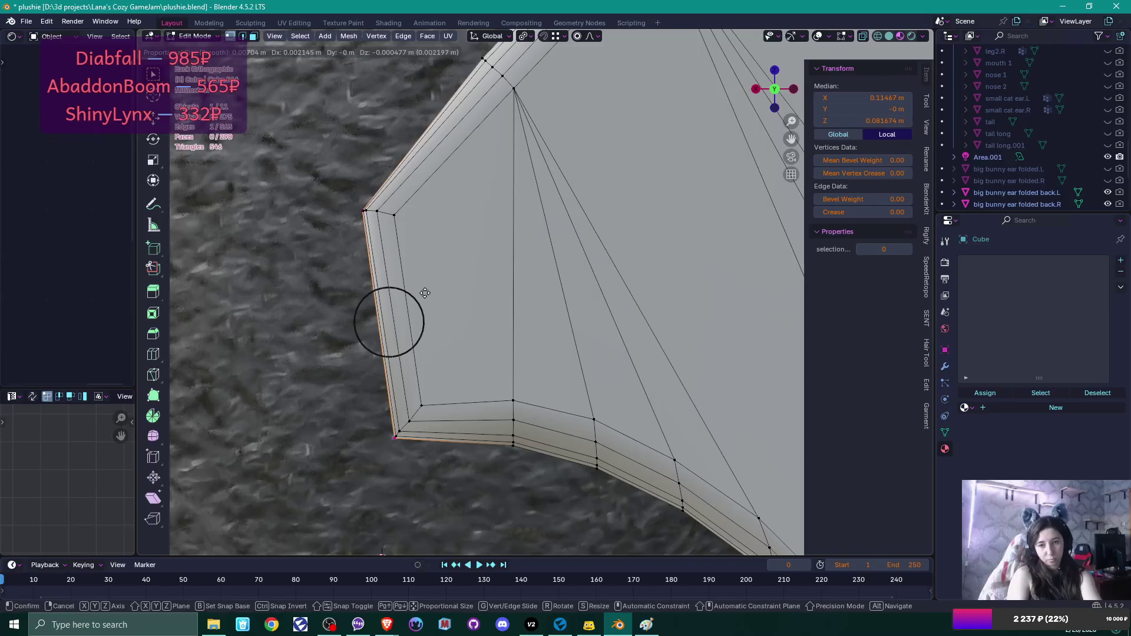
click(425, 293)
- In X-ray, push the left-edge vertices -0.009334 m along Y with smooth falloff size 0.022
mouse_move(426, 293)
middle_down()
mouse_move(512, 282)
mouse_move(700, 152)
mouse_move(577, 376)
middle_up()
mouse_move(576, 389)
middle_down()
mouse_move(550, 404)
mouse_move(525, 387)
mouse_move(538, 293)
mouse_move(580, 275)
mouse_move(578, 246)
mouse_move(459, 399)
mouse_move(445, 444)
mouse_move(462, 424)
mouse_move(462, 356)
middle_up()
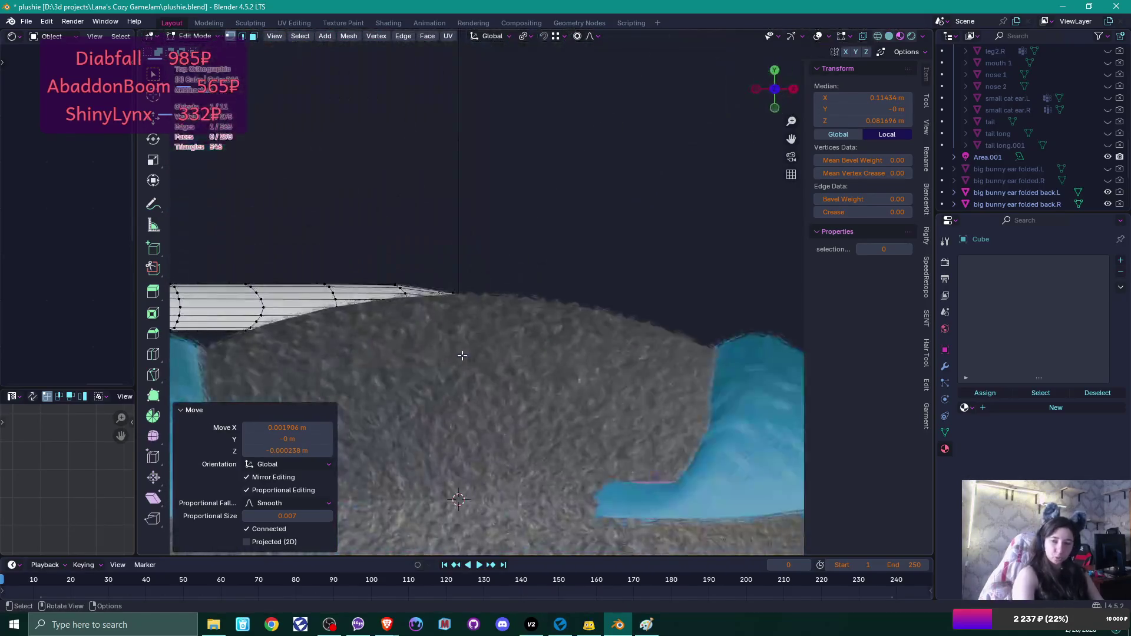
key(alt+z)
mouse_move(578, 317)
middle_down()
mouse_move(447, 311)
mouse_move(491, 258)
middle_up()
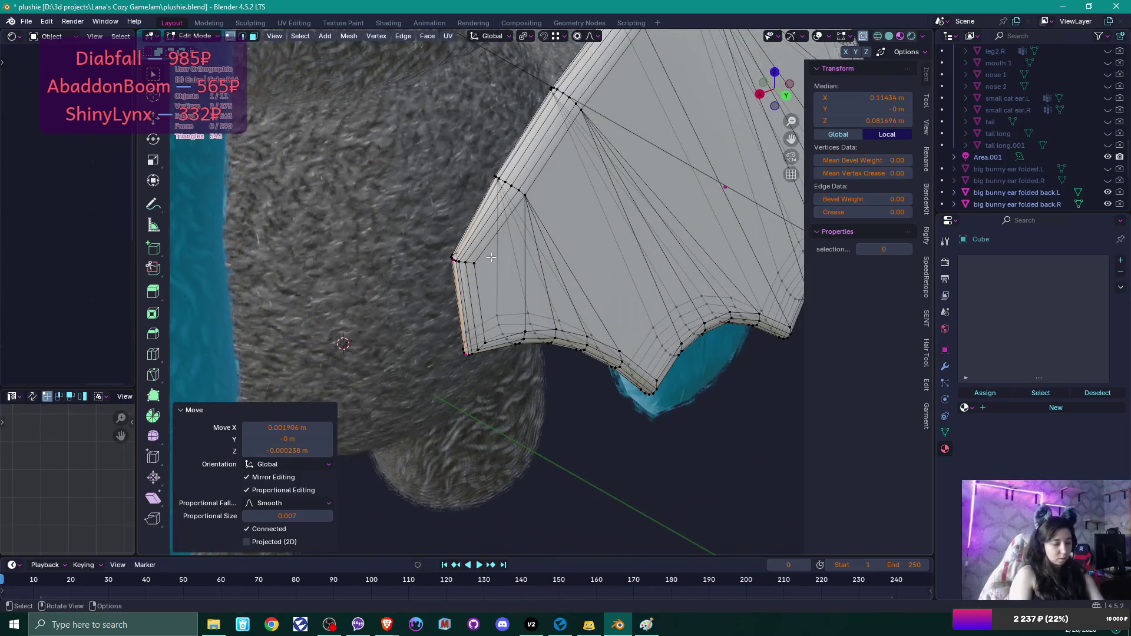
key(g)
key(y)
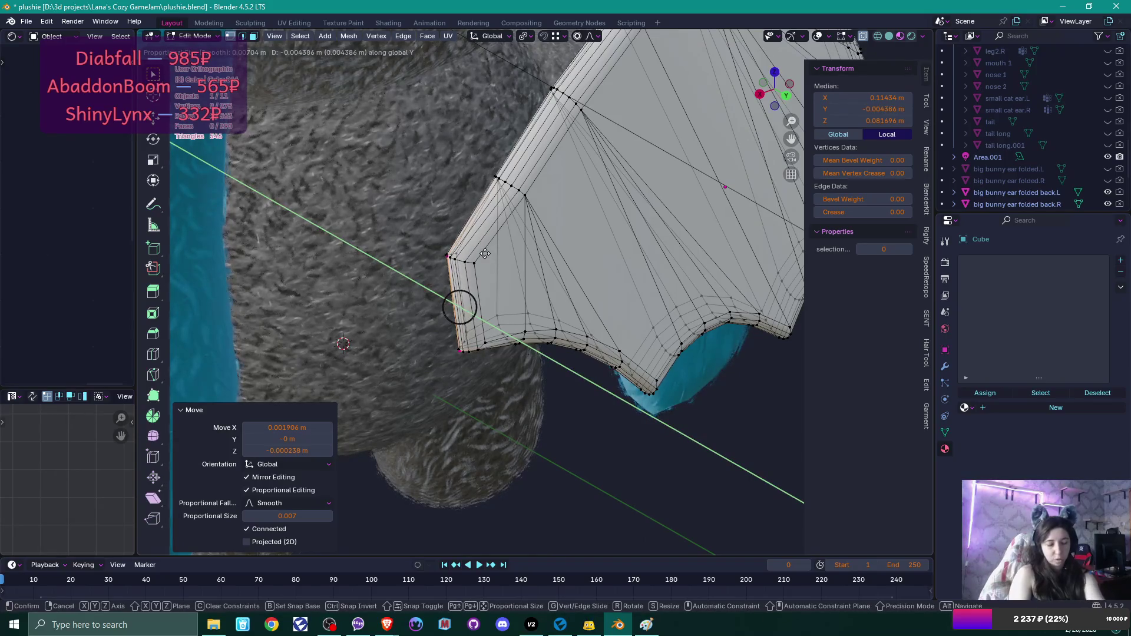
scroll(482, 251, down, 4)
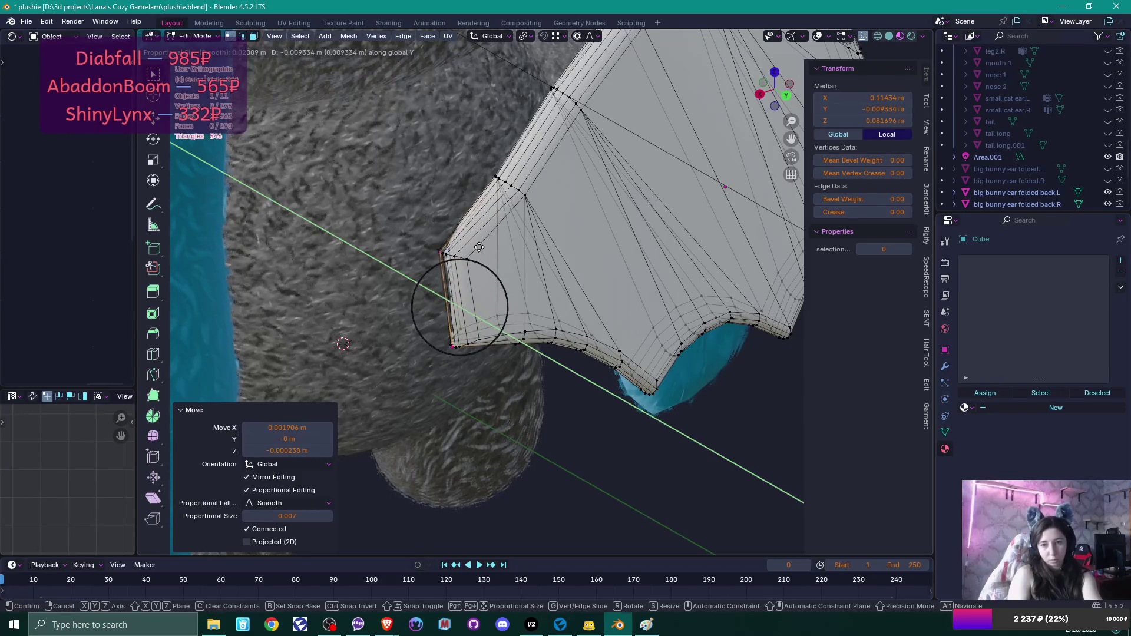
scroll(479, 247, down, 1)
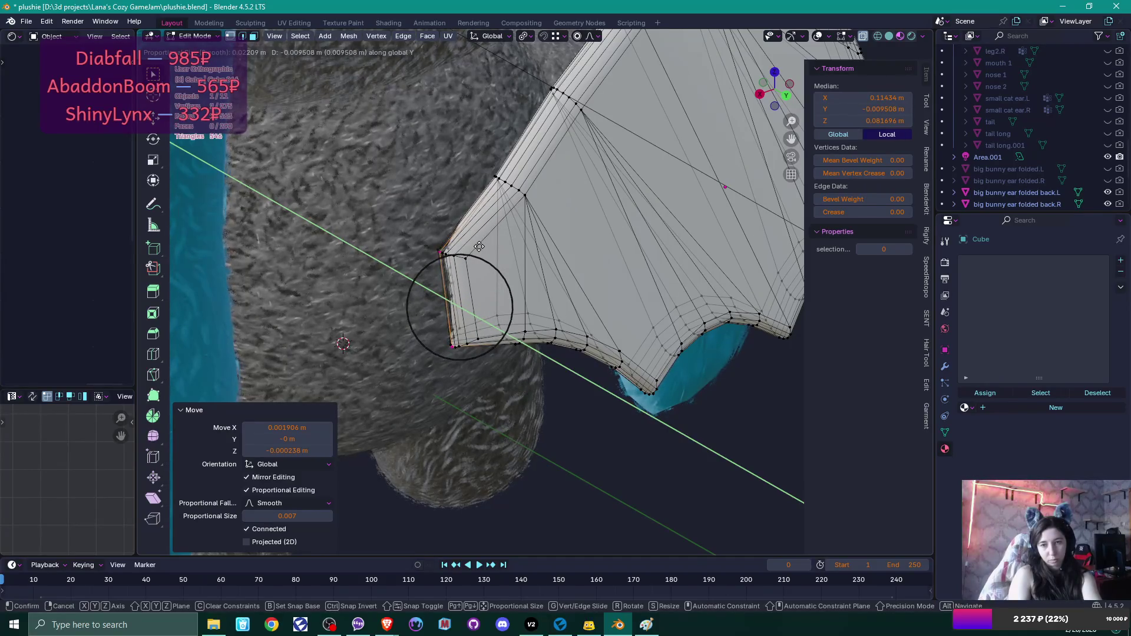
click(479, 247)
mouse_move(512, 303)
middle_down()
mouse_move(477, 254)
mouse_move(583, 267)
mouse_move(501, 273)
middle_up()
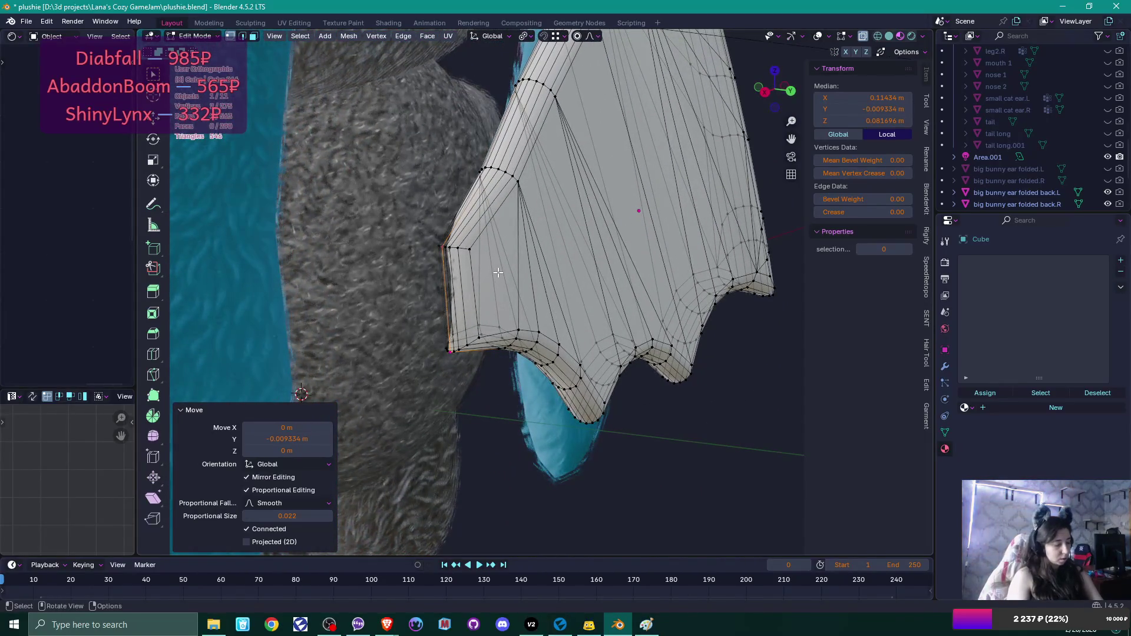
- Snap the 3D cursor to the selected vertices, set the wing's origin there, and return to Edit Mode
key(shift+s)
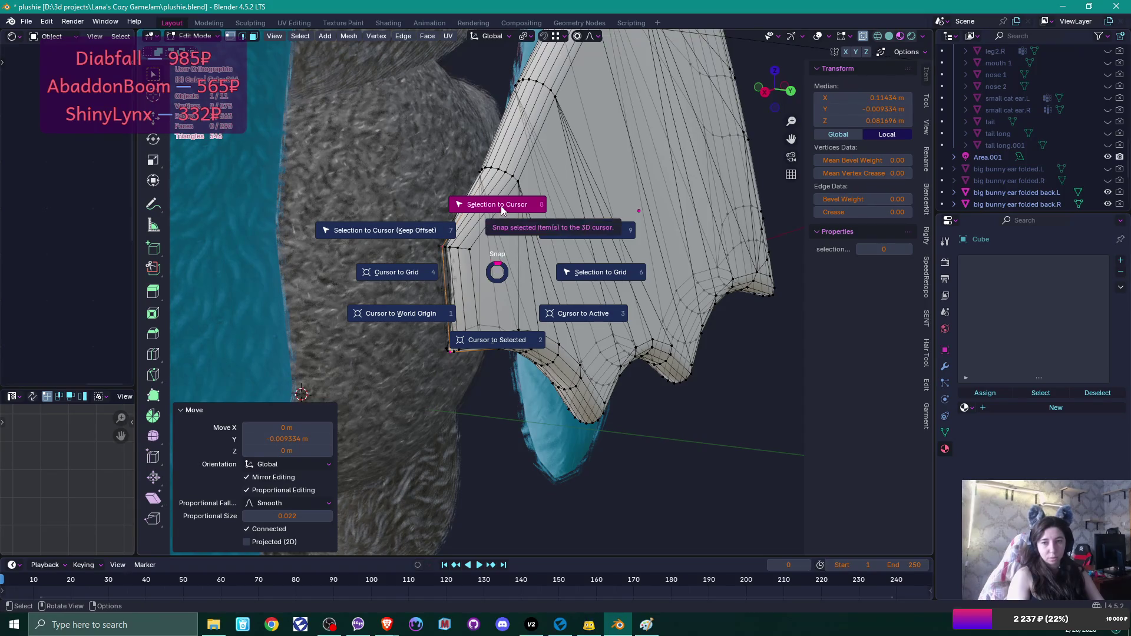
click(503, 348)
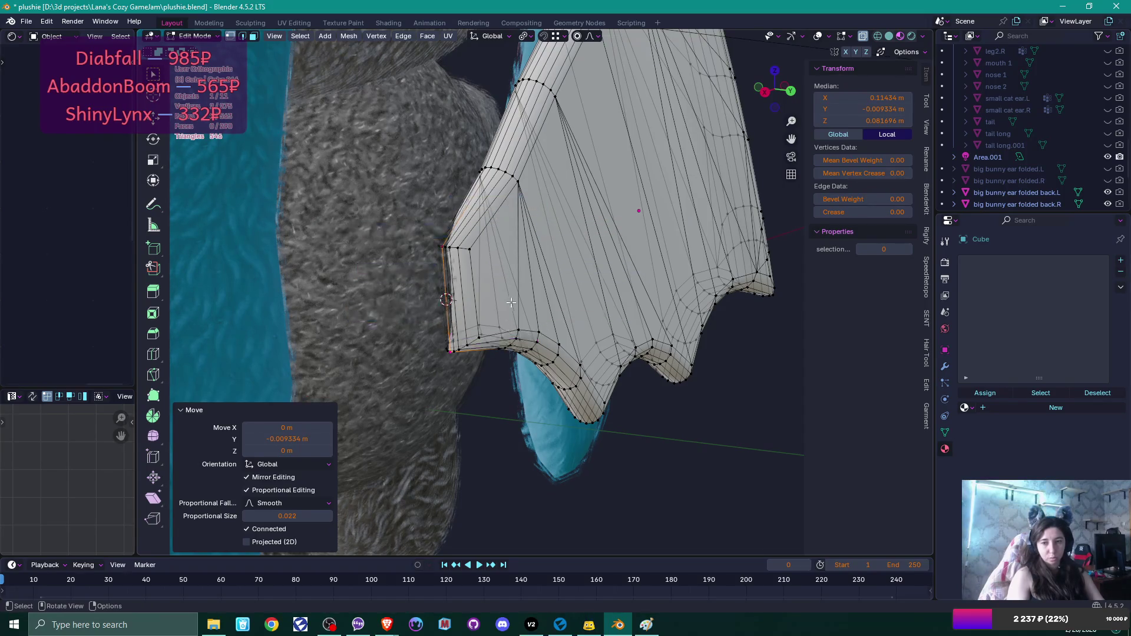
key(Tab)
right_click(515, 241)
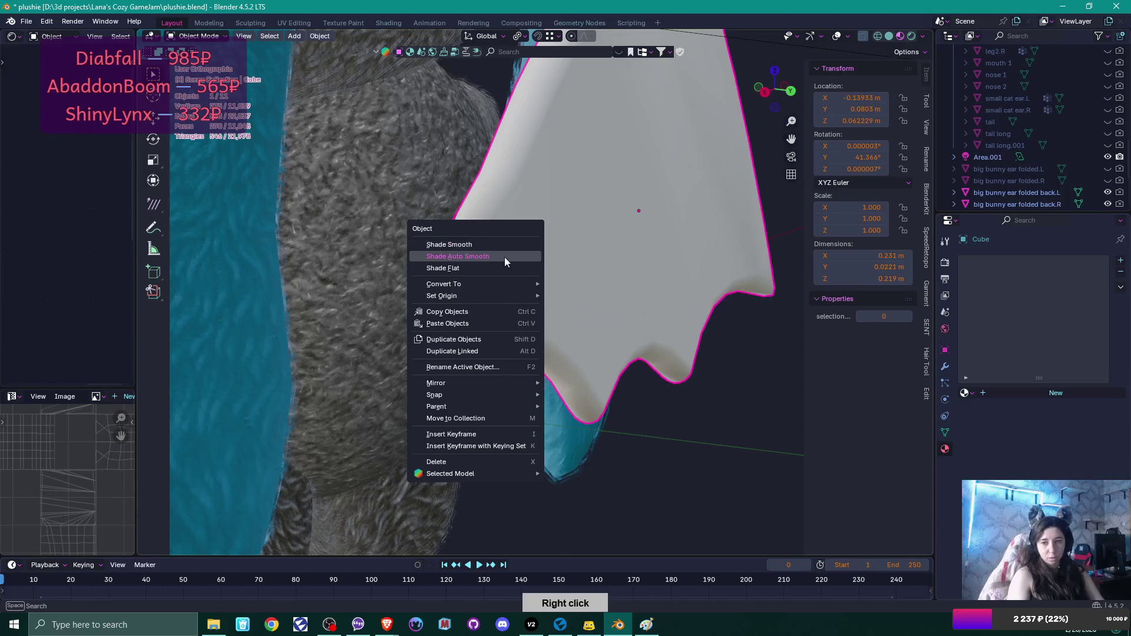
mouse_move(532, 296)
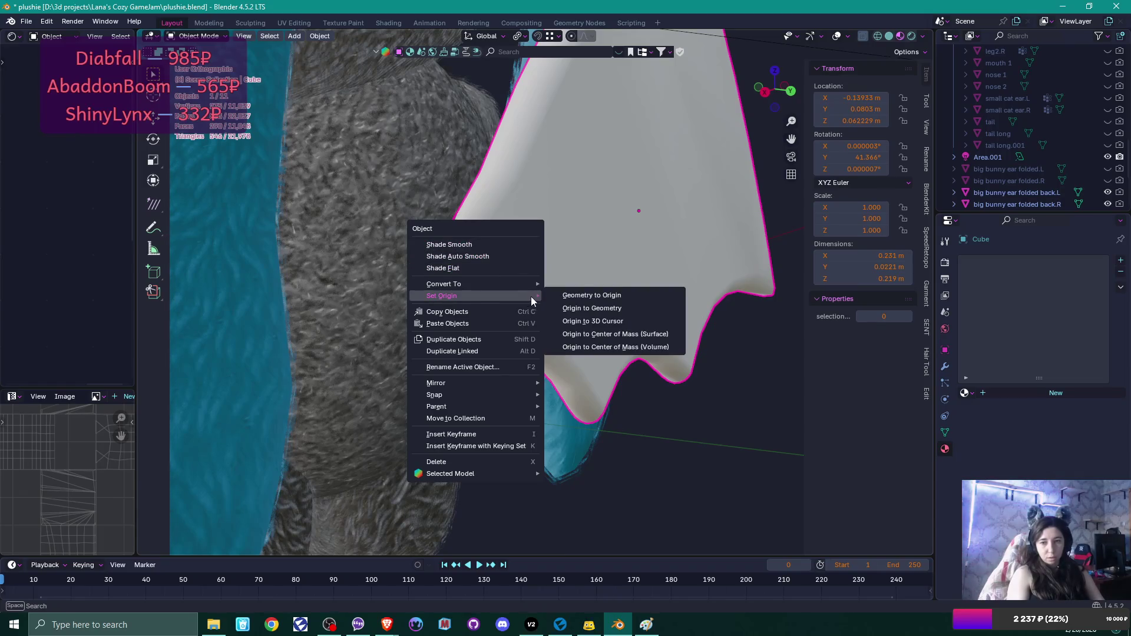
click(609, 320)
mouse_move(592, 243)
middle_down()
mouse_move(577, 267)
mouse_move(494, 263)
mouse_move(558, 240)
mouse_move(499, 272)
middle_up()
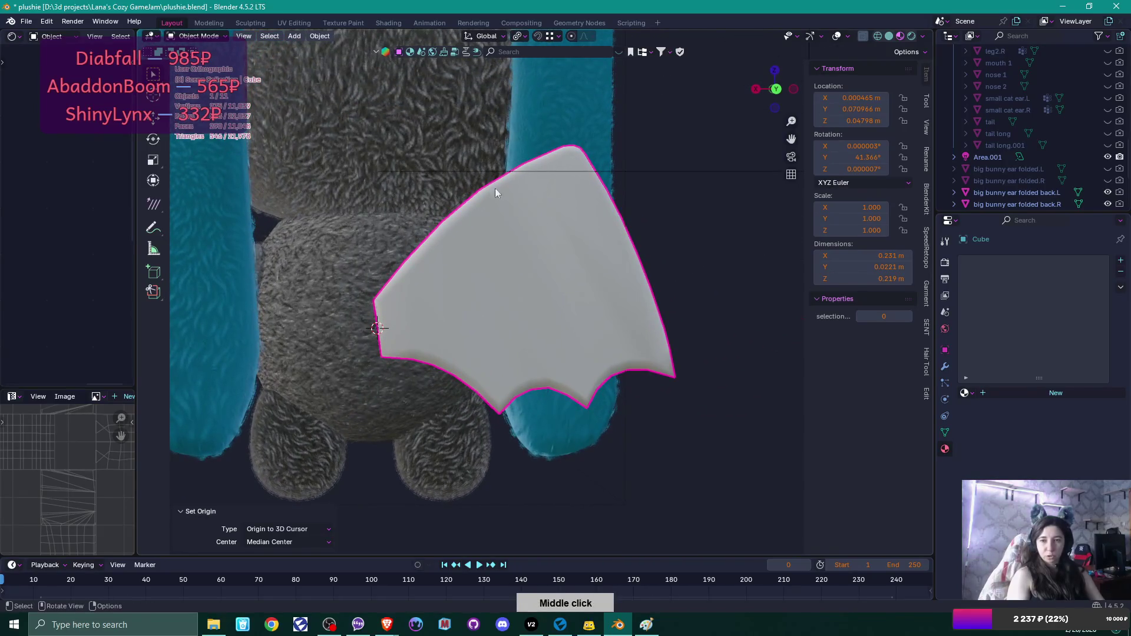
key(Tab)
mouse_move(495, 189)
ctrl+middle_down()
mouse_move(498, 318)
mouse_move(483, 231)
mouse_move(488, 268)
mouse_move(438, 210)
ctrl+middle_up()
- Box-select the upper rim vertices and bevel them, redoing the first attempt
drag(438, 210, 506, 274)
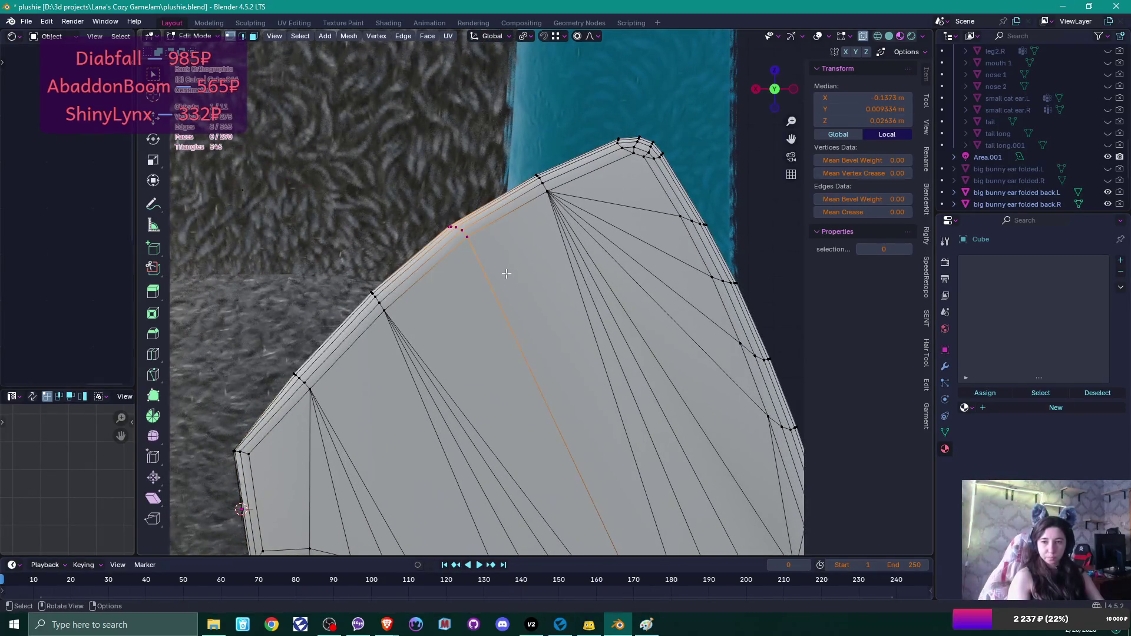
key(ctrl+b)
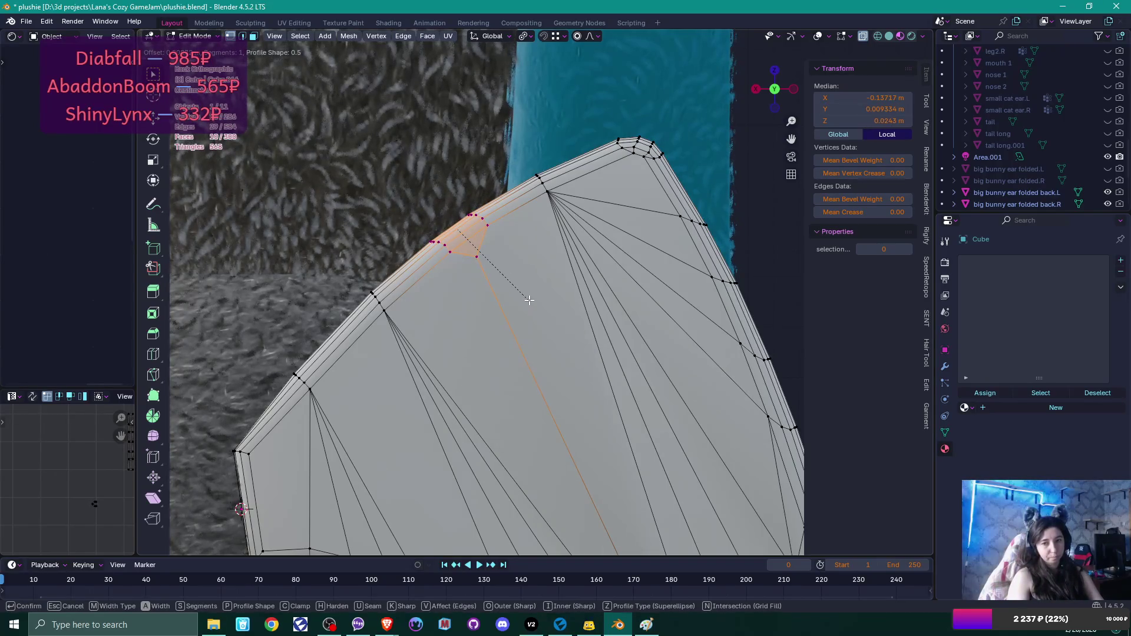
click(526, 300)
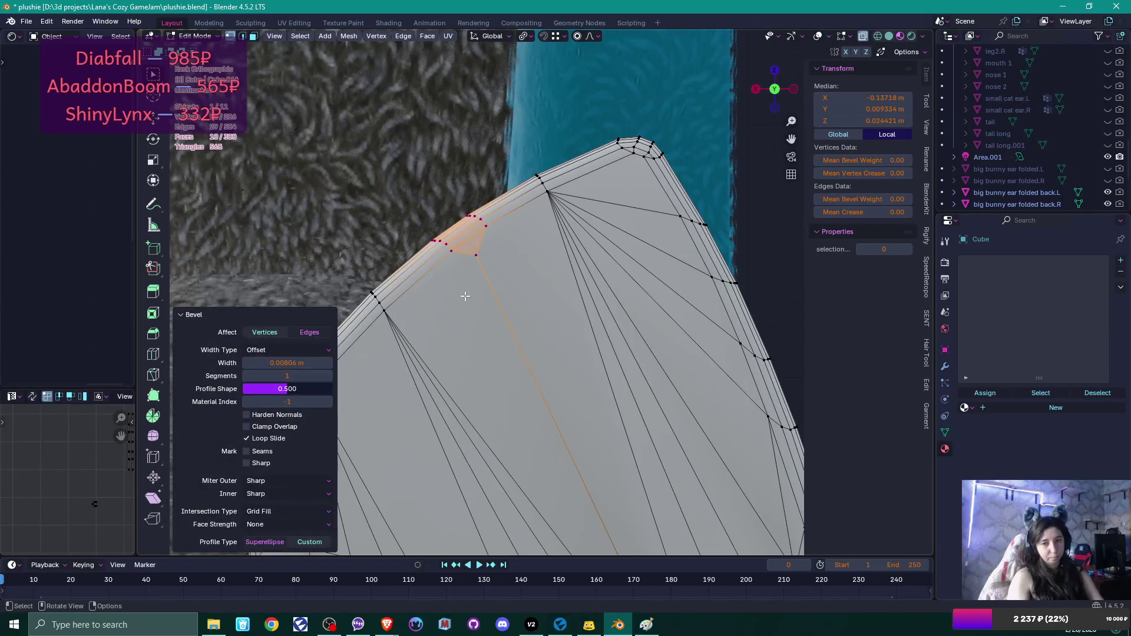
shift+middle_drag(415, 274, 525, 275)
key(ctrl+z)
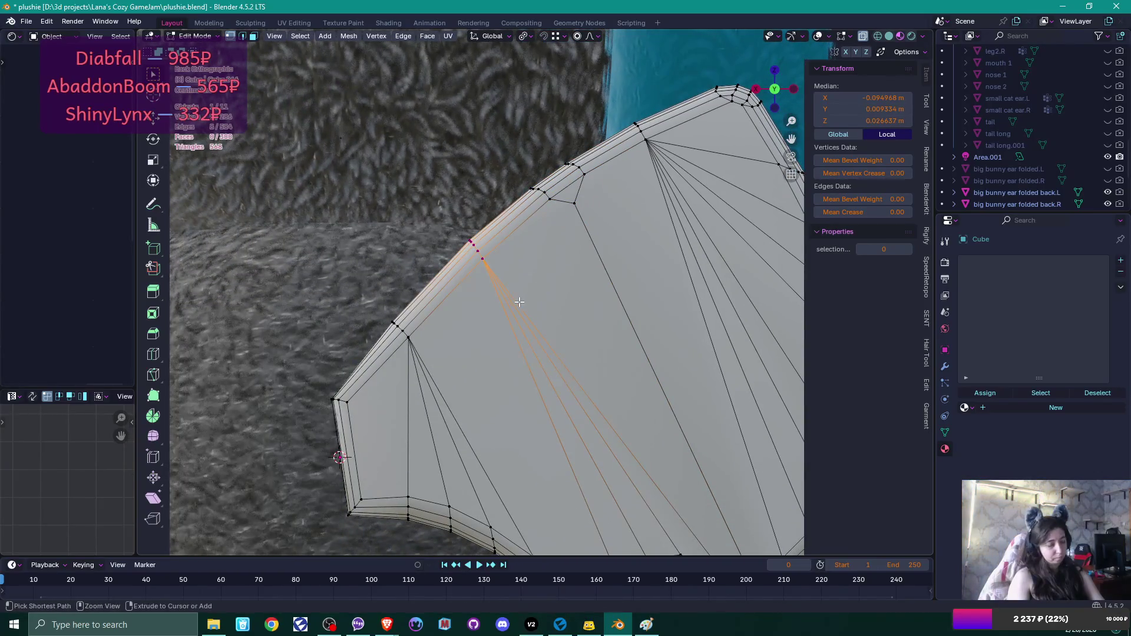
key(ctrl+b)
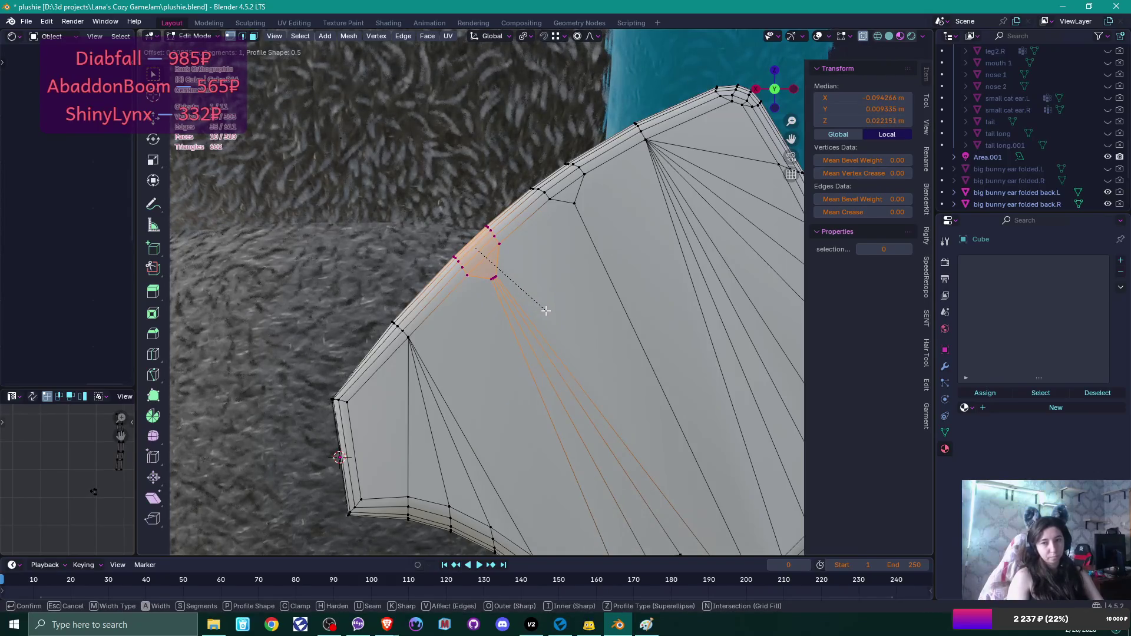
click(548, 313)
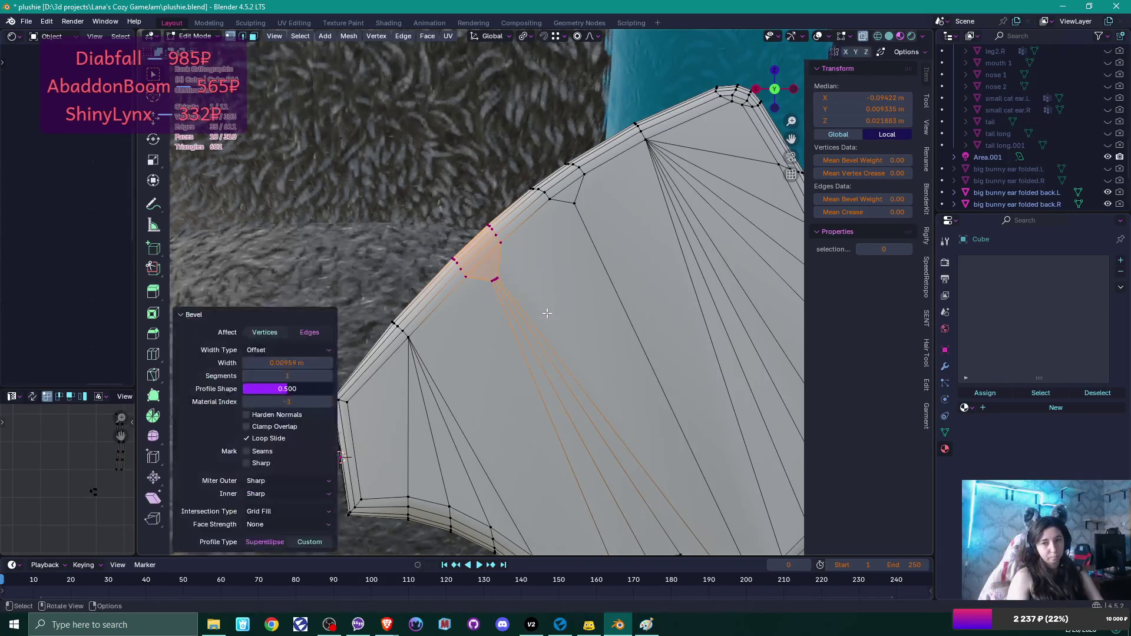
- Bevel another rim vertex at 0.00923 m with 1 segment, undo a trial slide, and deselect extras
click(403, 331)
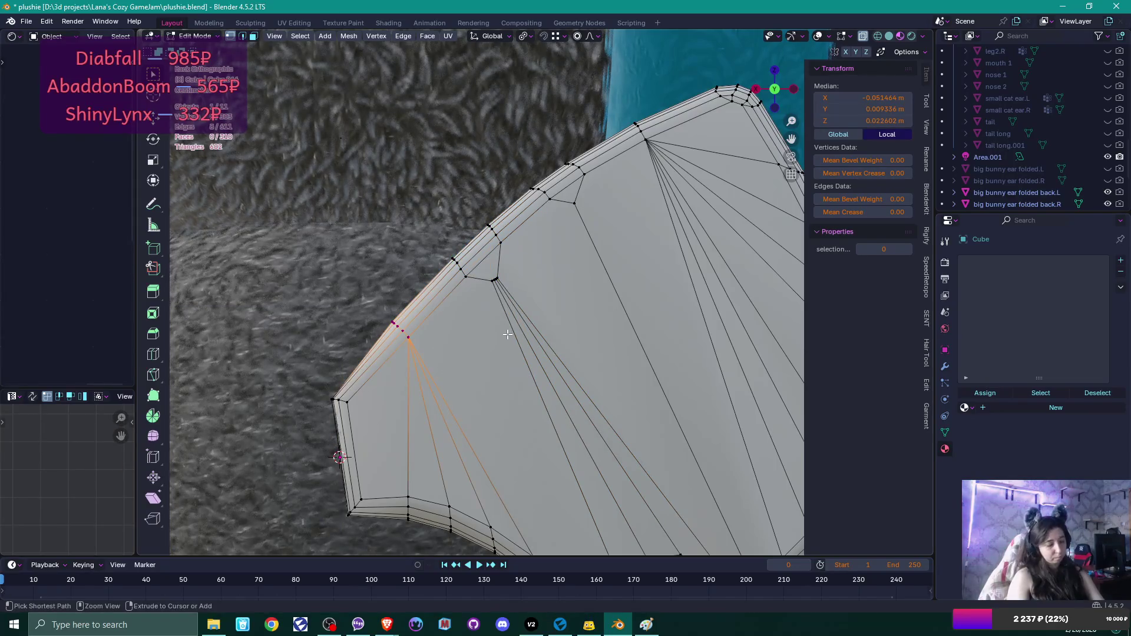
key(ctrl+b)
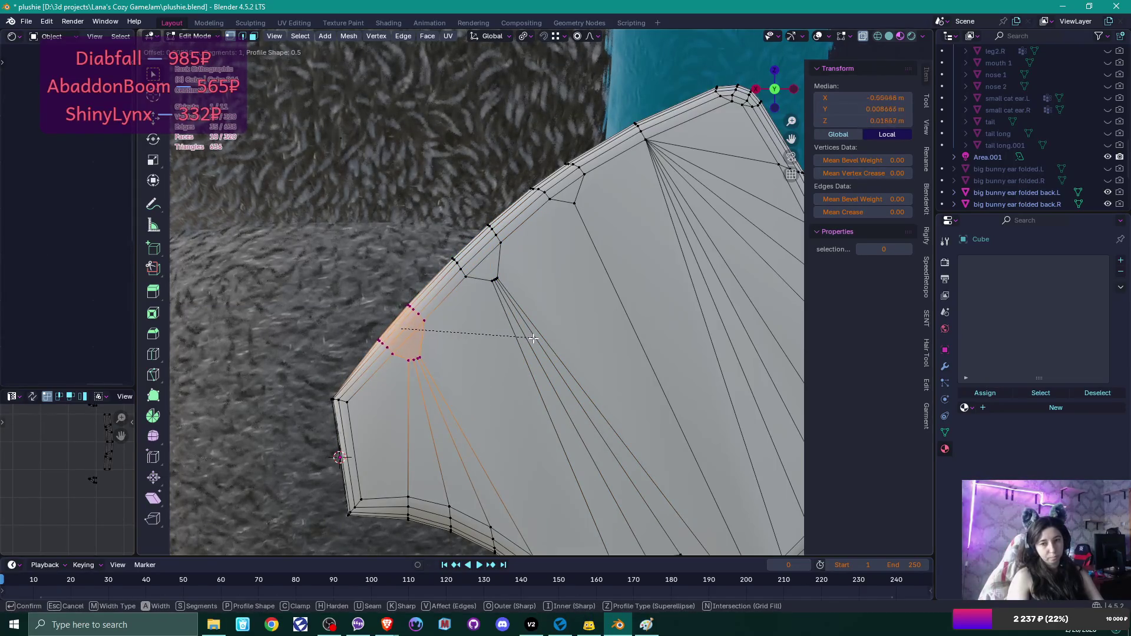
click(535, 340)
mouse_move(583, 325)
middle_down()
mouse_move(571, 336)
mouse_move(581, 255)
mouse_move(581, 306)
mouse_move(603, 306)
mouse_move(541, 266)
middle_up()
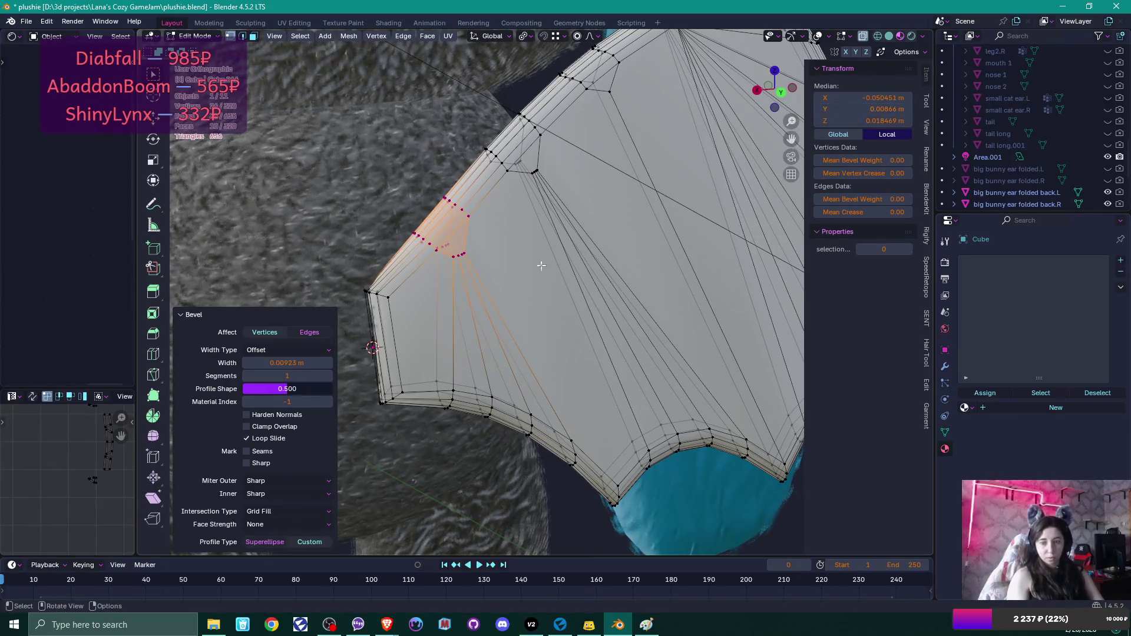
key(g)
key(g)
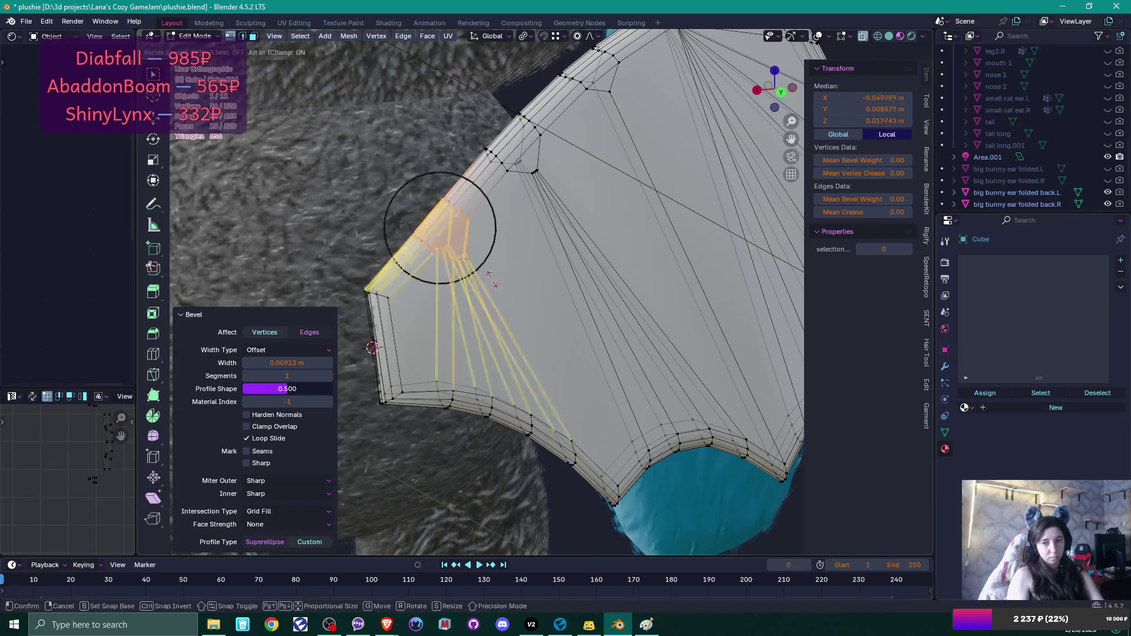
click(621, 483)
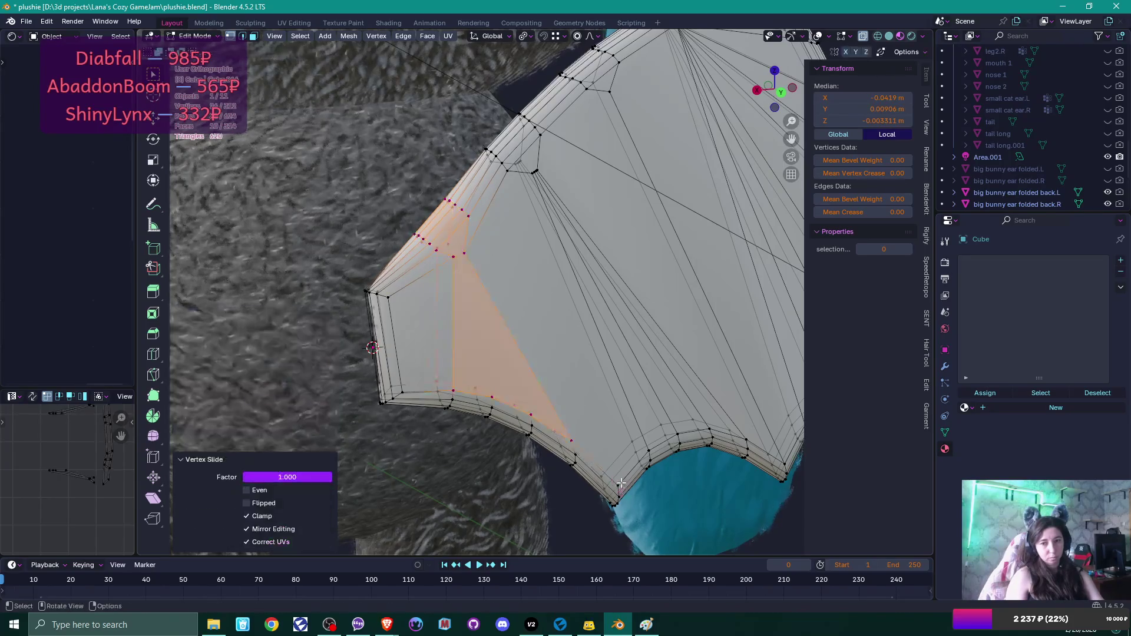
mouse_move(595, 306)
middle_down()
mouse_move(557, 271)
mouse_move(552, 298)
middle_up()
key(ctrl+z)
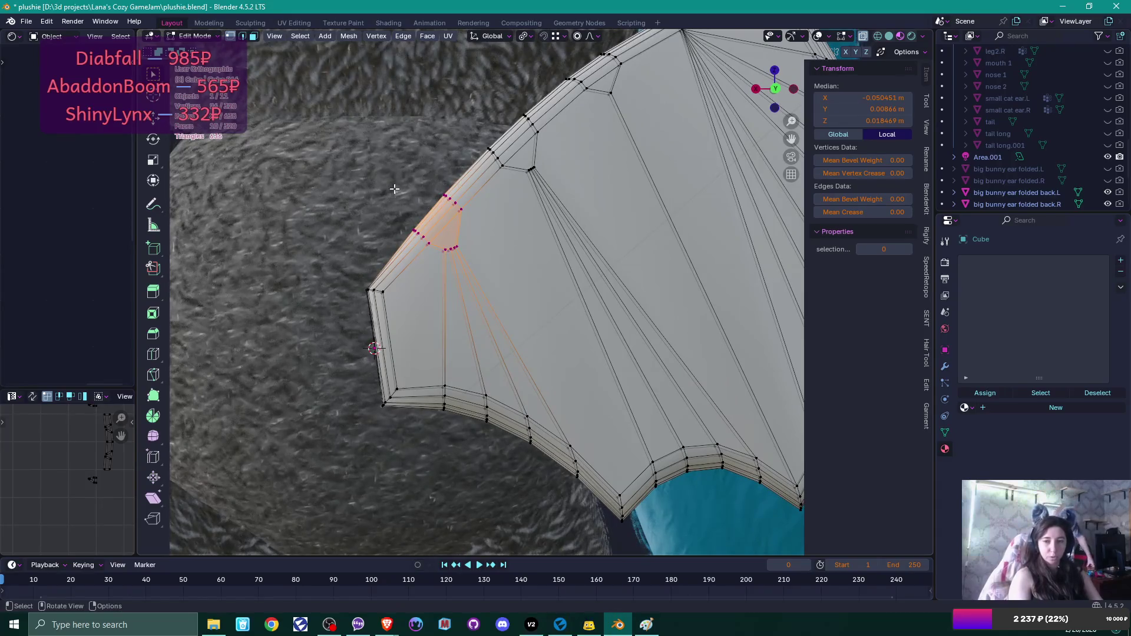
ctrl+drag(408, 218, 439, 253)
ctrl+drag(436, 186, 471, 221)
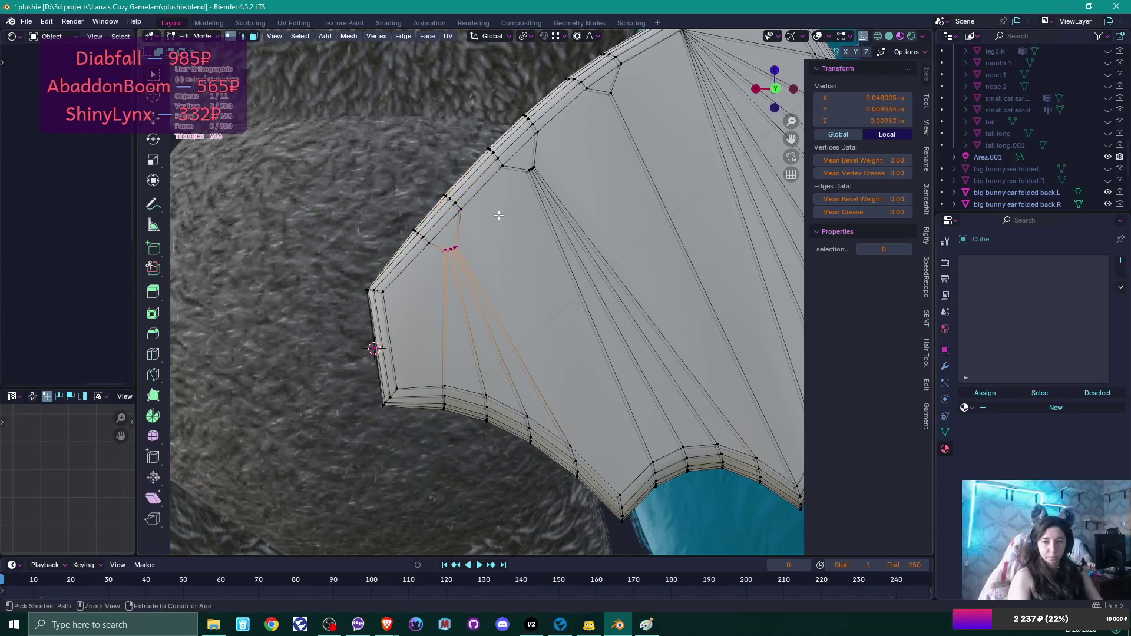
- Slide the selected vertices and one inner vertex down their long edges onto the bottom rim
key(g)
key(g)
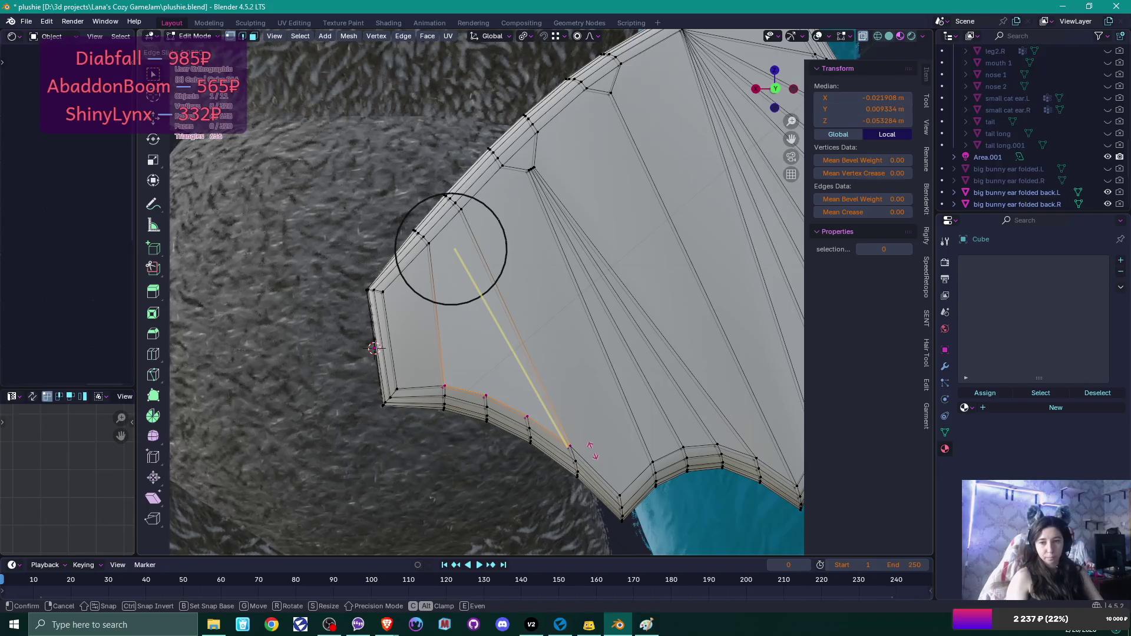
click(592, 450)
middle_drag(603, 374, 568, 336)
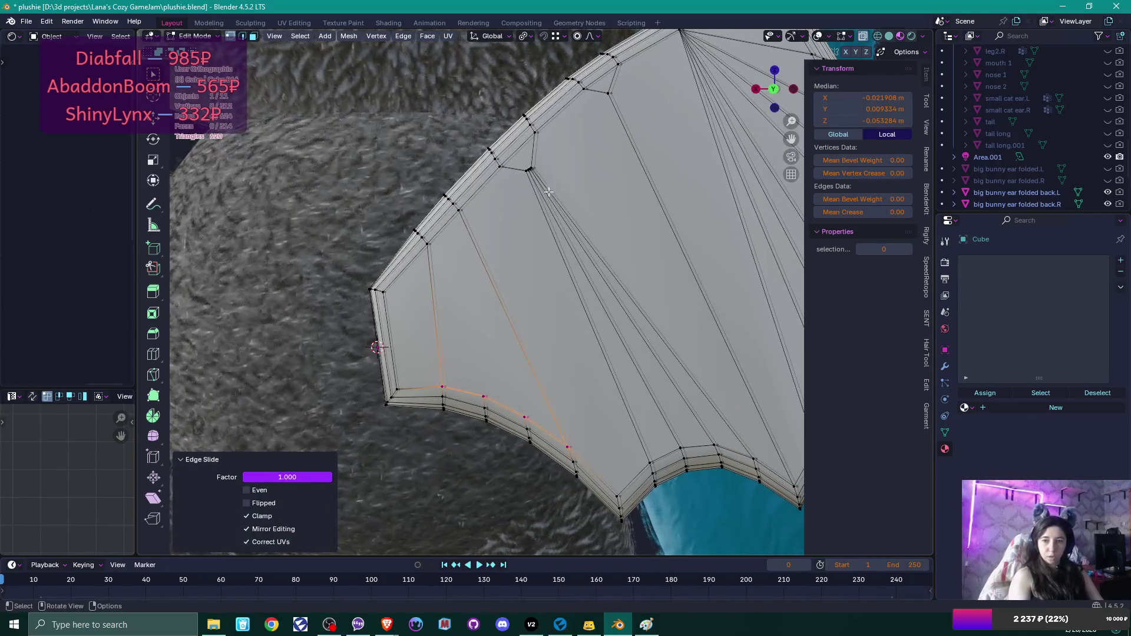
click(529, 168)
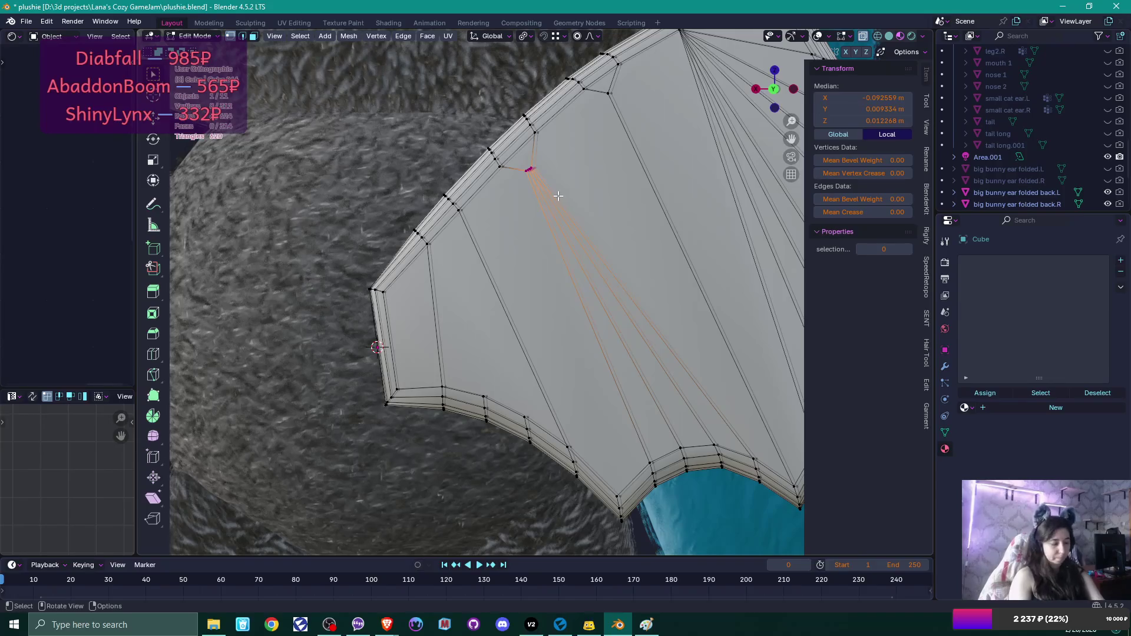
key(g)
key(g)
click(377, 346)
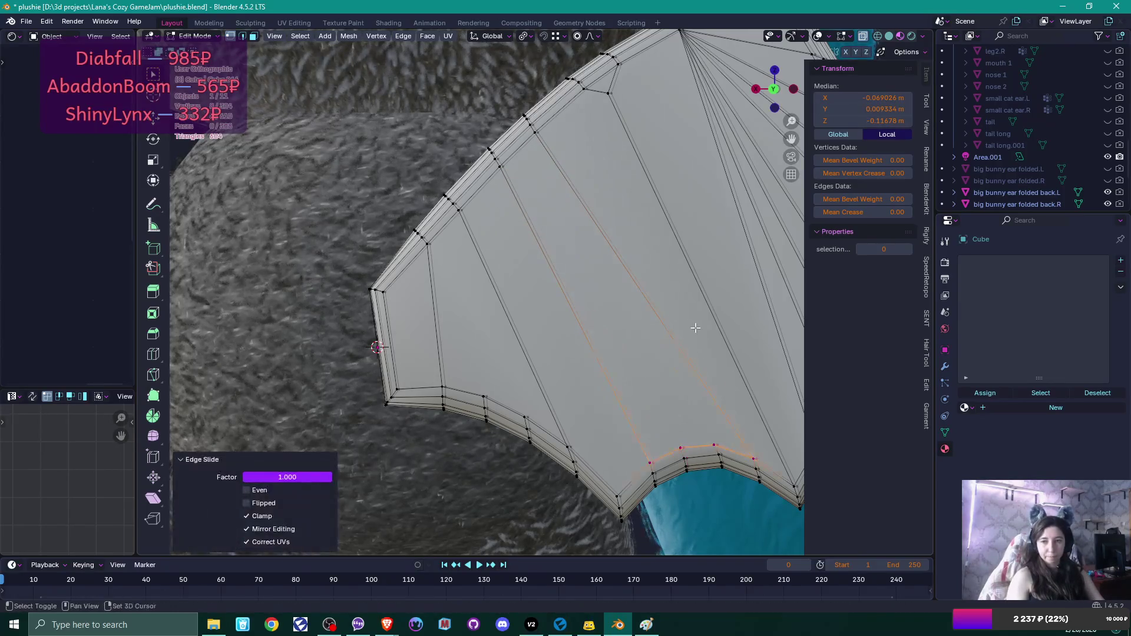
middle_drag(377, 346, 410, 350)
- Slide a vertex near the top rim fully along its edge, factor 1.000, onto the bottom rim
click(389, 116)
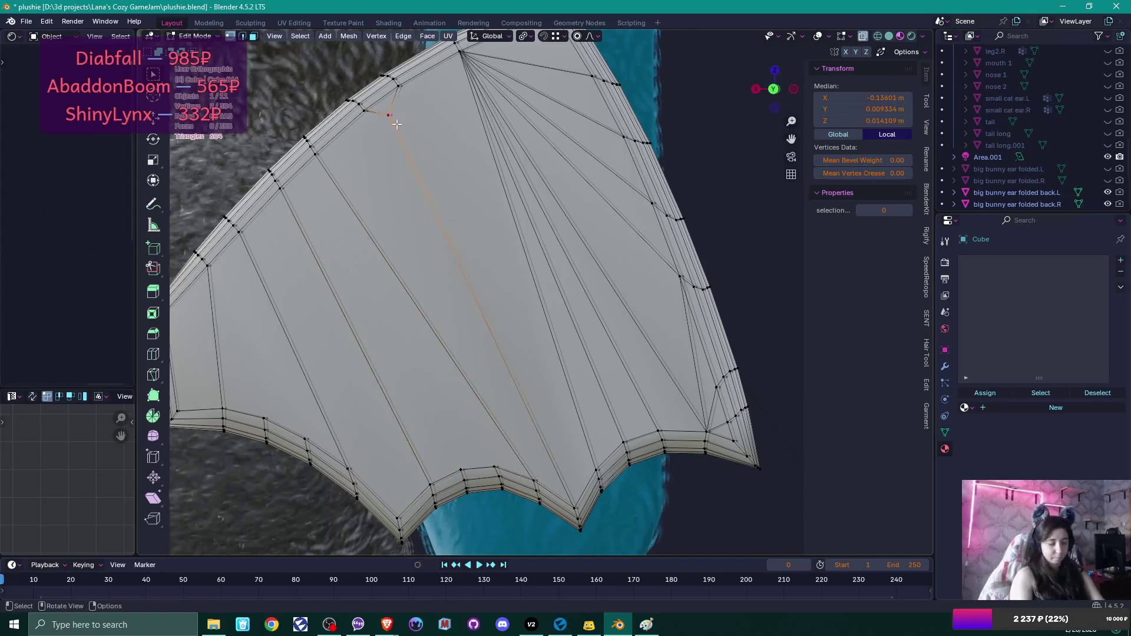
key(g)
key(g)
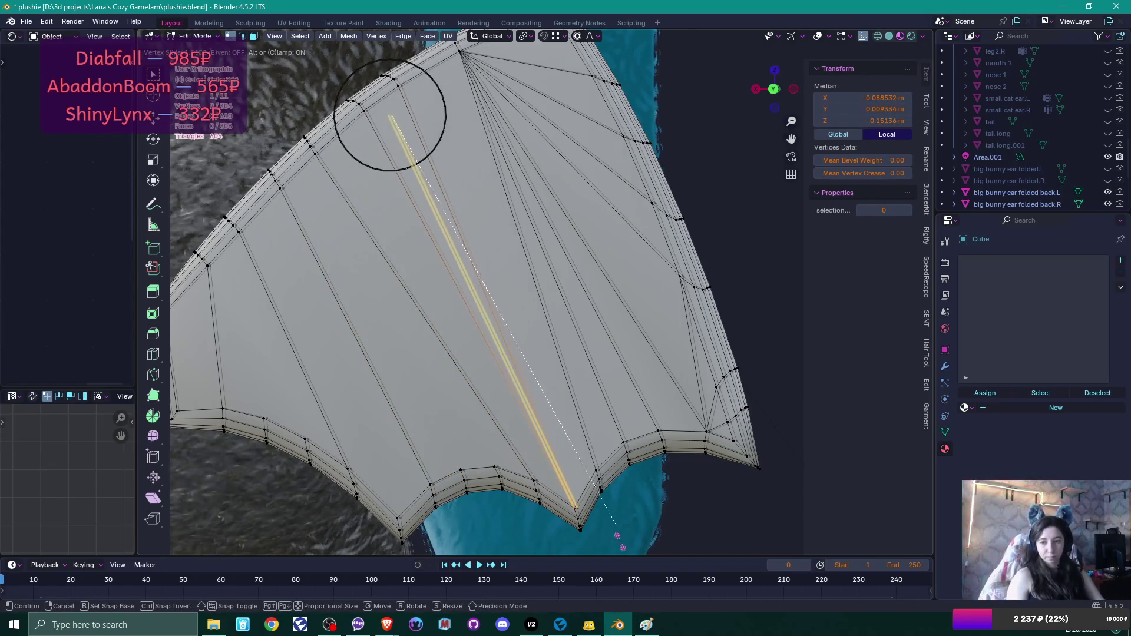
click(595, 298)
mouse_move(594, 297)
middle_down()
mouse_move(489, 200)
mouse_move(527, 244)
mouse_move(528, 185)
middle_up()
key(ctrl+KP_1)
mouse_move(648, 118)
ctrl+middle_down()
mouse_move(497, 192)
mouse_move(529, 272)
mouse_move(507, 258)
ctrl+middle_up()
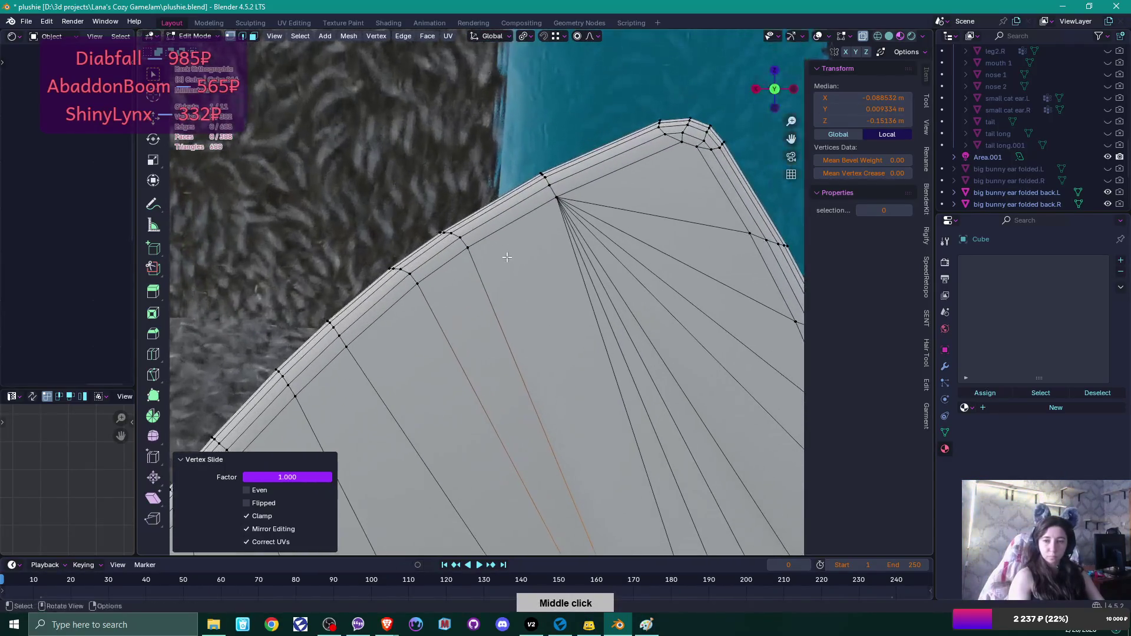
mouse_move(468, 221)
middle_down()
mouse_move(506, 290)
mouse_move(500, 309)
mouse_move(533, 303)
mouse_move(513, 271)
middle_up()
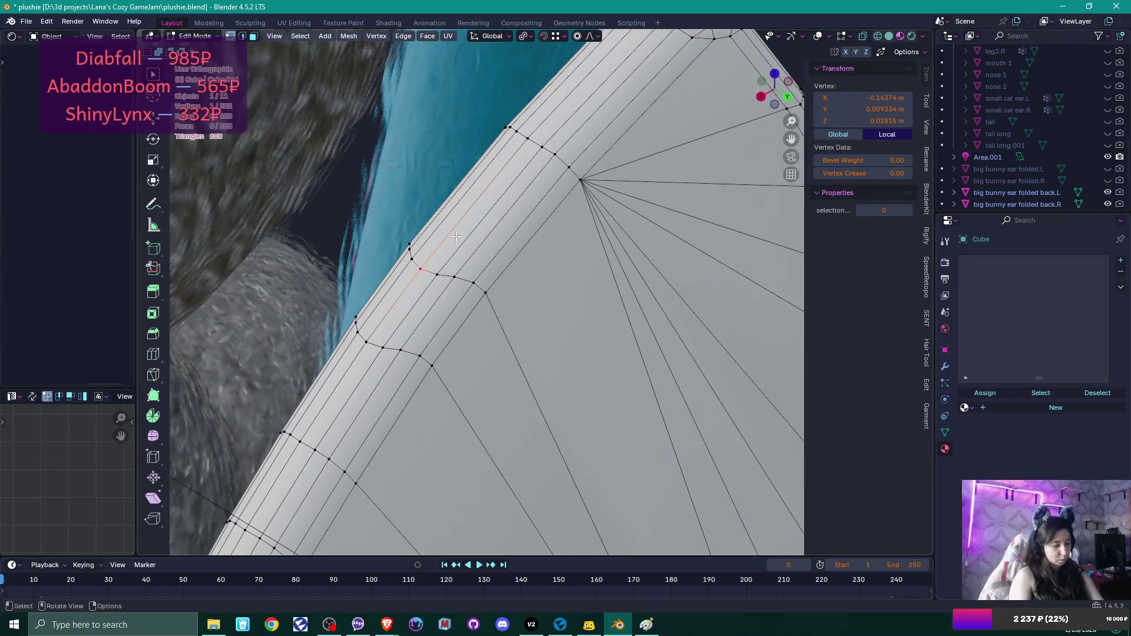
- Slide a rim vertex, then add the rim edge loop and slide it toward the outer edge
key(g)
key(g)
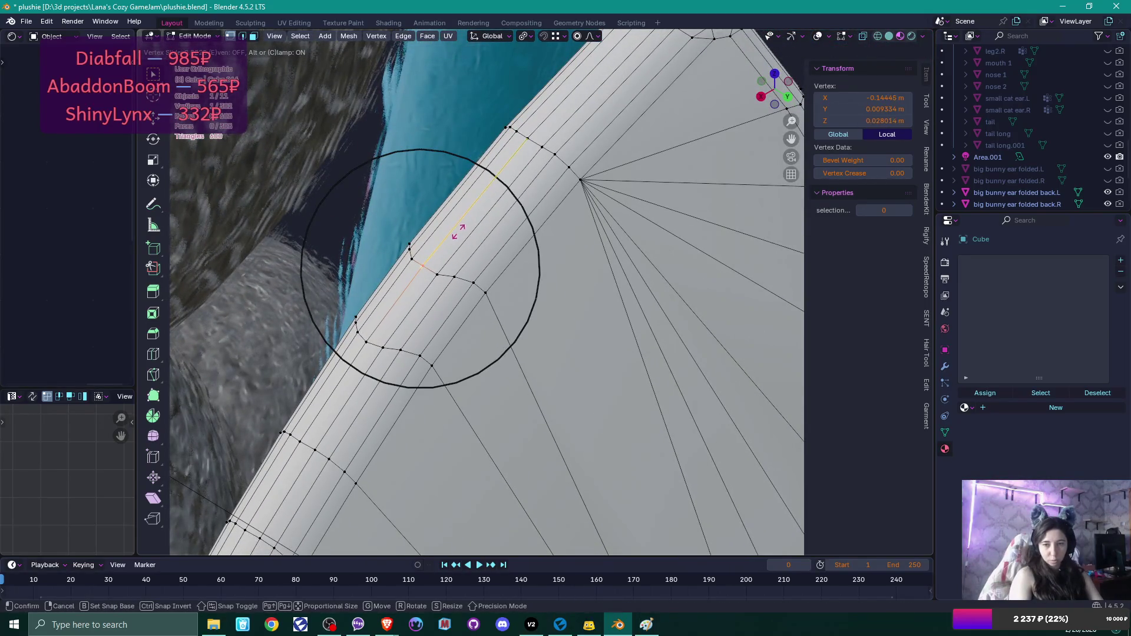
click(458, 231)
alt+shift+click(426, 246)
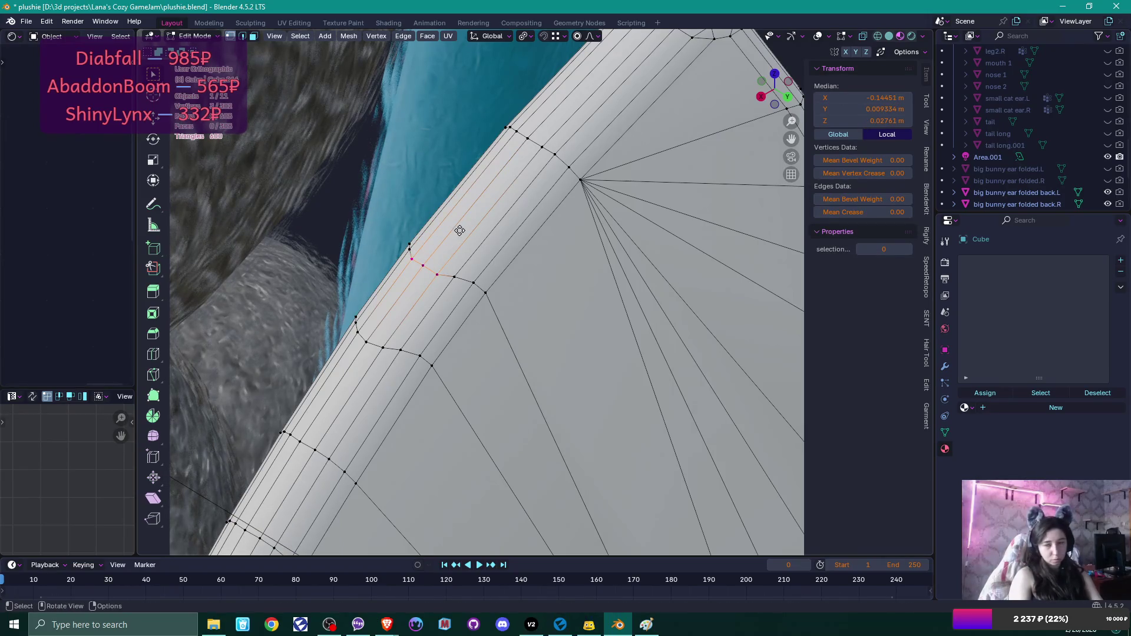
key(g)
key(g)
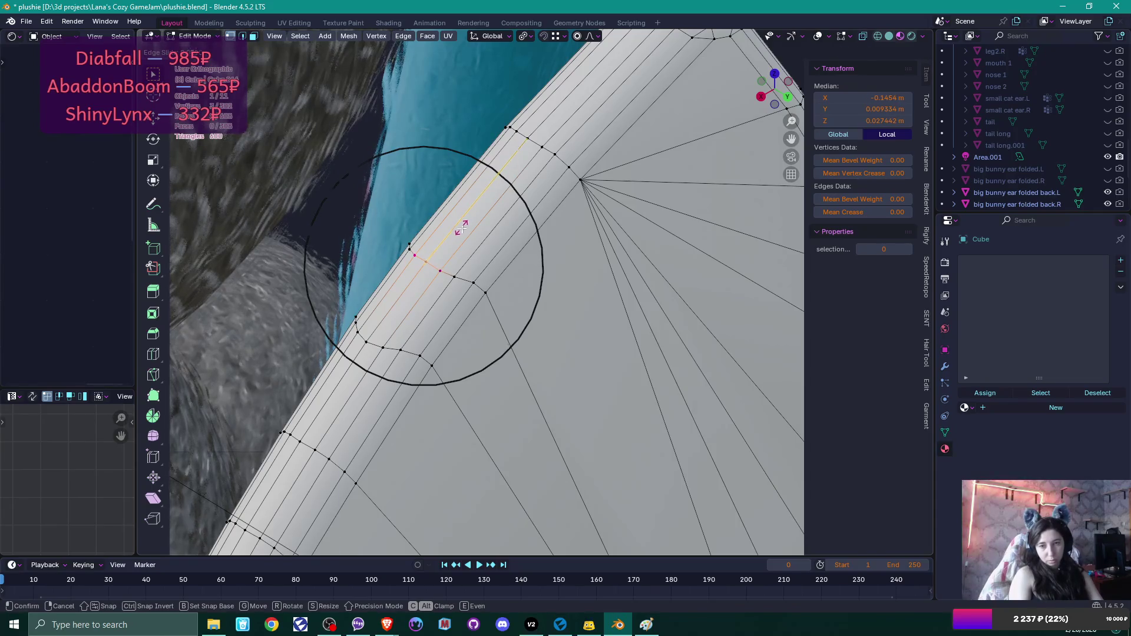
click(462, 230)
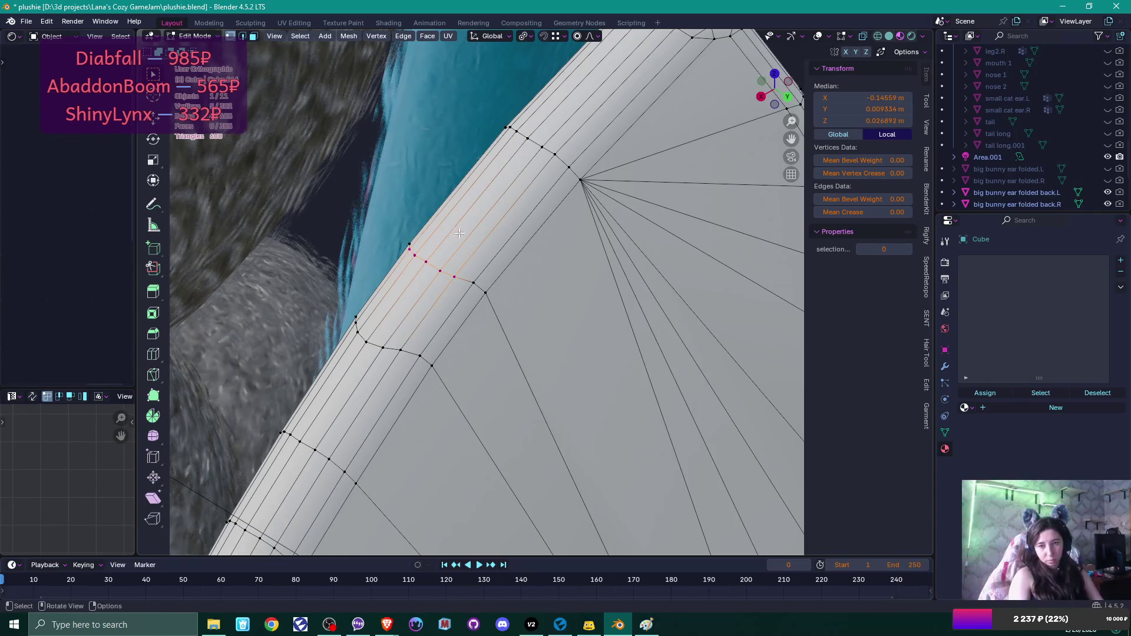
- Undo a second loop slide and instead nudge the vertices along their edges, factor 0.011
key(g)
key(g)
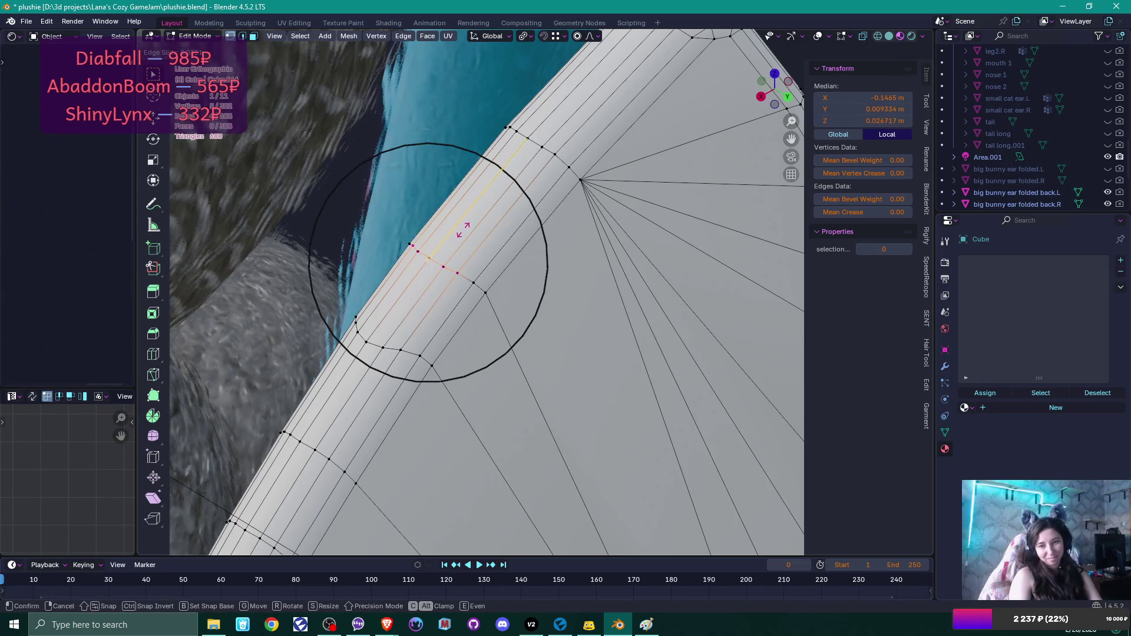
click(464, 231)
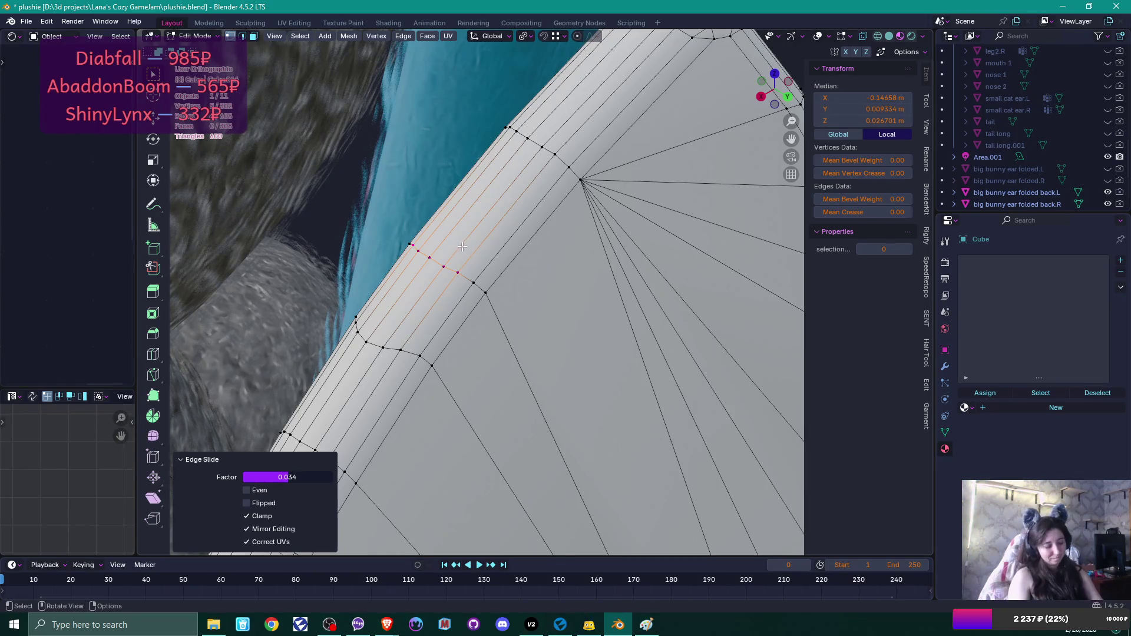
key(ctrl+z)
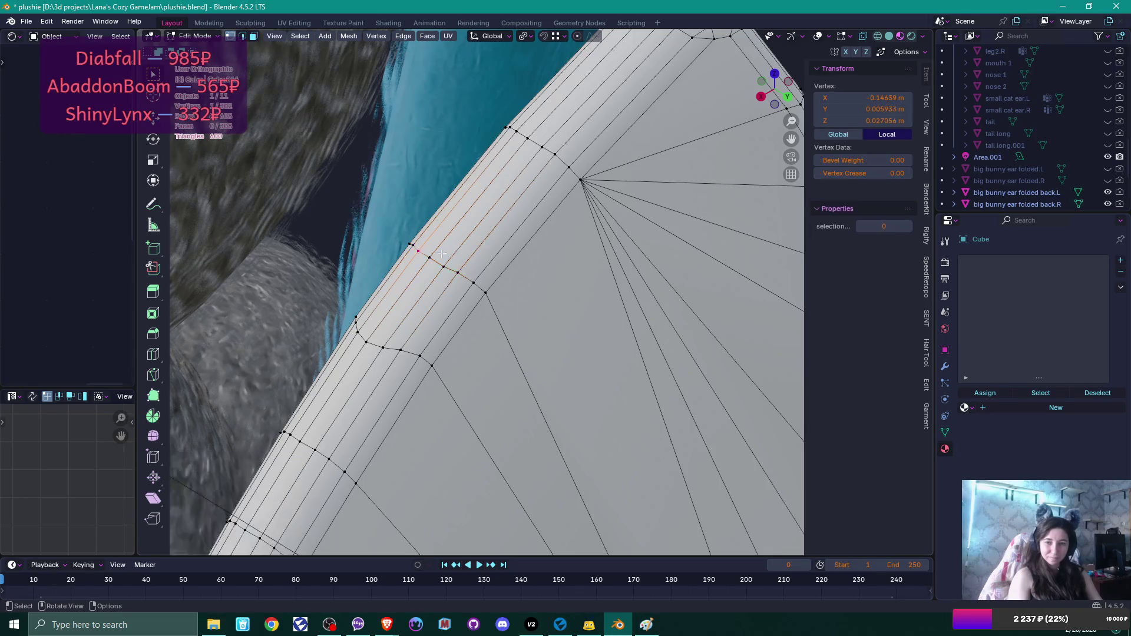
key(g)
key(g)
click(462, 231)
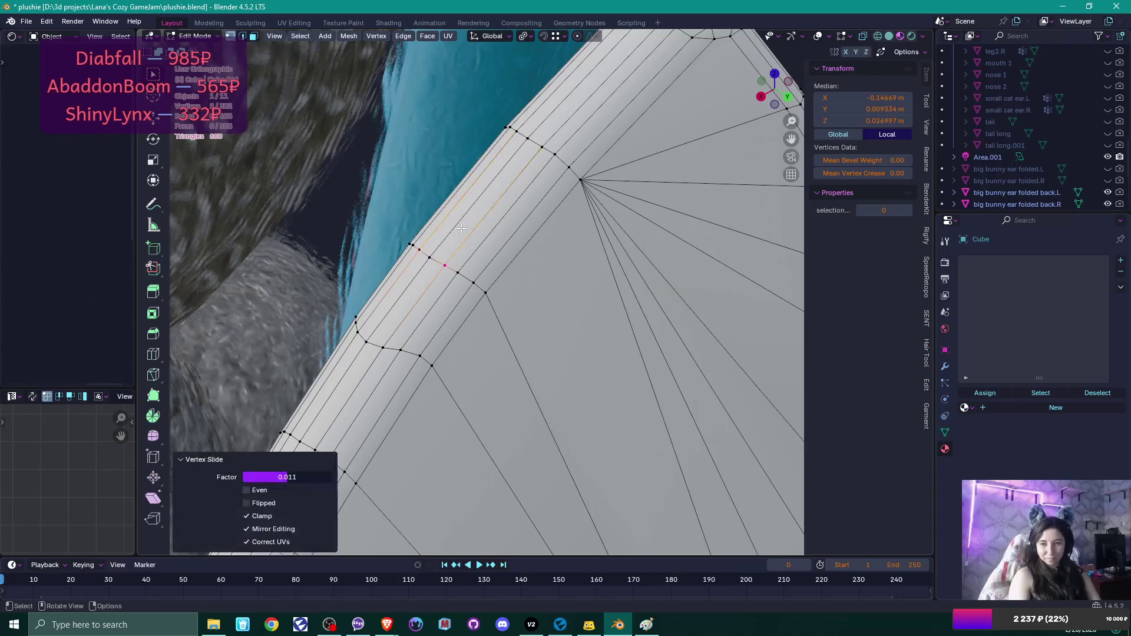
middle_drag(489, 244, 459, 203)
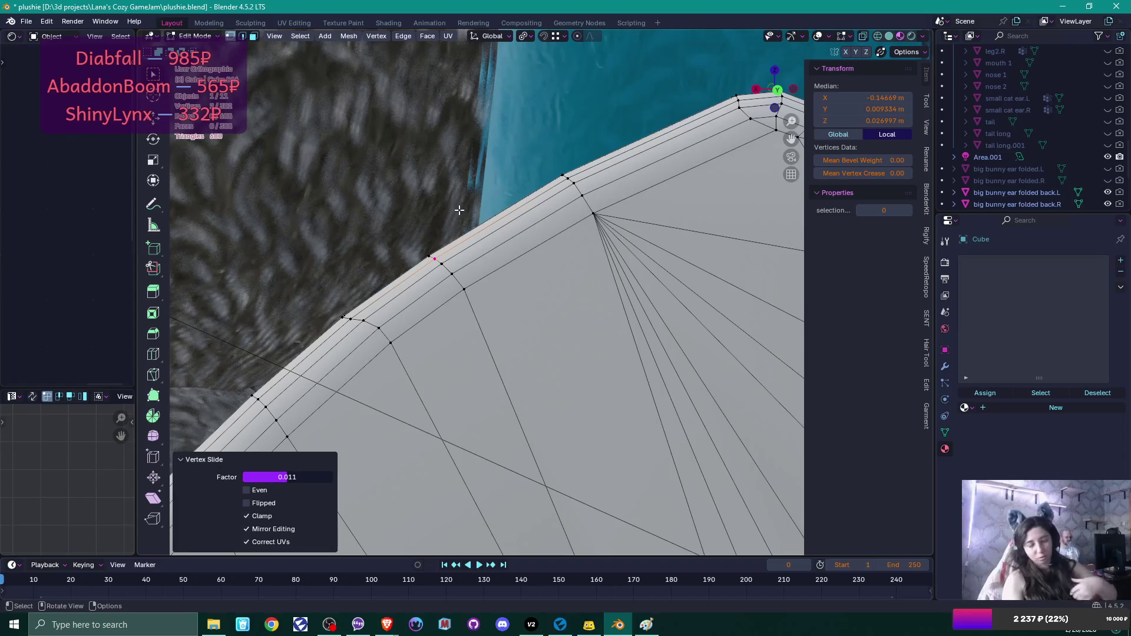
mouse_move(478, 225)
middle_down()
mouse_move(502, 255)
mouse_move(528, 252)
mouse_move(464, 249)
mouse_move(495, 268)
middle_up()
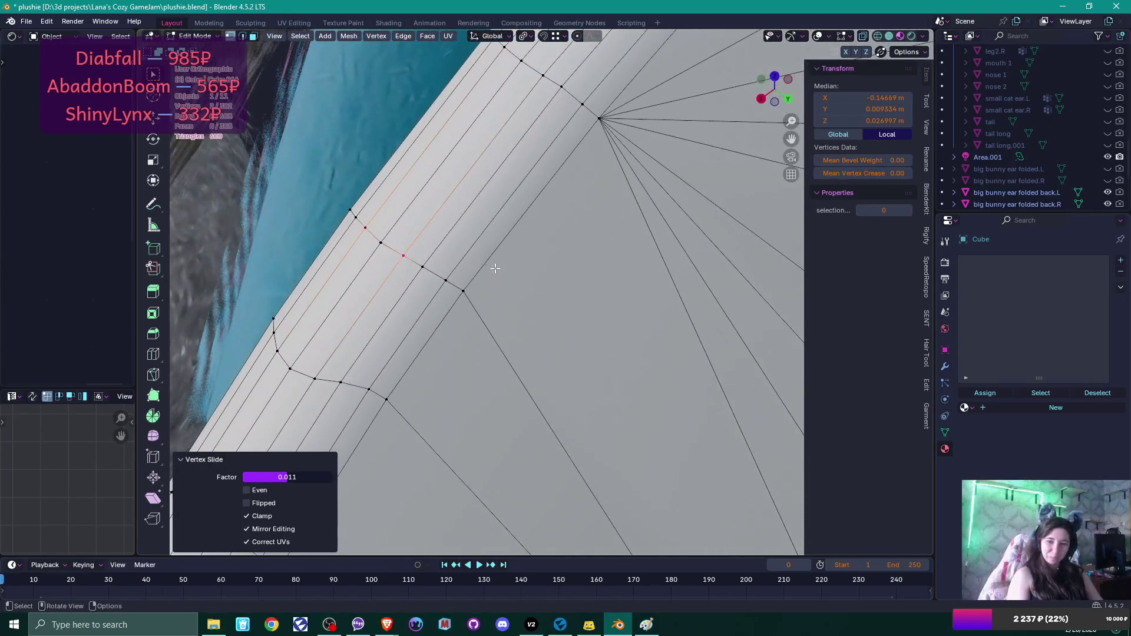
- Add another rim vertex and edge-slide the selected loop in back view
shift+click(381, 242)
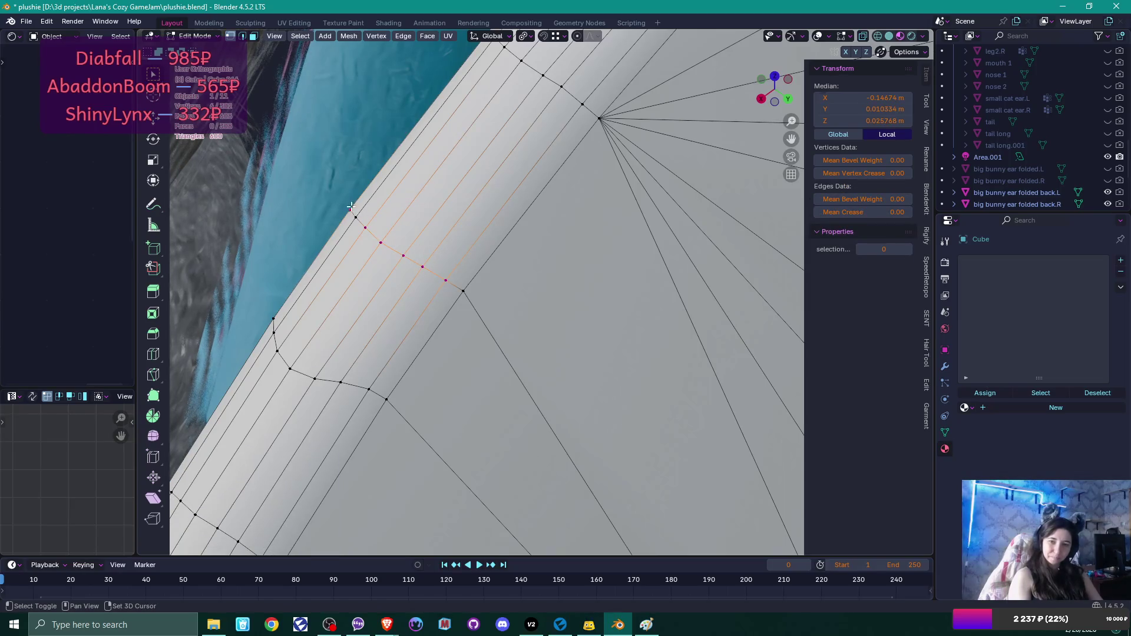
mouse_move(386, 214)
middle_down()
mouse_move(412, 177)
mouse_move(407, 154)
mouse_move(343, 170)
mouse_move(355, 156)
middle_up()
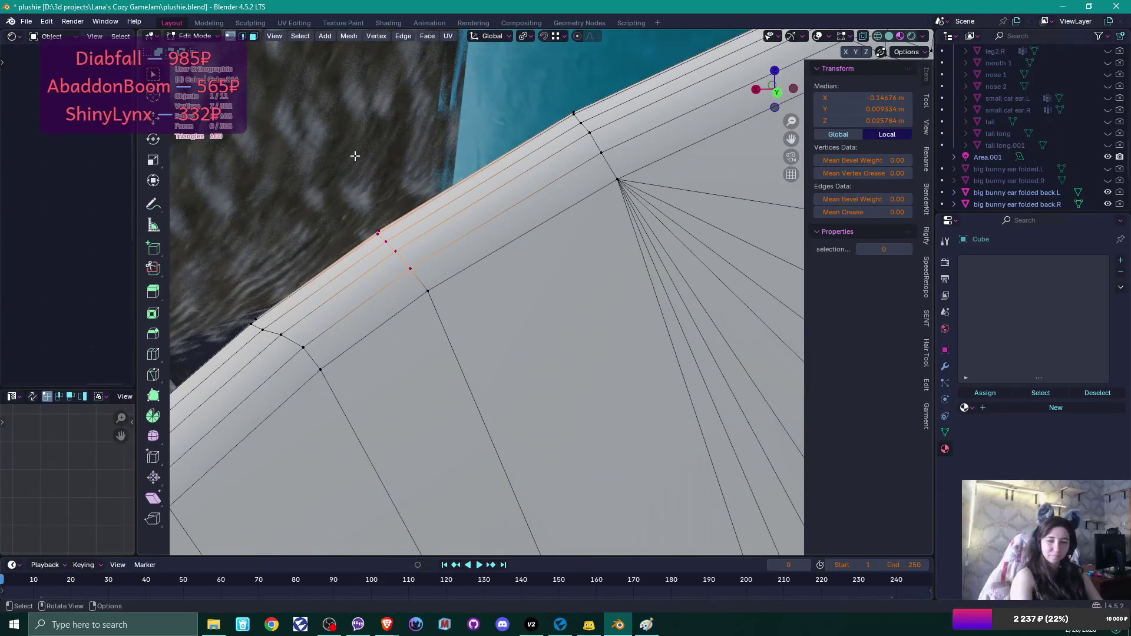
key(KP_1)
key(ctrl+KP_1)
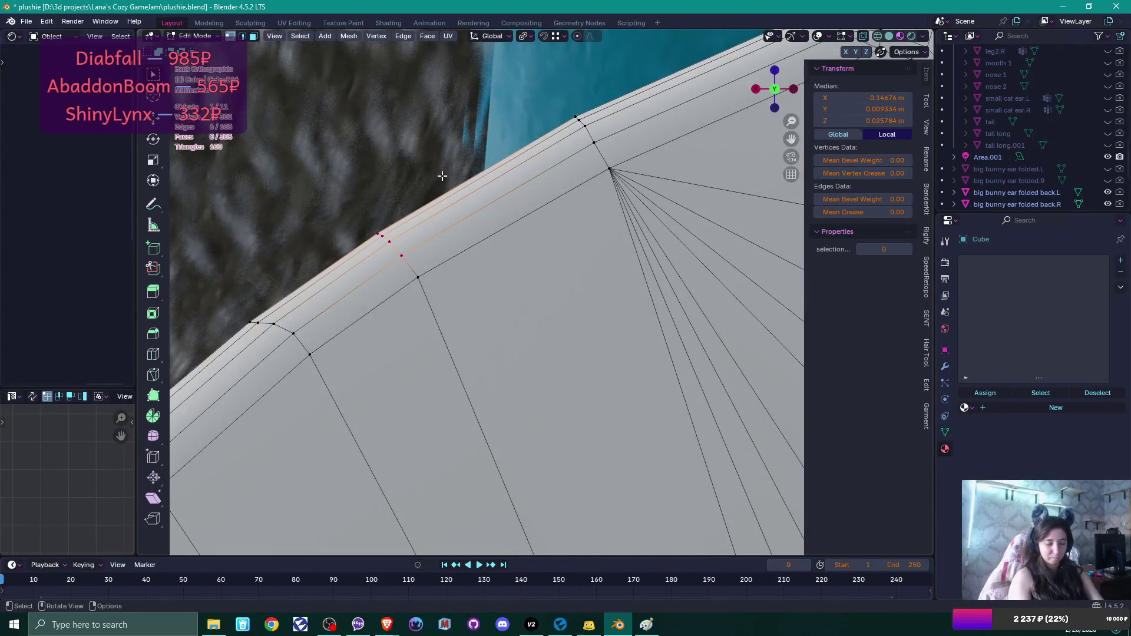
key(g)
key(g)
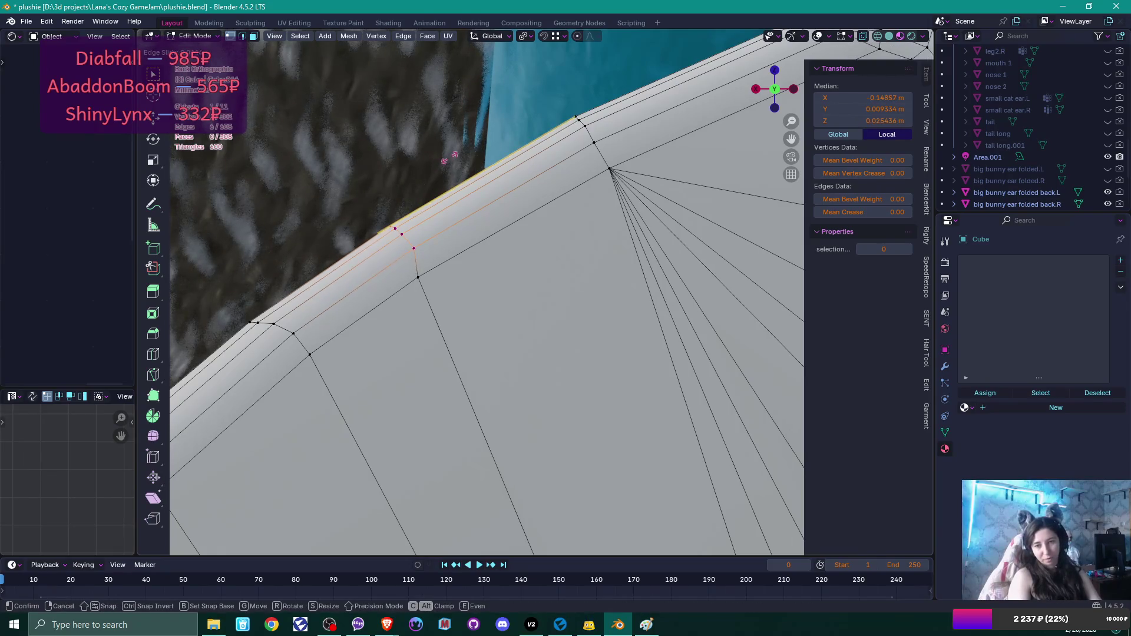
click(455, 154)
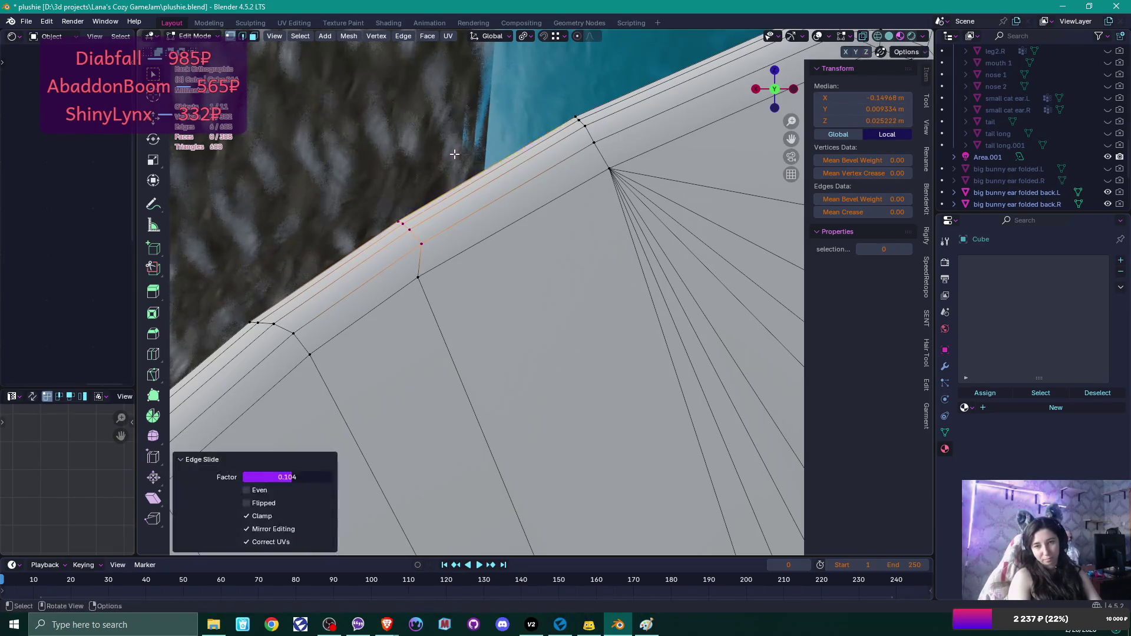
- Vertex-slide the rim corner vertex along its edge
key(KP_1)
key(ctrl+KP_1)
middle_drag(419, 269, 424, 274)
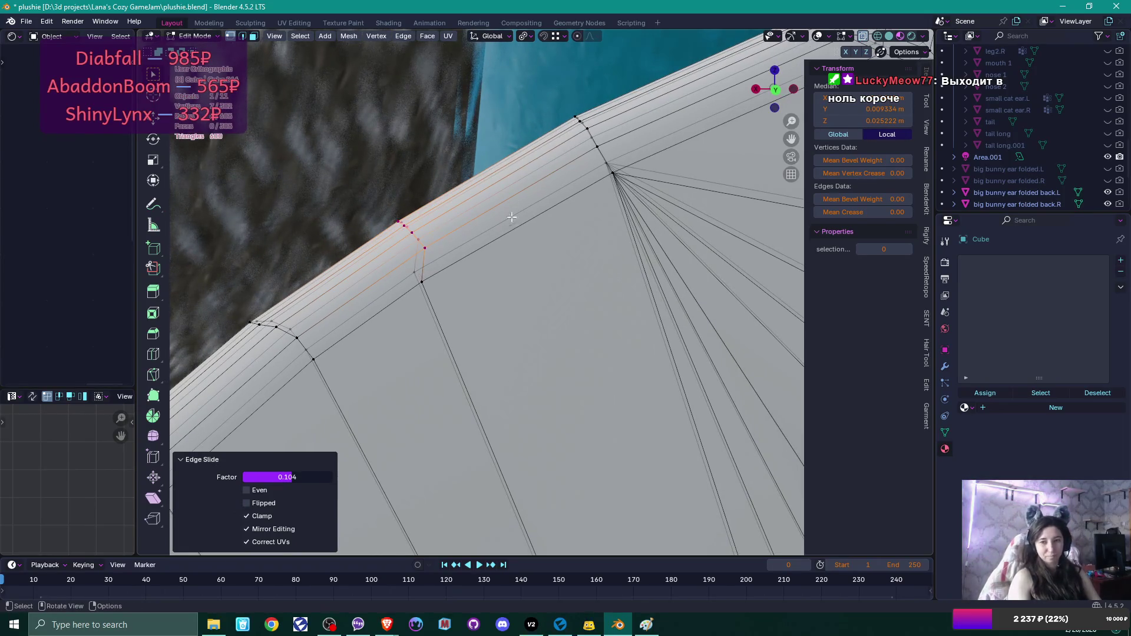
click(417, 276)
key(shift+v)
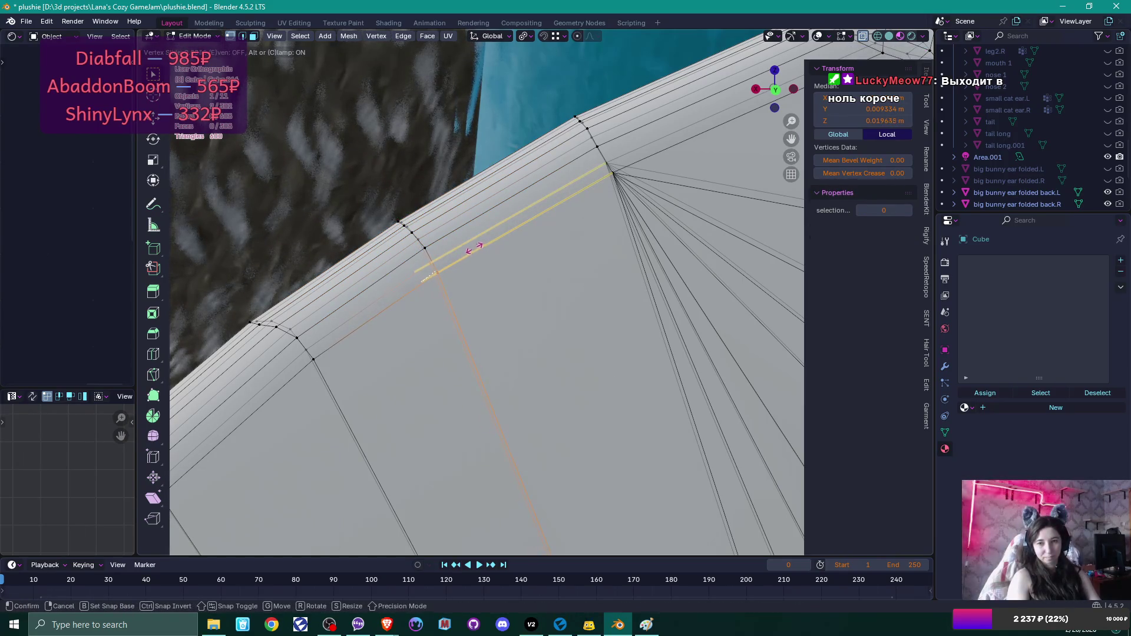
click(478, 263)
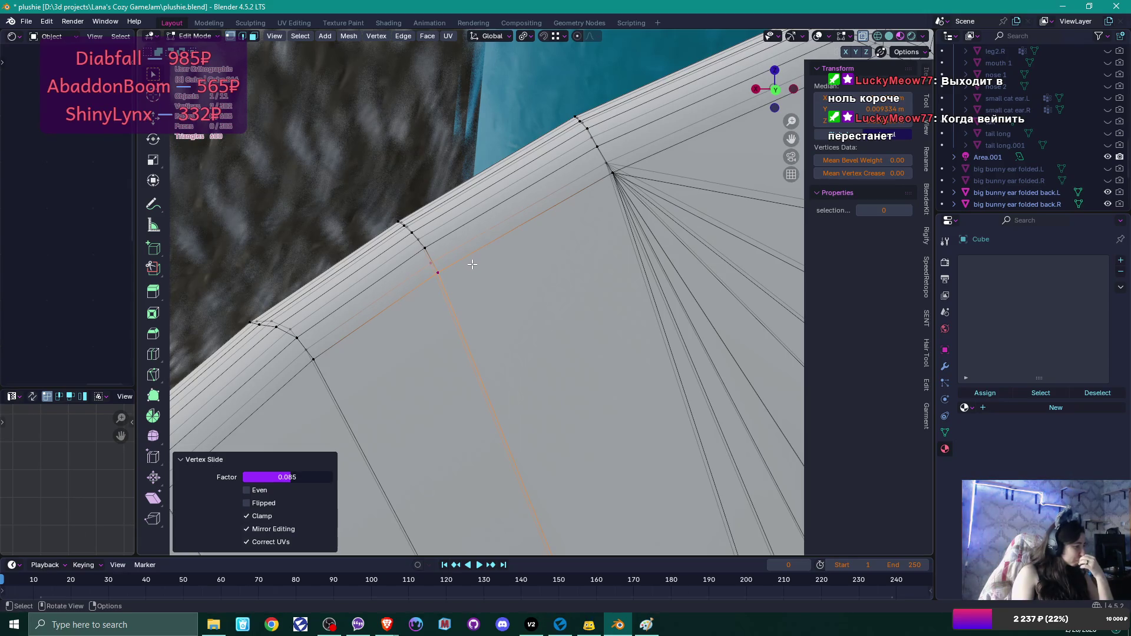
- Vertex-slide two more rim vertices along their edges to even out the rim
mouse_move(477, 230)
middle_down()
mouse_move(485, 263)
mouse_move(455, 286)
mouse_move(455, 306)
mouse_move(542, 318)
mouse_move(509, 323)
mouse_move(490, 260)
mouse_move(455, 209)
middle_up()
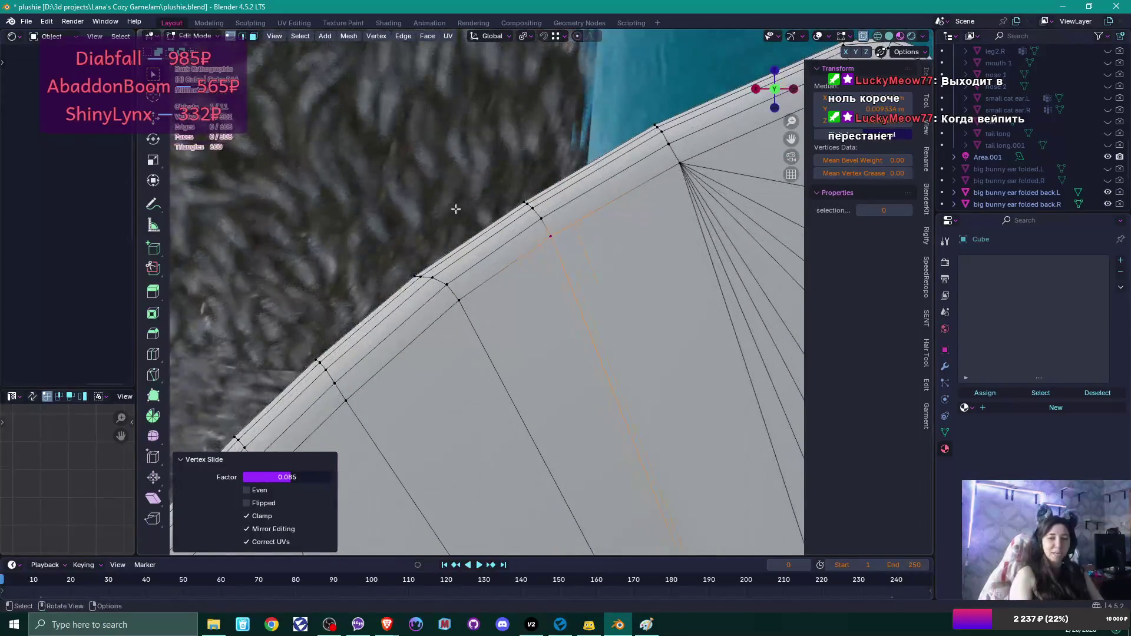
middle_drag(395, 264, 329, 260)
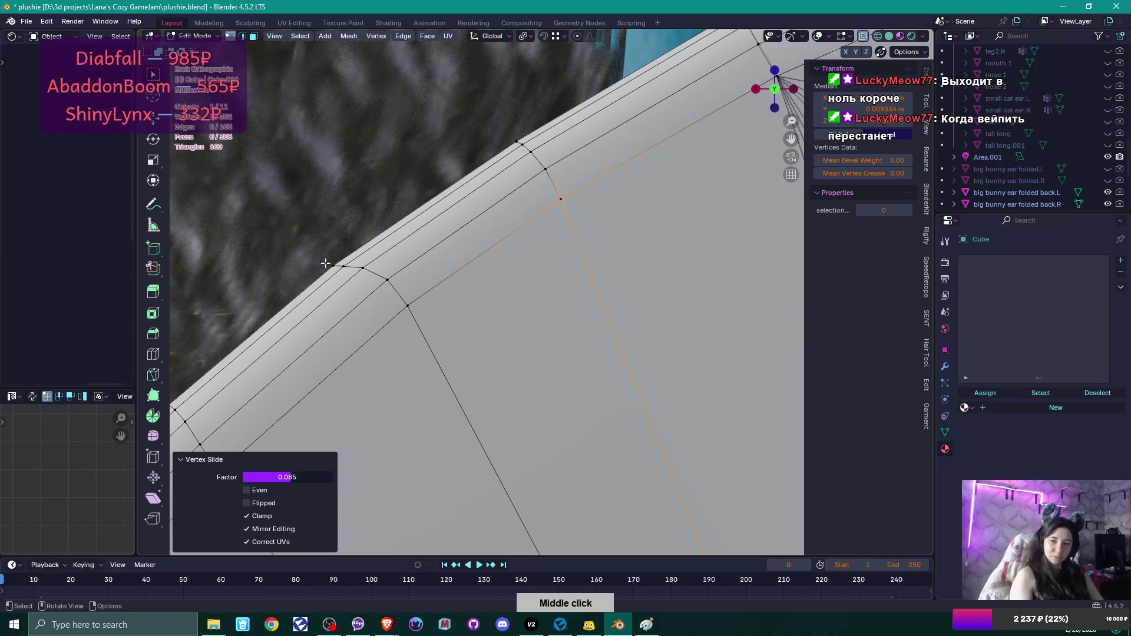
click(333, 266)
key(shift+v)
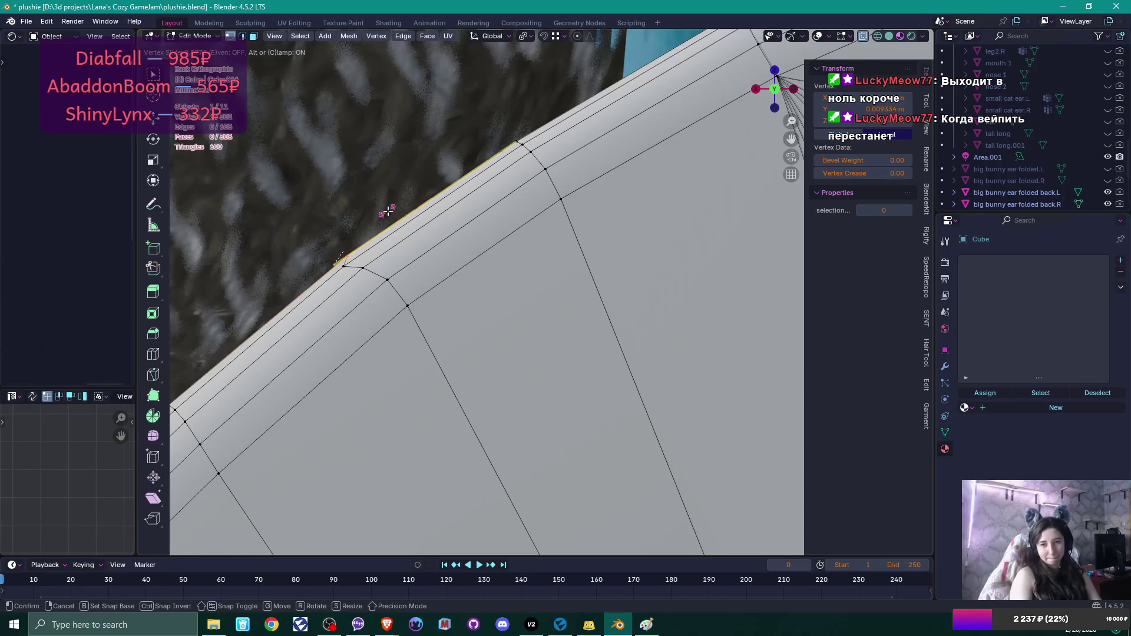
click(387, 211)
alt+click(388, 228)
key(shift+v)
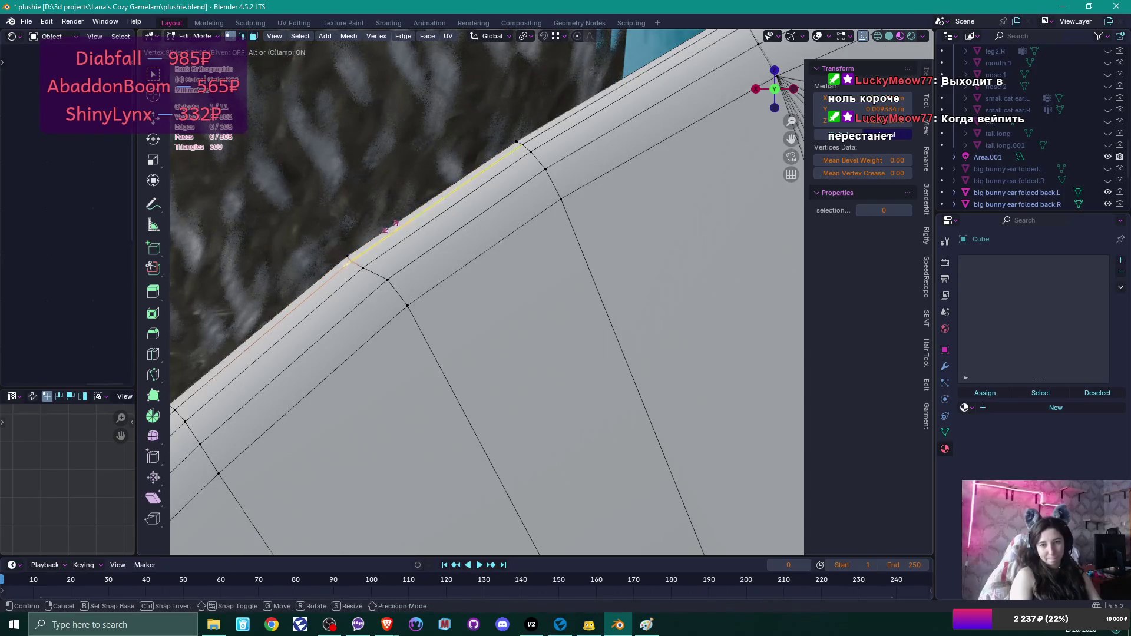
click(390, 237)
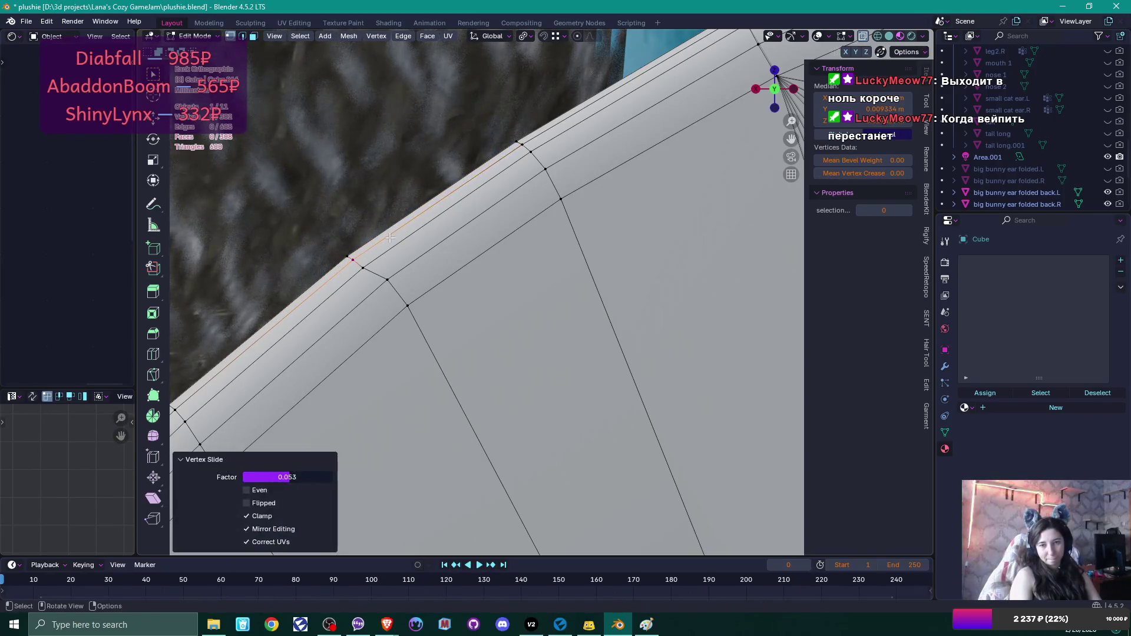
- Slide the next upper-rim vertices along their long edges, the last to factor 0.051
click(389, 275)
key(shift+v)
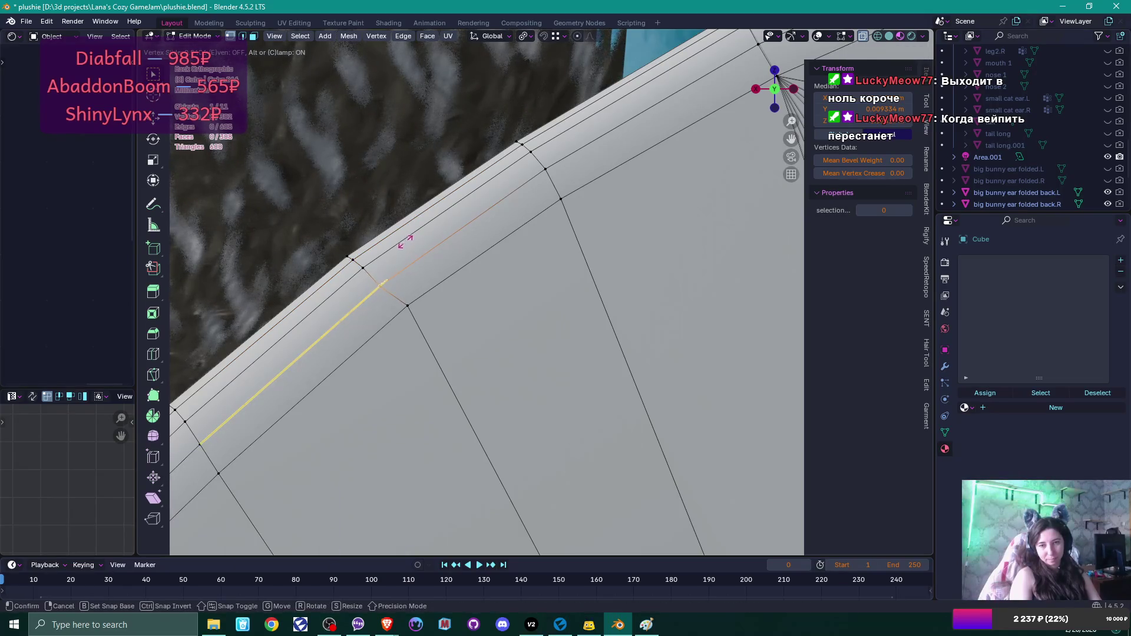
click(406, 241)
click(439, 241)
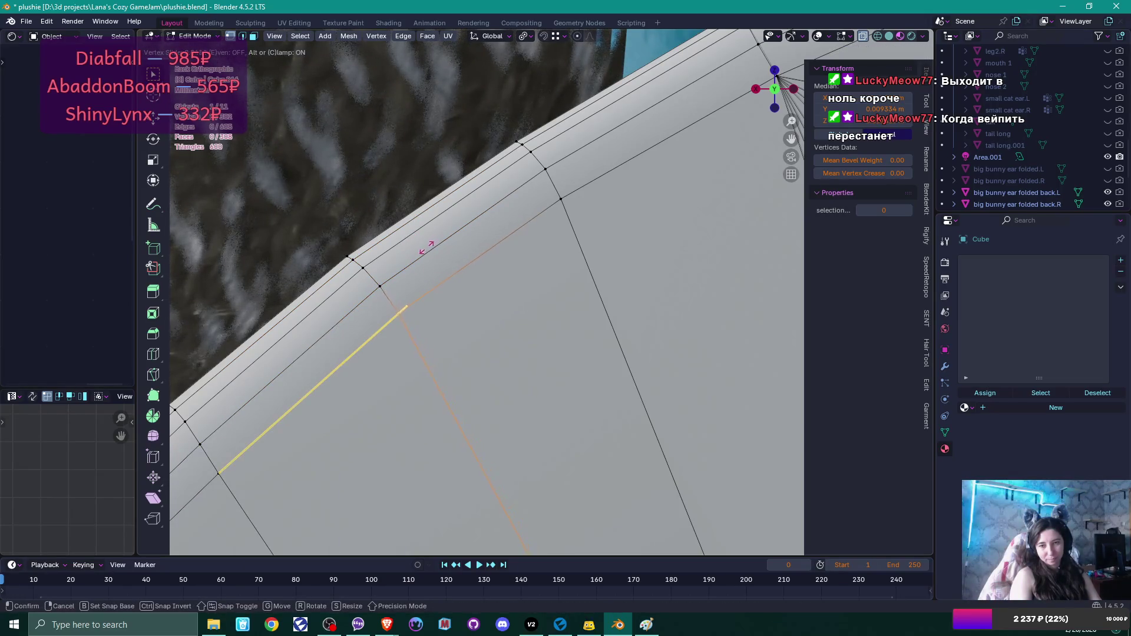
click(427, 248)
mouse_move(428, 253)
middle_down()
mouse_move(435, 269)
mouse_move(448, 156)
mouse_move(435, 282)
mouse_move(450, 217)
middle_up()
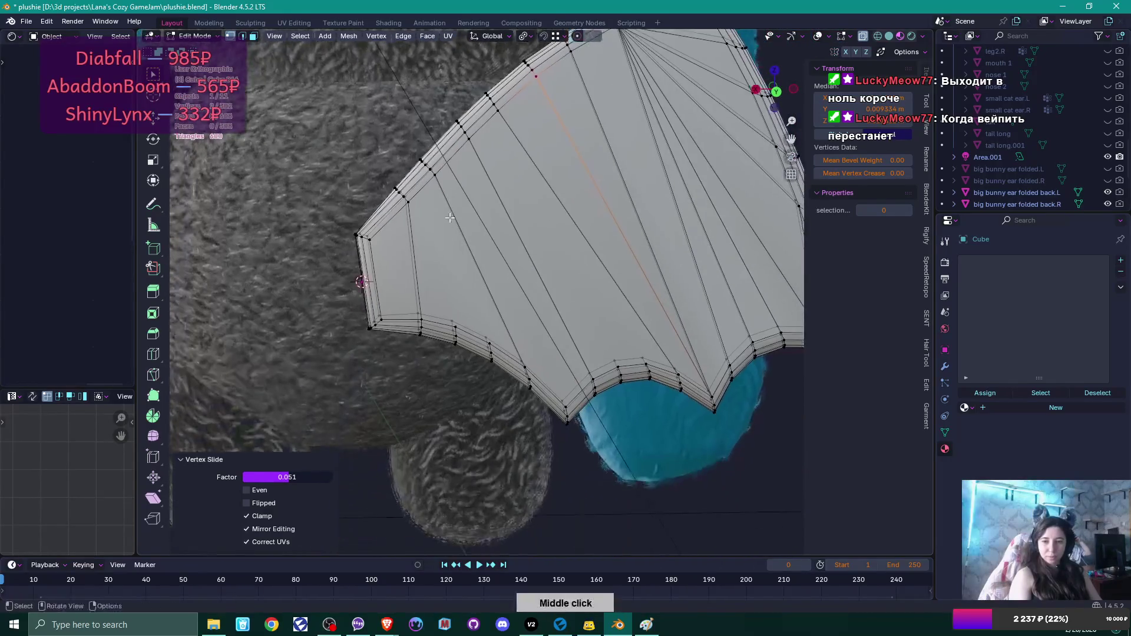
- Try shortest-path selections from a top vertex down to the lower rim
scroll(450, 217, up, 3)
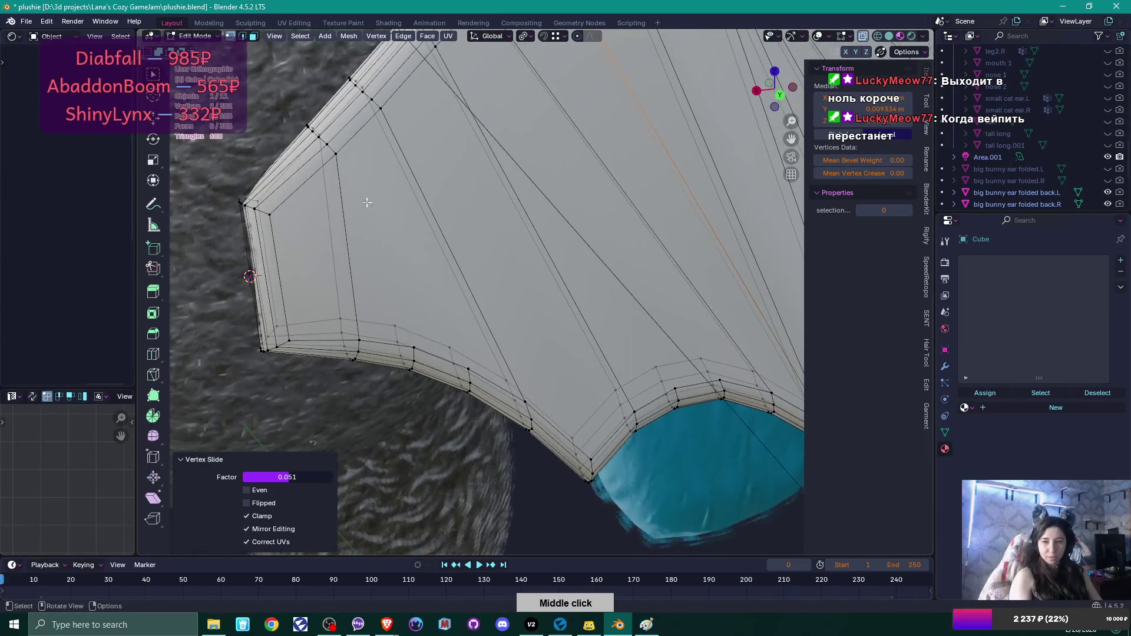
middle_drag(354, 177, 359, 184)
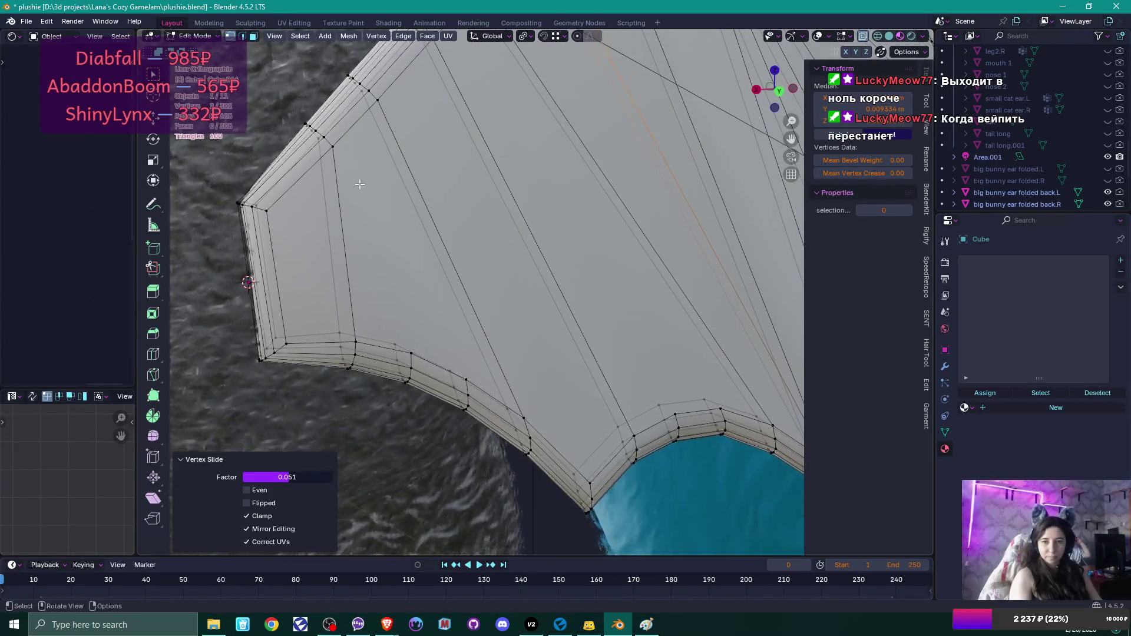
click(352, 209)
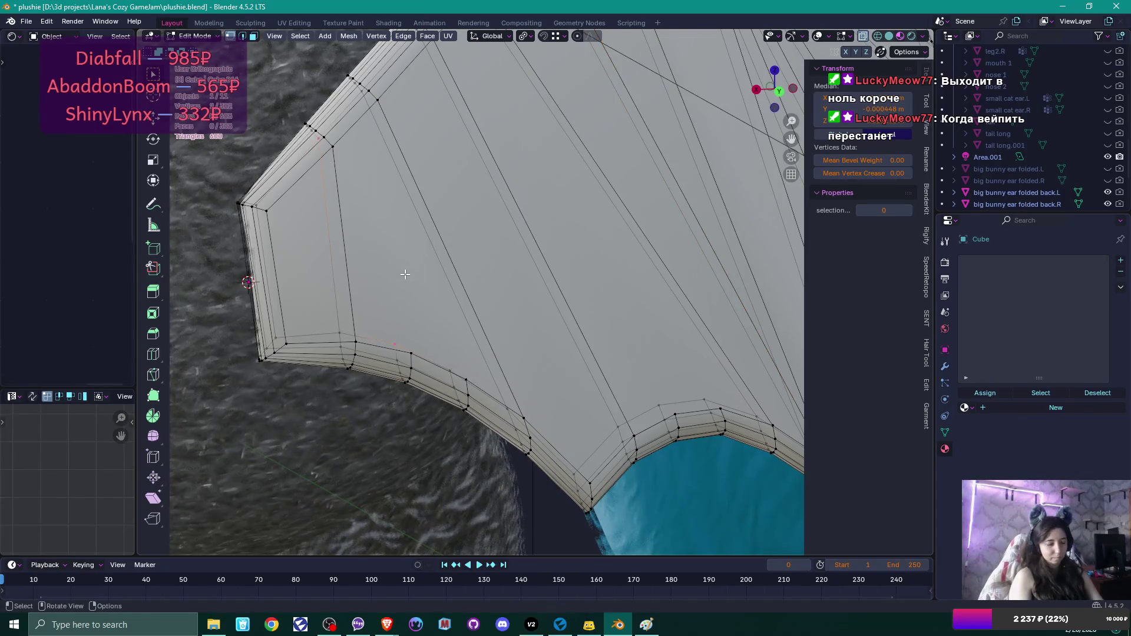
click(411, 352)
ctrl+click(356, 171)
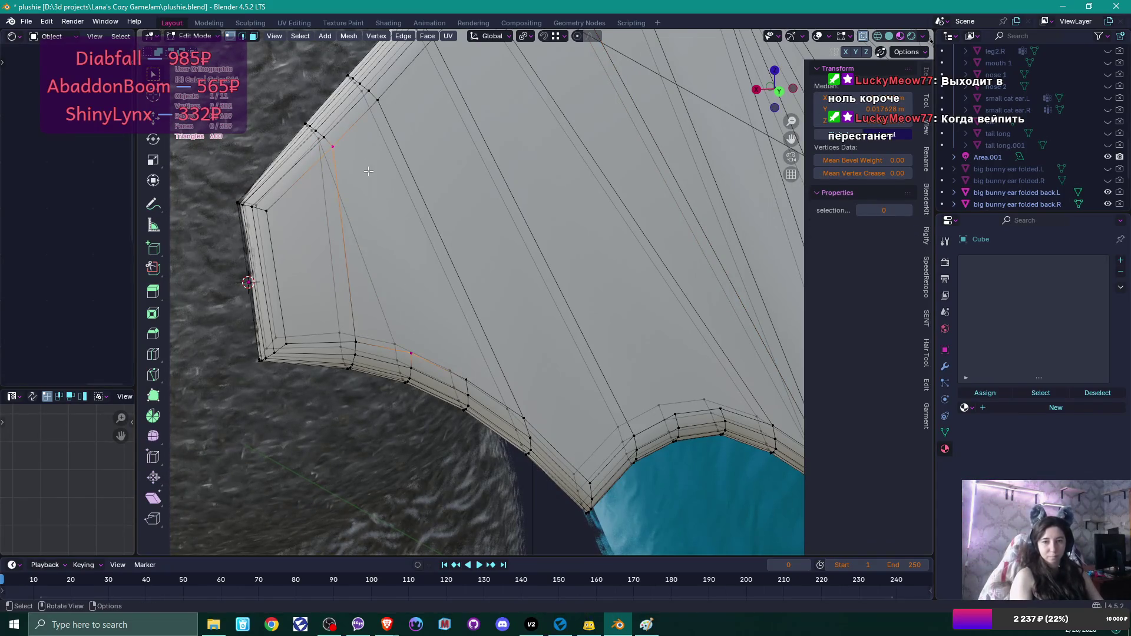
click(466, 381)
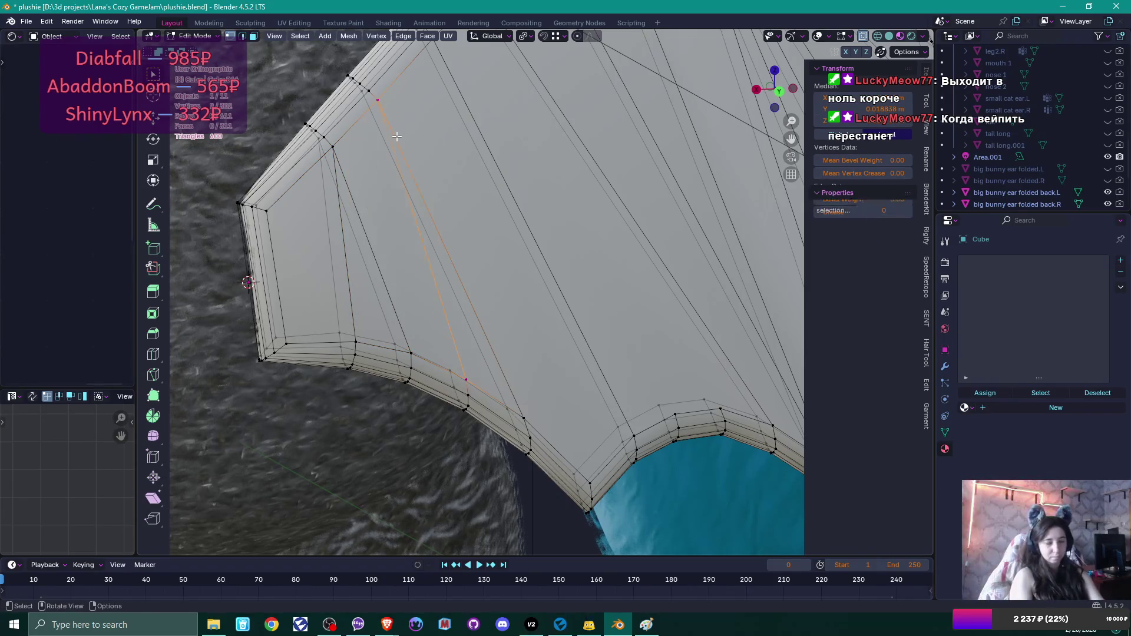
click(377, 128)
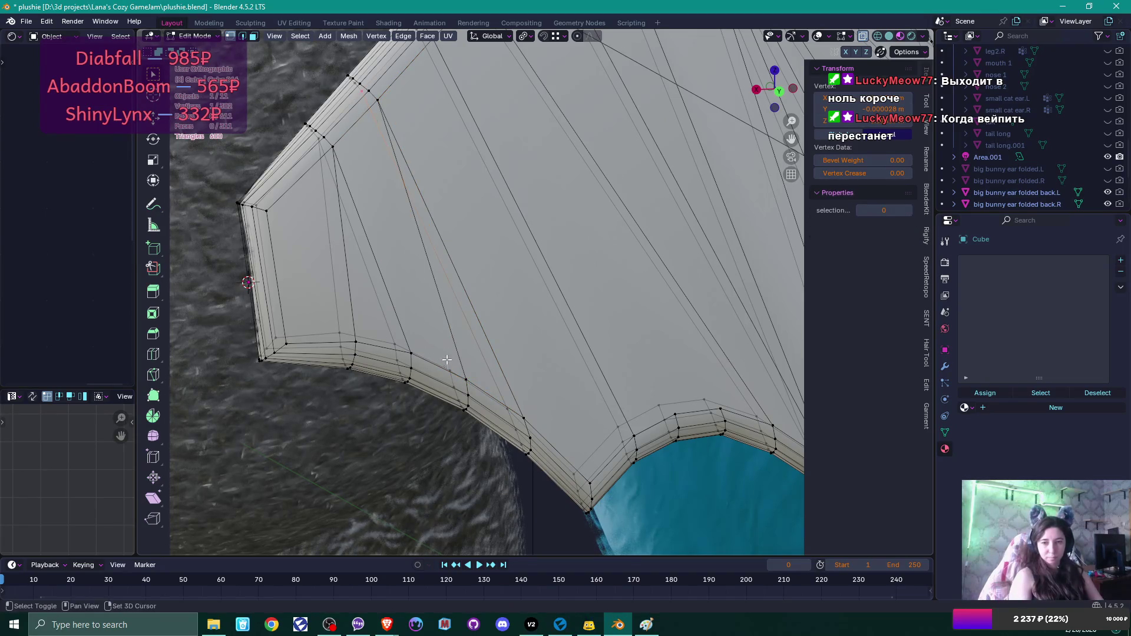
ctrl+click(446, 281)
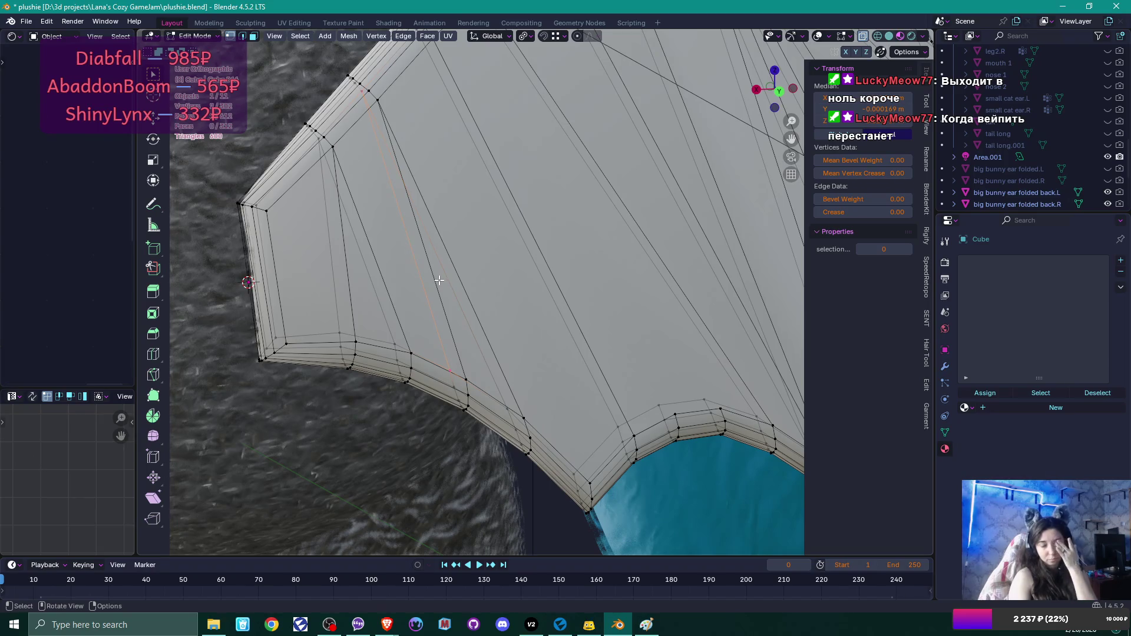
- Select the edge path from a bottom scallop vertex up to the upper vertex
middle_drag(482, 248, 438, 271)
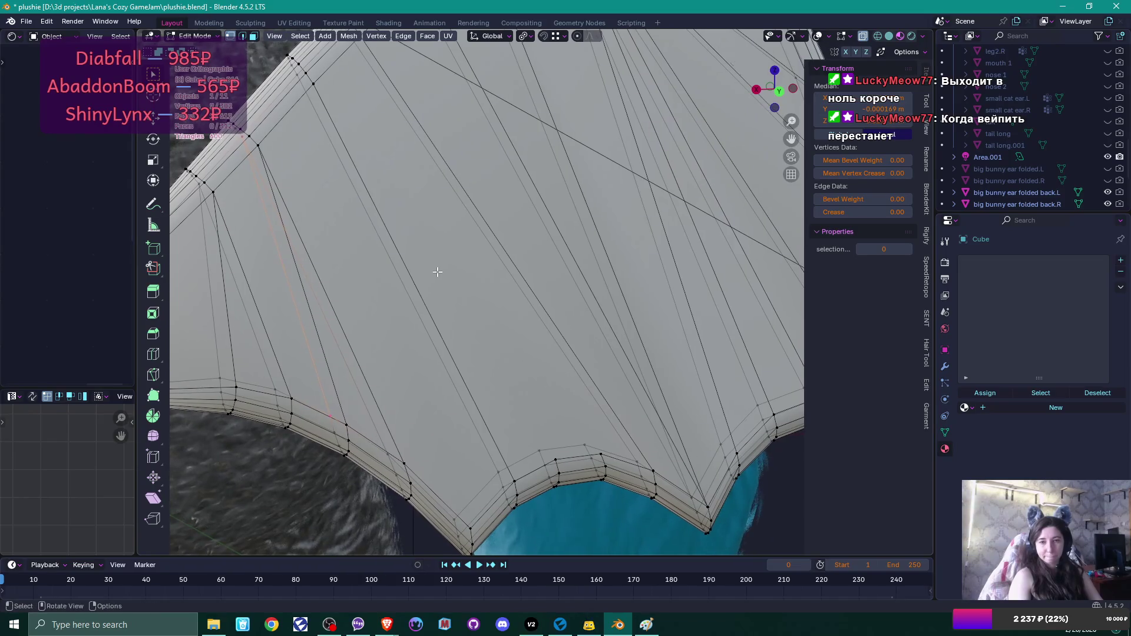
click(471, 519)
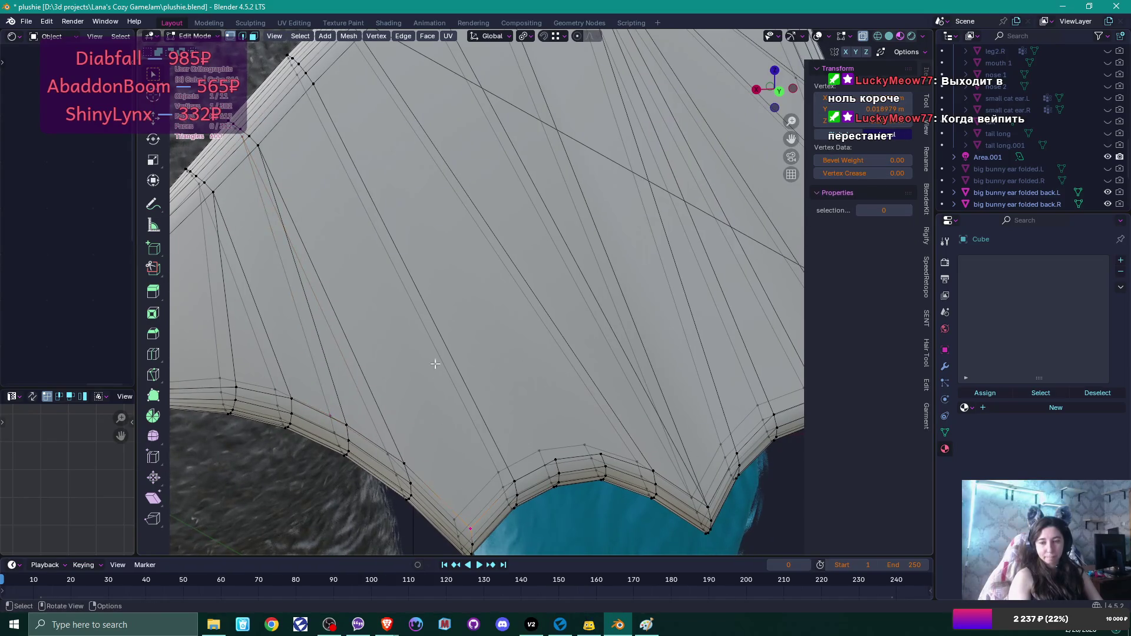
ctrl+click(323, 87)
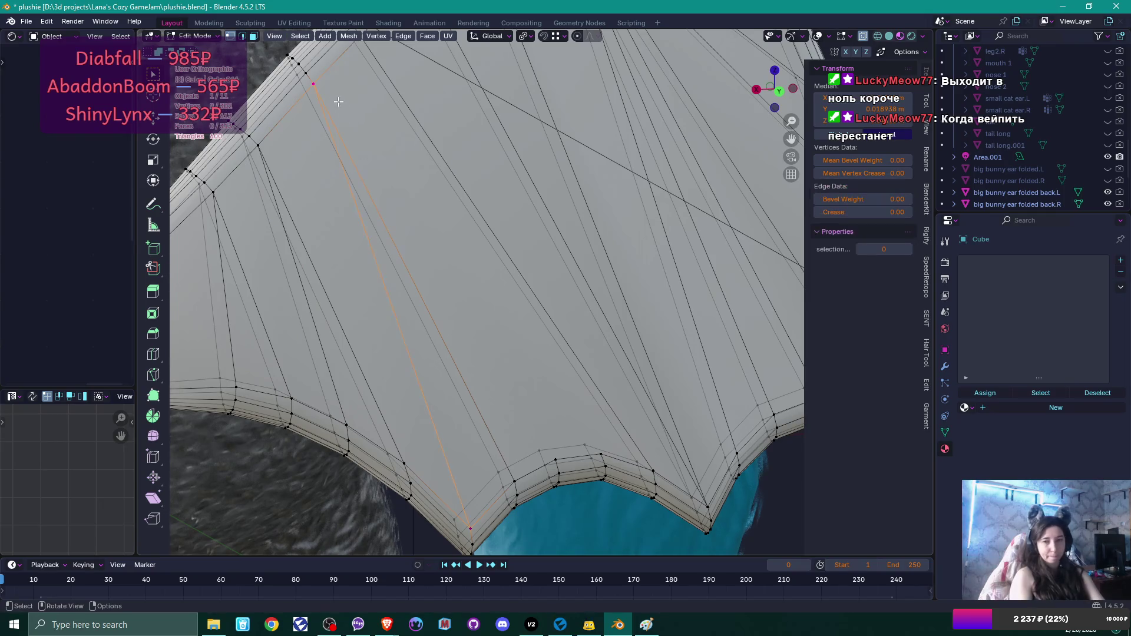
key(ctrl+z)
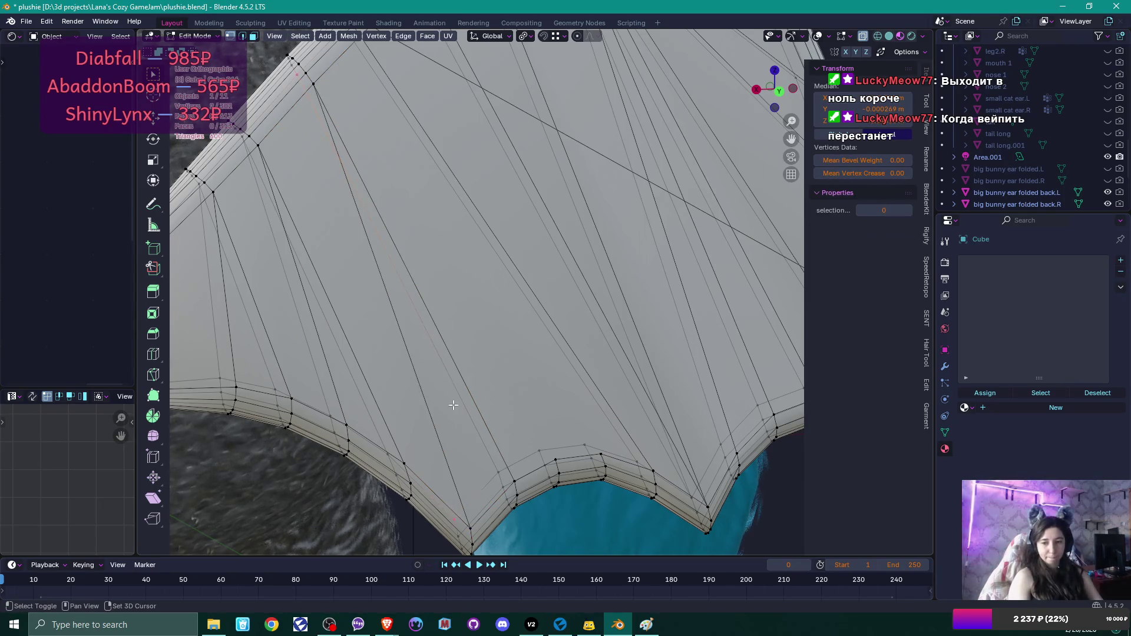
key(ctrl+shift+z)
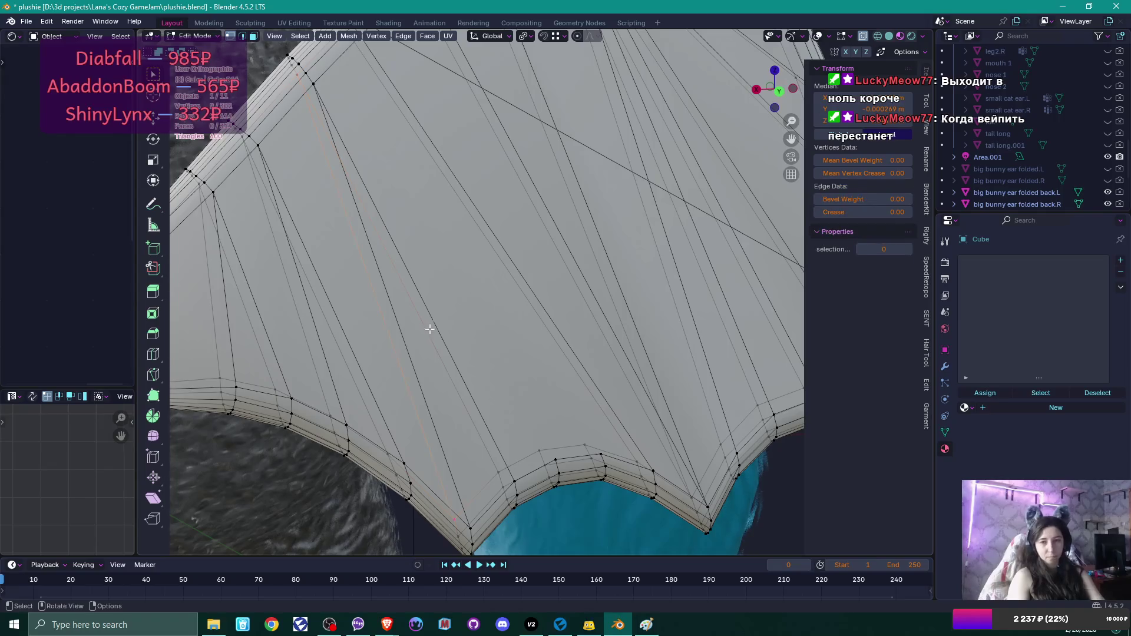
- Connect a bottom scallop vertex to the upper-left vertex with a new diagonal edge
shift+middle_drag(527, 259, 457, 310)
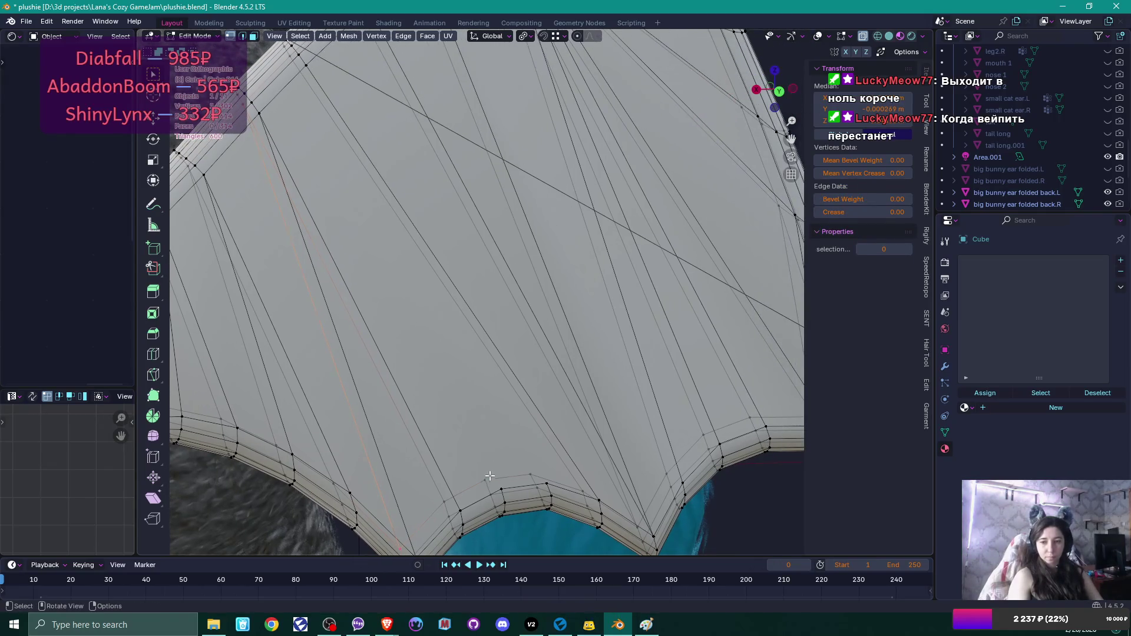
click(485, 480)
ctrl+click(277, 124)
ctrl+click(501, 489)
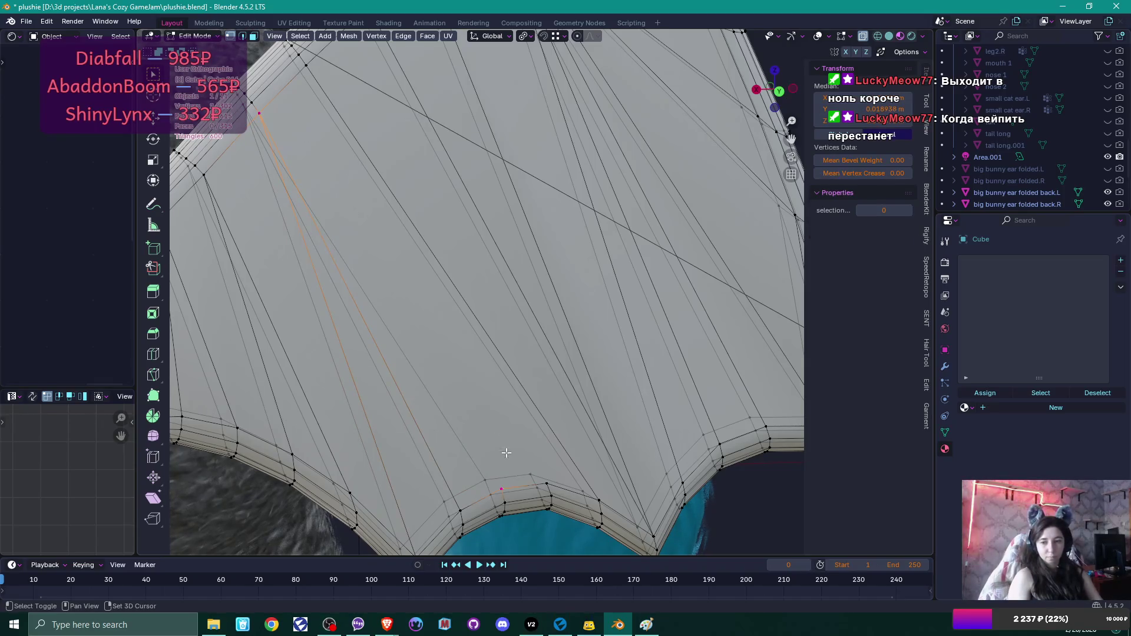
key(f)
- Connect another upper-left vertex to a bottom scallop vertex and nudge the new edge into place
click(314, 79)
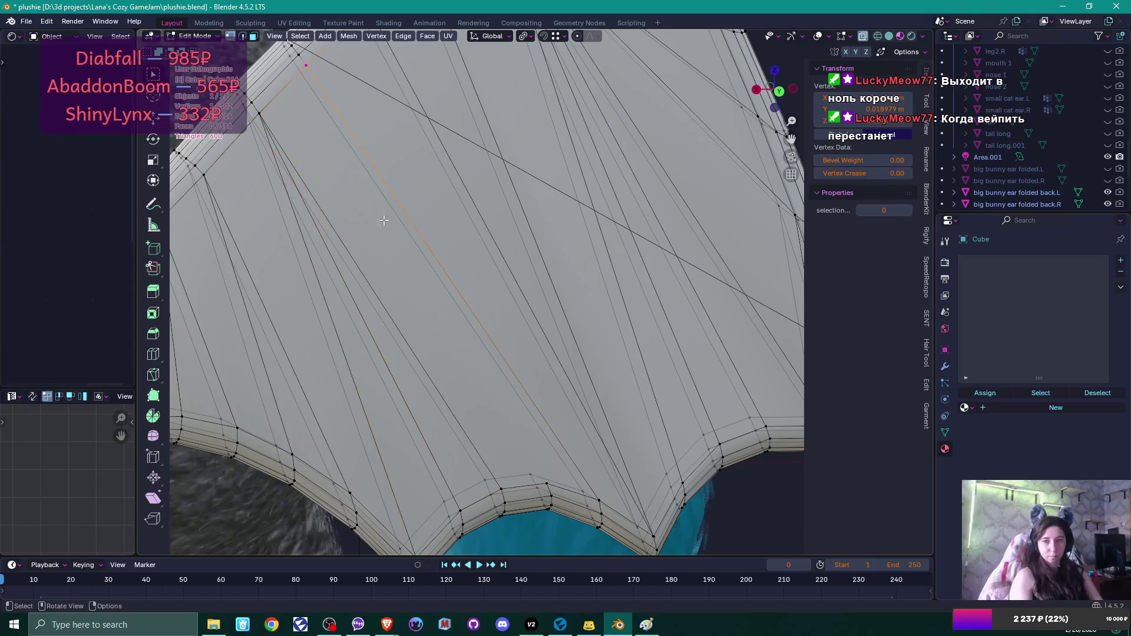
ctrl+click(546, 485)
key(f)
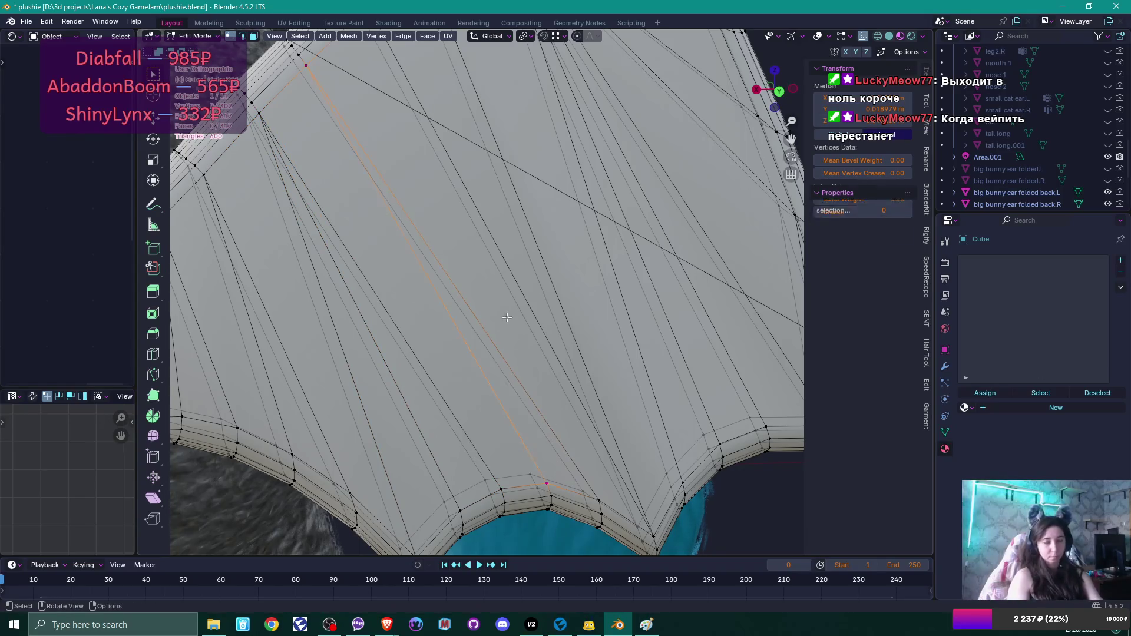
key(g)
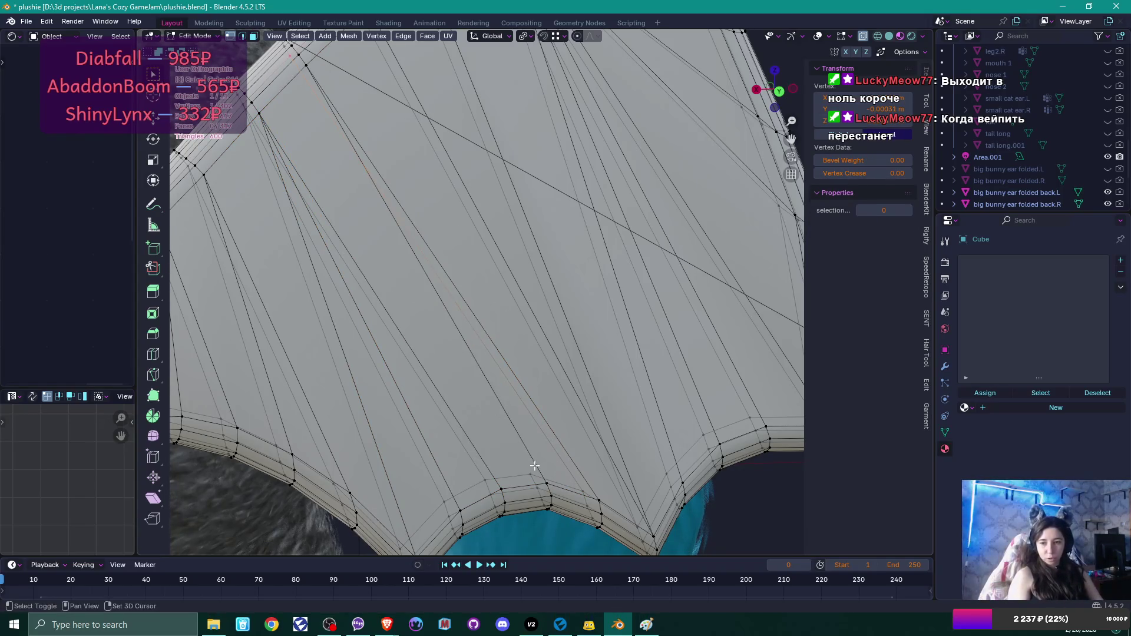
click(506, 312)
mouse_move(506, 313)
middle_down()
mouse_move(462, 310)
mouse_move(472, 324)
mouse_move(481, 327)
mouse_move(470, 285)
mouse_move(450, 274)
mouse_move(436, 282)
mouse_move(449, 290)
middle_up()
- Select the whole wing mesh and average its normals by face area
key(Tab)
scroll(486, 319, down, 3)
mouse_move(488, 344)
middle_down()
mouse_move(447, 336)
mouse_move(509, 349)
mouse_move(534, 301)
middle_up()
key(Tab)
key(a)
key(alt+n)
mouse_move(539, 301)
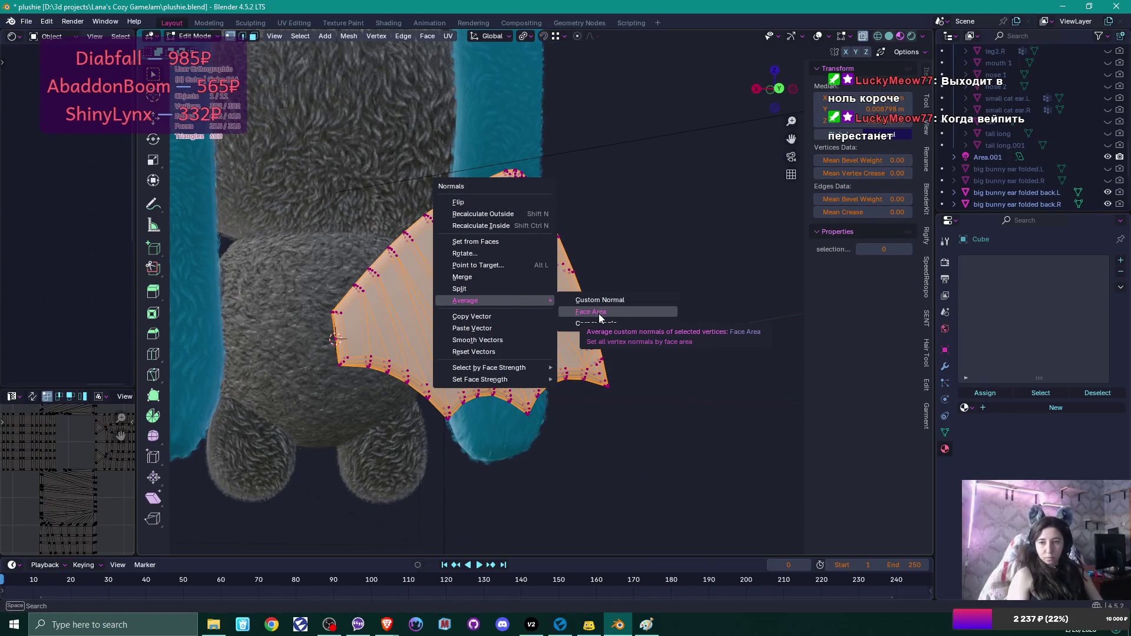
click(600, 318)
- Select a single wing edge in edge mode and isolate the wing in Local View
key(Tab)
mouse_move(548, 328)
middle_down()
mouse_move(462, 325)
mouse_move(471, 295)
mouse_move(394, 334)
mouse_move(562, 319)
mouse_move(550, 330)
mouse_move(430, 331)
mouse_move(472, 331)
mouse_move(448, 322)
middle_up()
key(Tab)
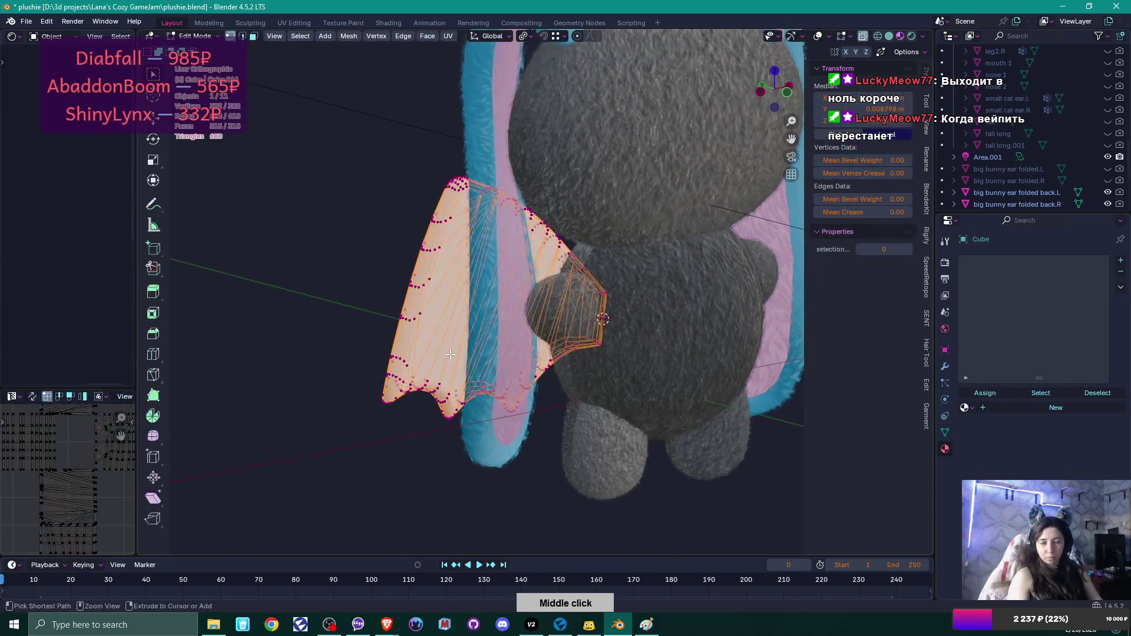
scroll(451, 354, up, 4)
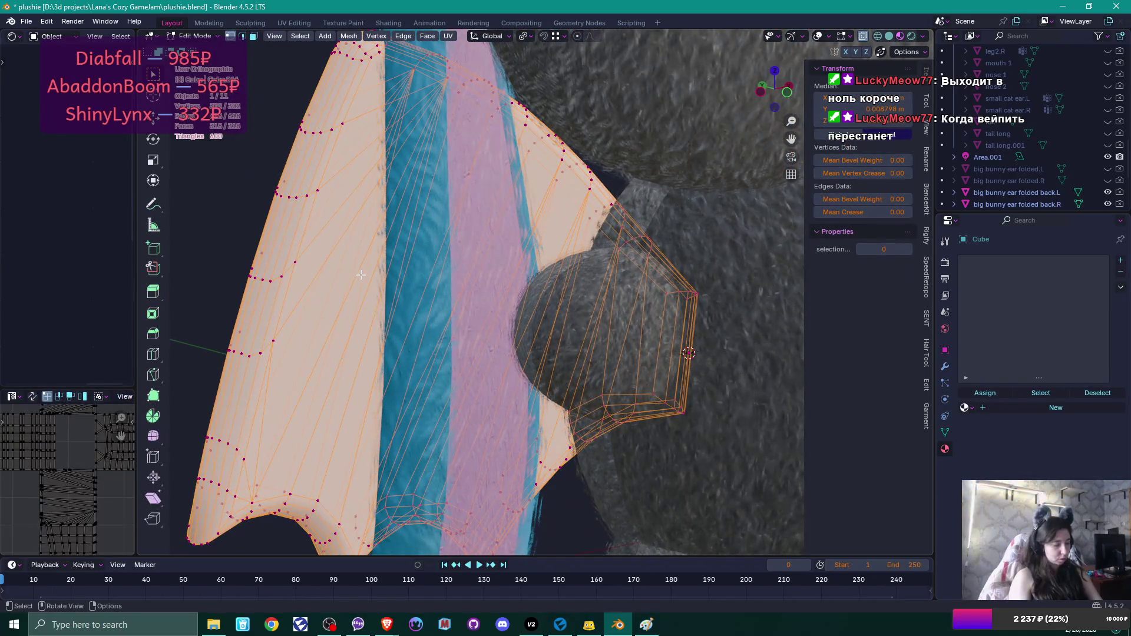
key(2)
click(285, 295)
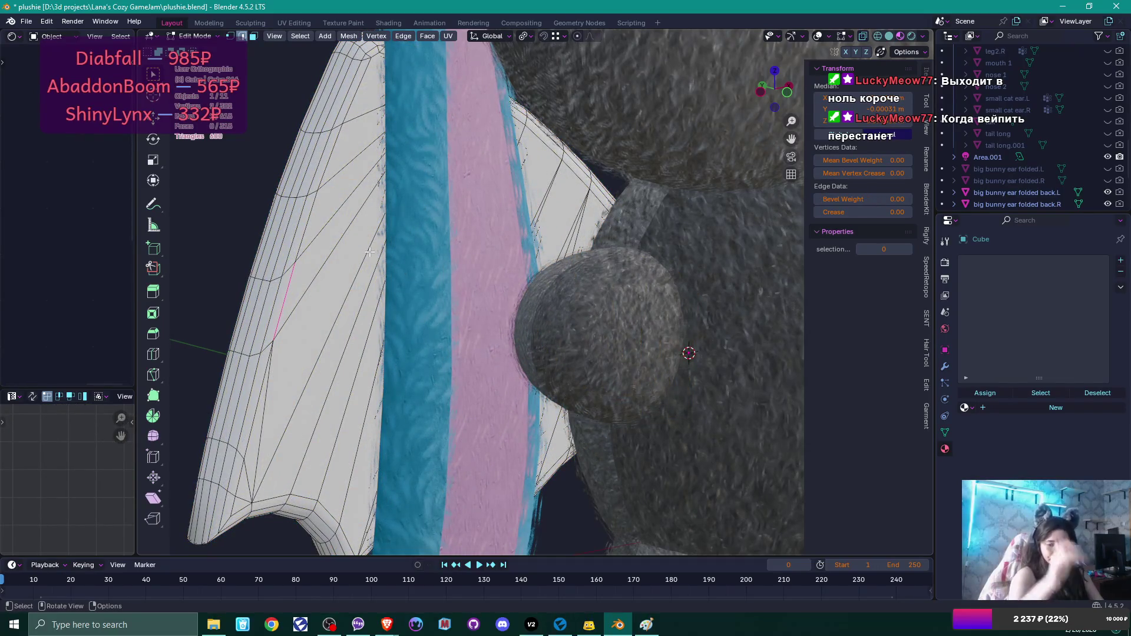
key(KP_Divide)
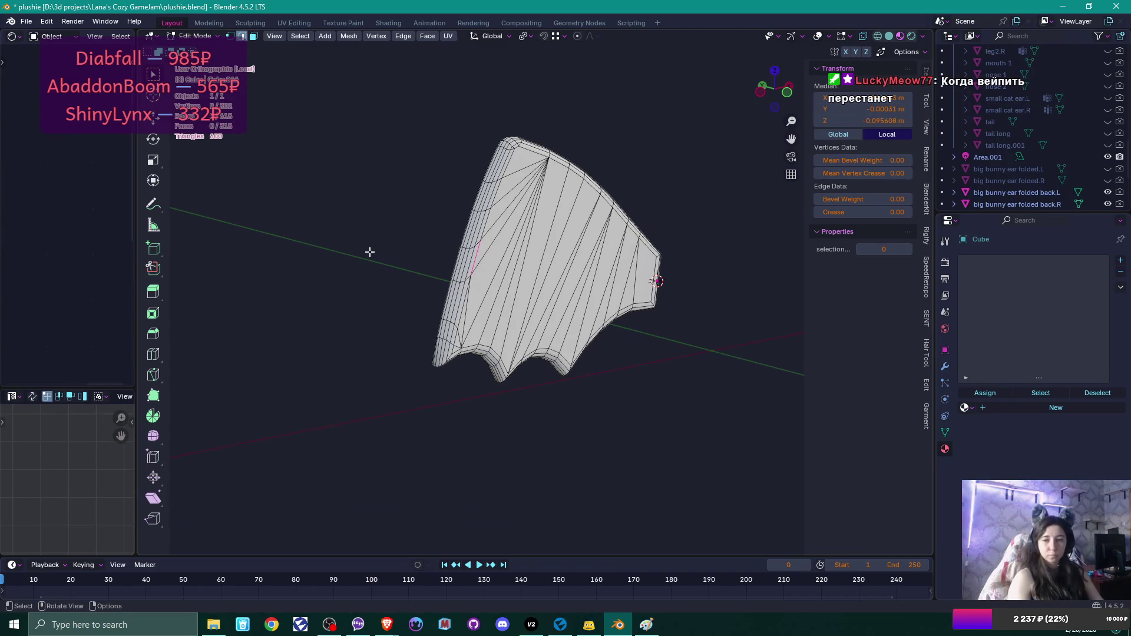
- Select the left border loop and add the inner-border edges along the bottom
mouse_move(369, 251)
ctrl+middle_down()
mouse_move(473, 200)
mouse_move(429, 211)
ctrl+middle_up()
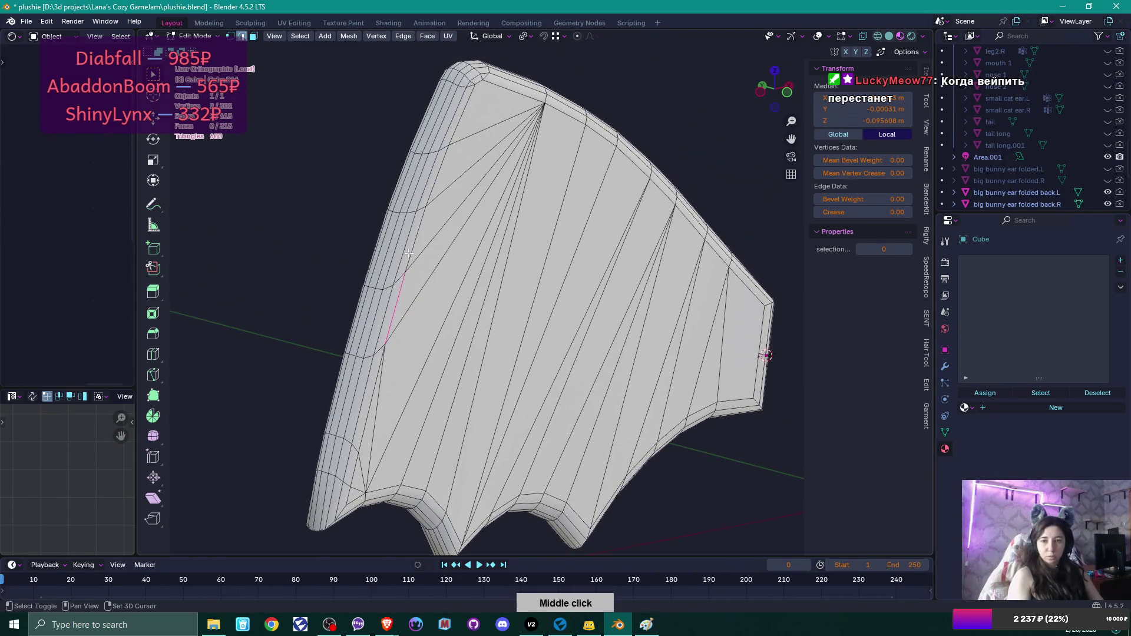
alt+click(435, 188)
shift+click(428, 225)
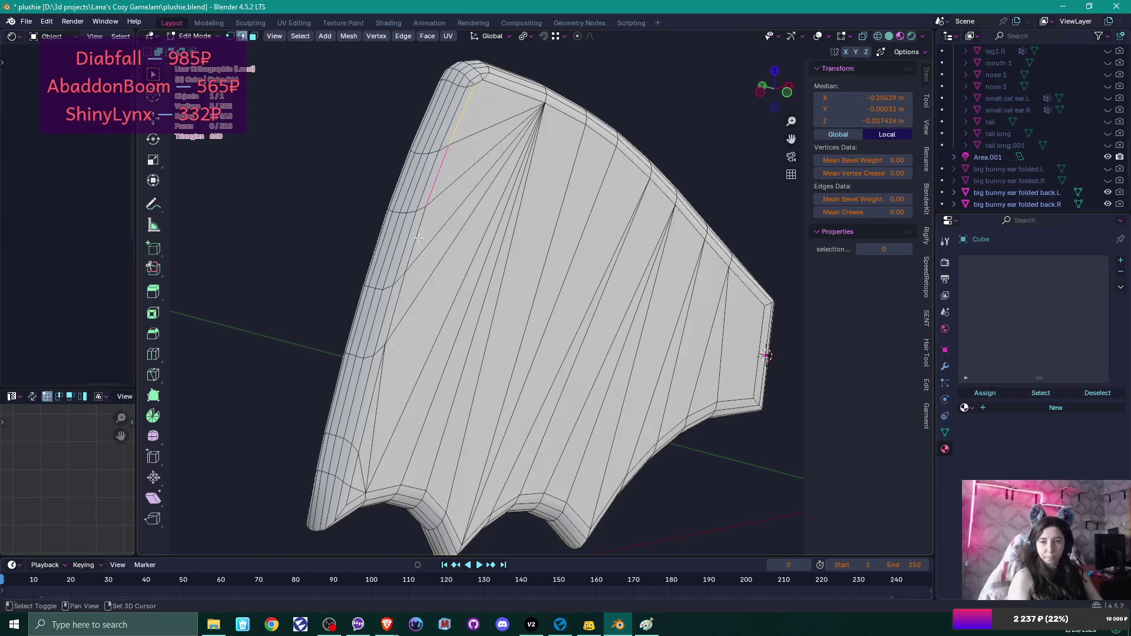
shift+click(358, 470)
shift+click(349, 494)
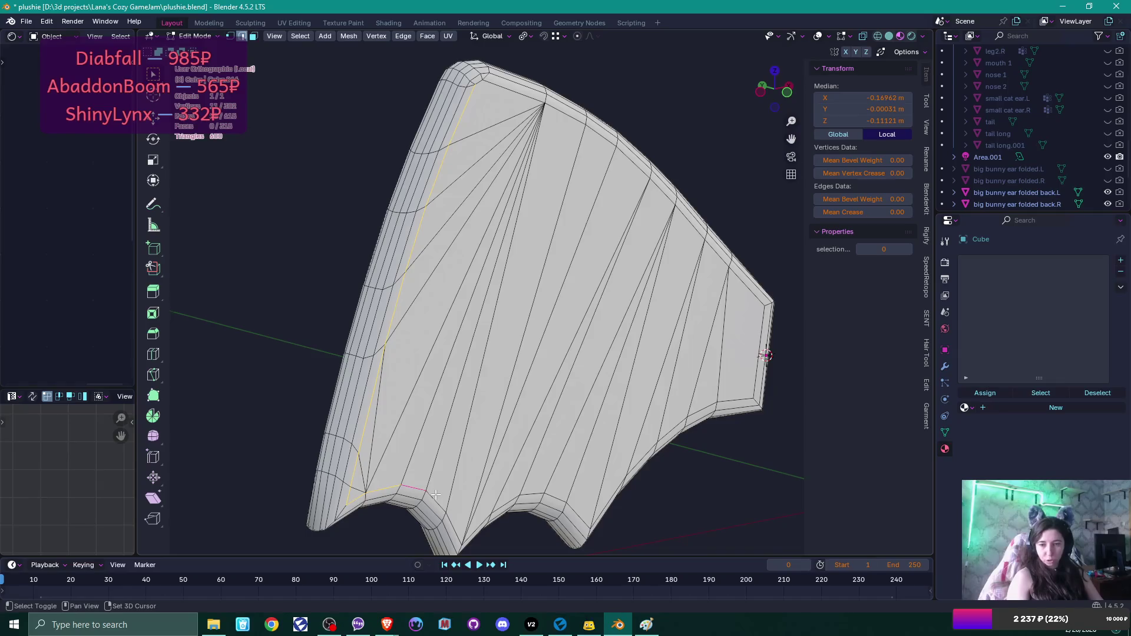
shift+click(455, 520)
shift+middle_drag(482, 520, 394, 400)
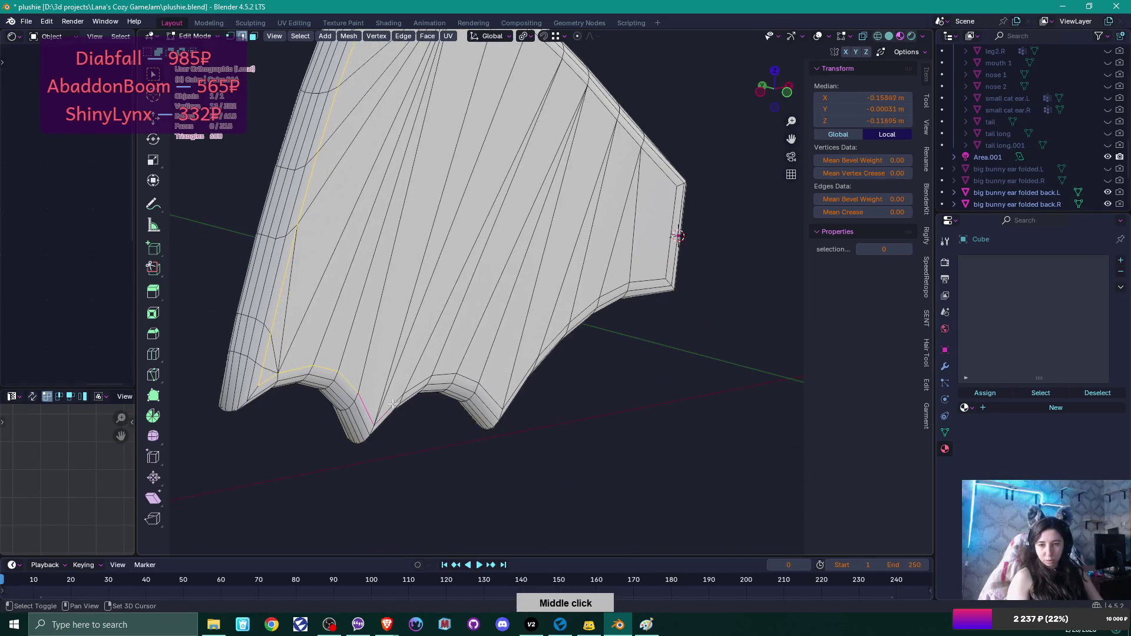
shift+click(416, 383)
shift+click(513, 393)
- Add the right-side and top inner-border edges until the loop closes at the top-left corner
mouse_move(599, 325)
middle_down()
mouse_move(513, 407)
mouse_move(486, 488)
middle_up()
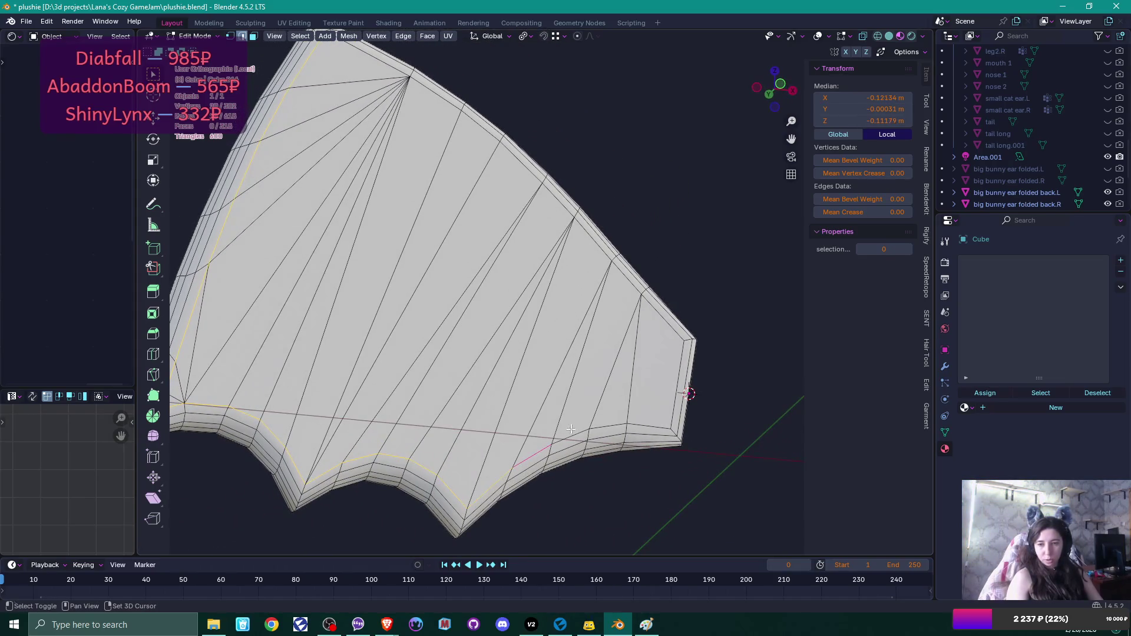
shift+click(653, 416)
shift+click(677, 377)
shift+click(665, 308)
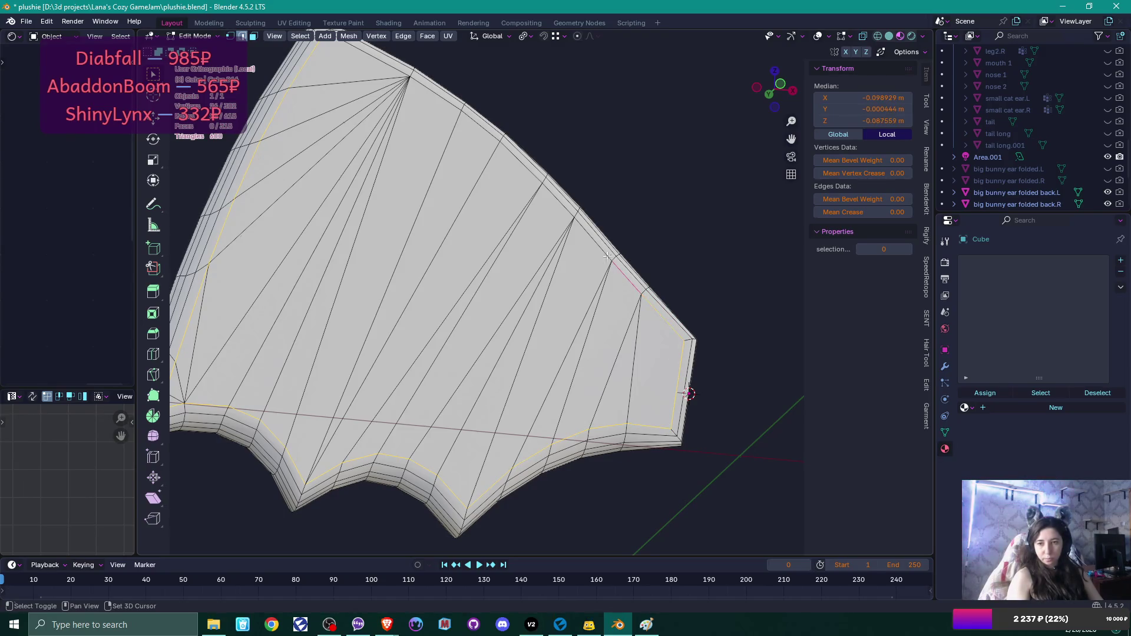
shift+click(555, 196)
shift+click(523, 158)
shift+click(485, 122)
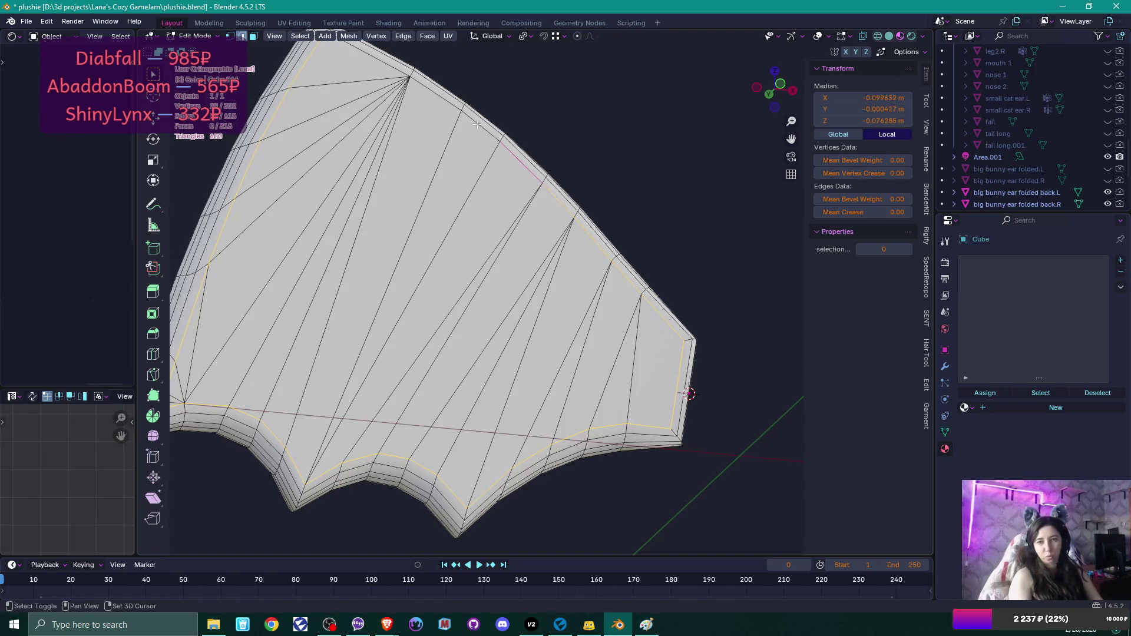
shift+click(437, 91)
mouse_move(438, 91)
middle_down()
mouse_move(423, 145)
mouse_move(405, 128)
middle_up()
shift+click(405, 124)
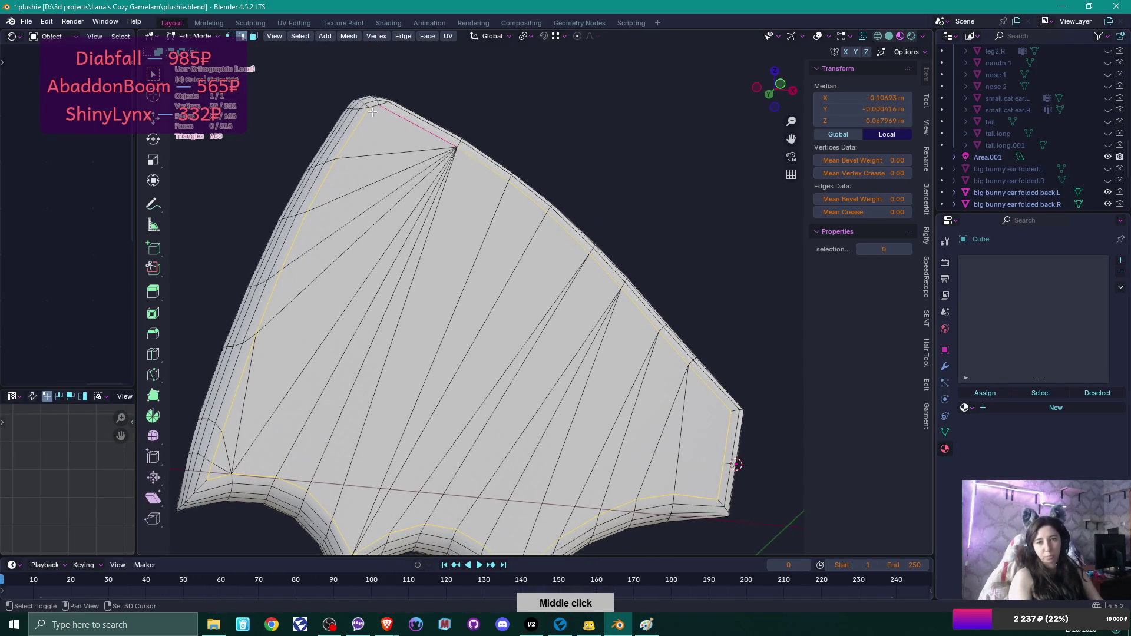
shift+click(377, 106)
mouse_move(468, 177)
middle_down()
mouse_move(433, 246)
mouse_move(505, 328)
middle_up()
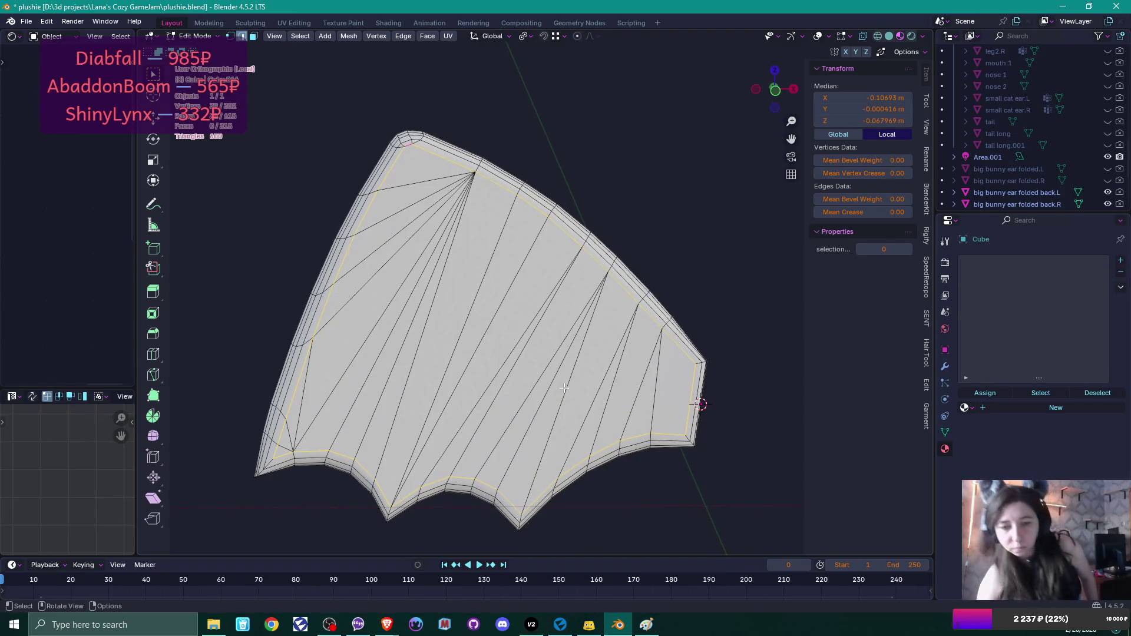
shift+middle_drag(556, 266, 474, 243)
scroll(475, 244, up, 2)
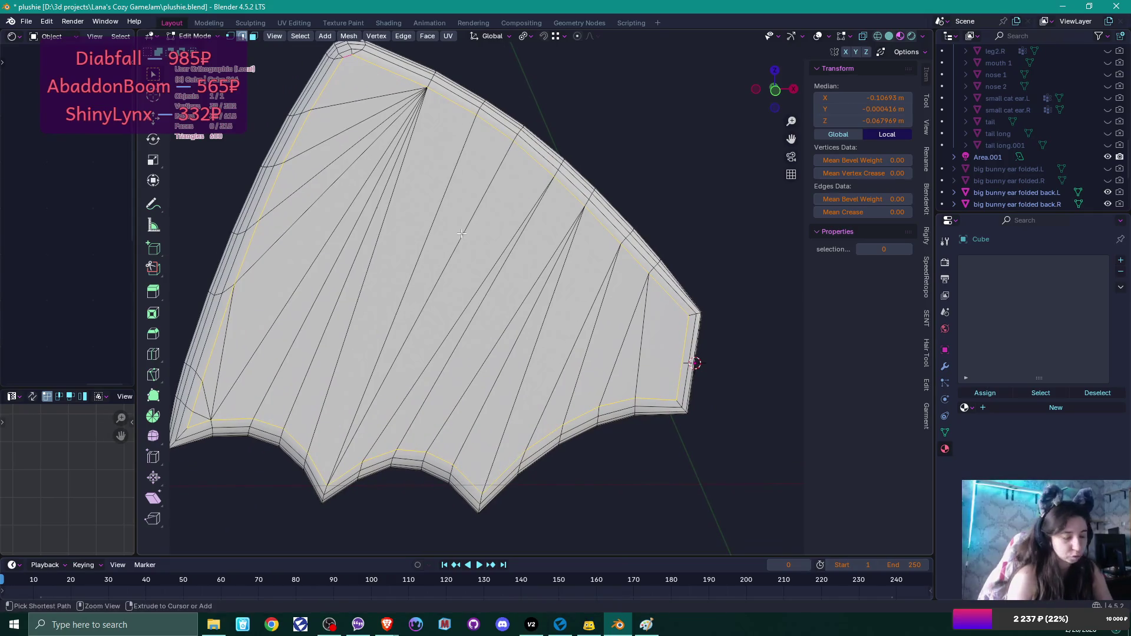
- Bevel the inner border loop into 2 segments 0.00101 m wide, then shrink the selection with Select Less
key(ctrl+b)
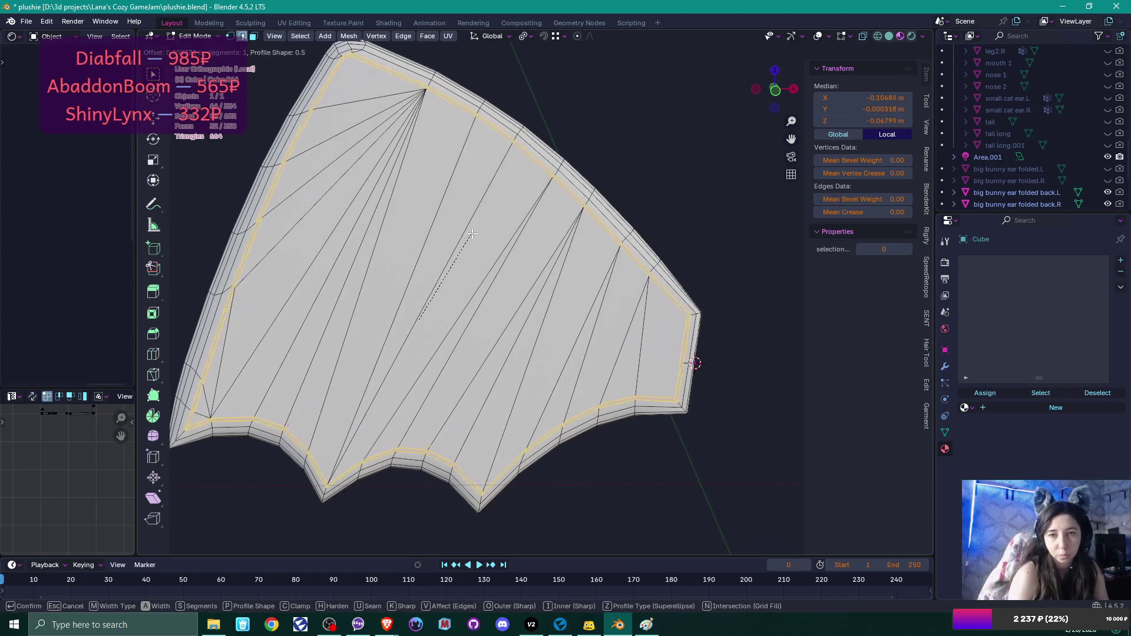
scroll(472, 232, up, 1)
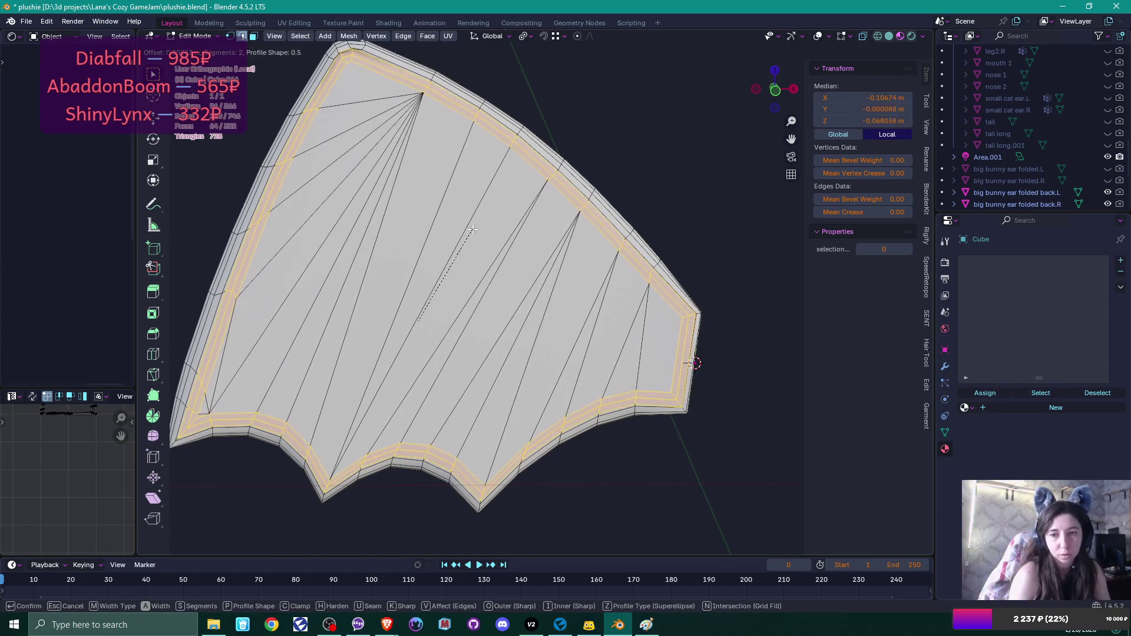
click(470, 232)
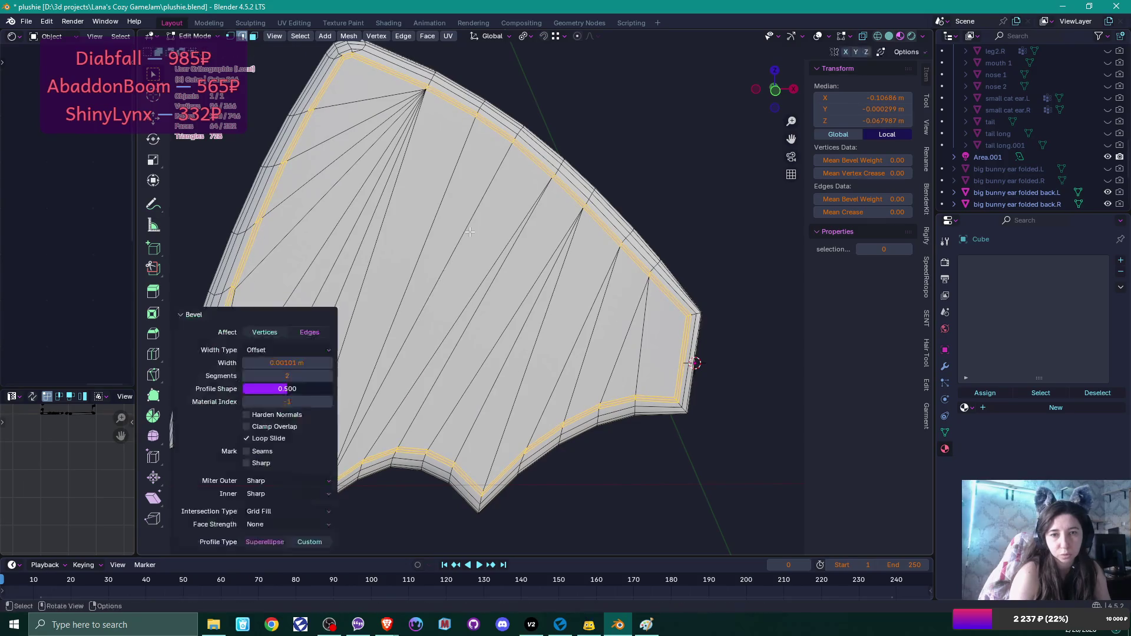
shift+middle_drag(470, 231, 543, 143)
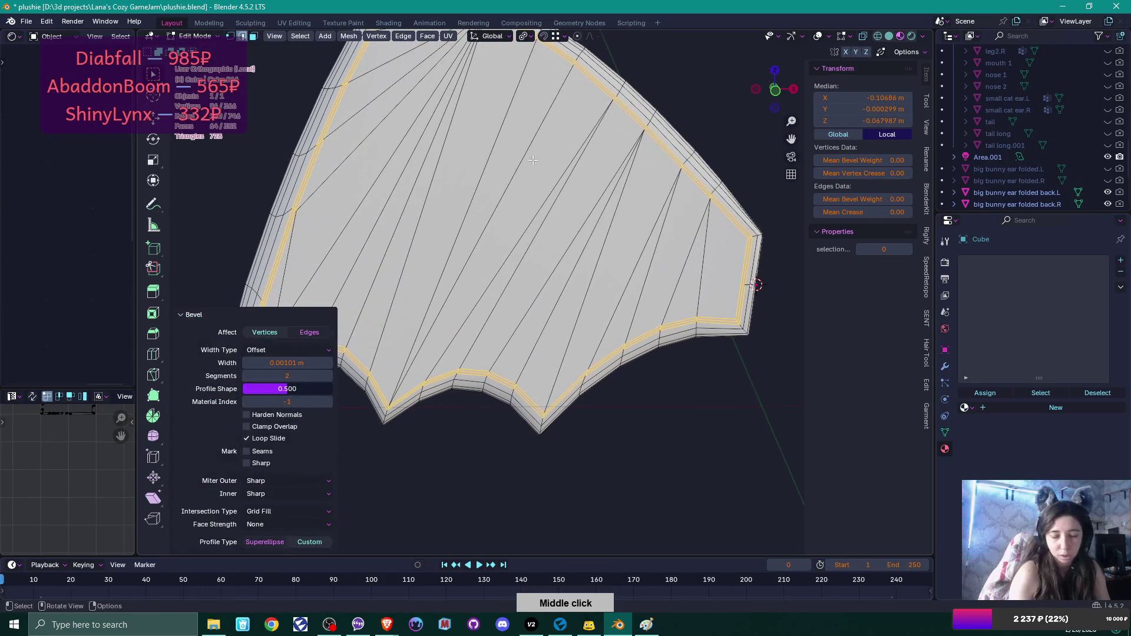
key(ctrl+KP_Subtract)
mouse_move(627, 129)
middle_down()
mouse_move(510, 136)
mouse_move(515, 223)
middle_up()
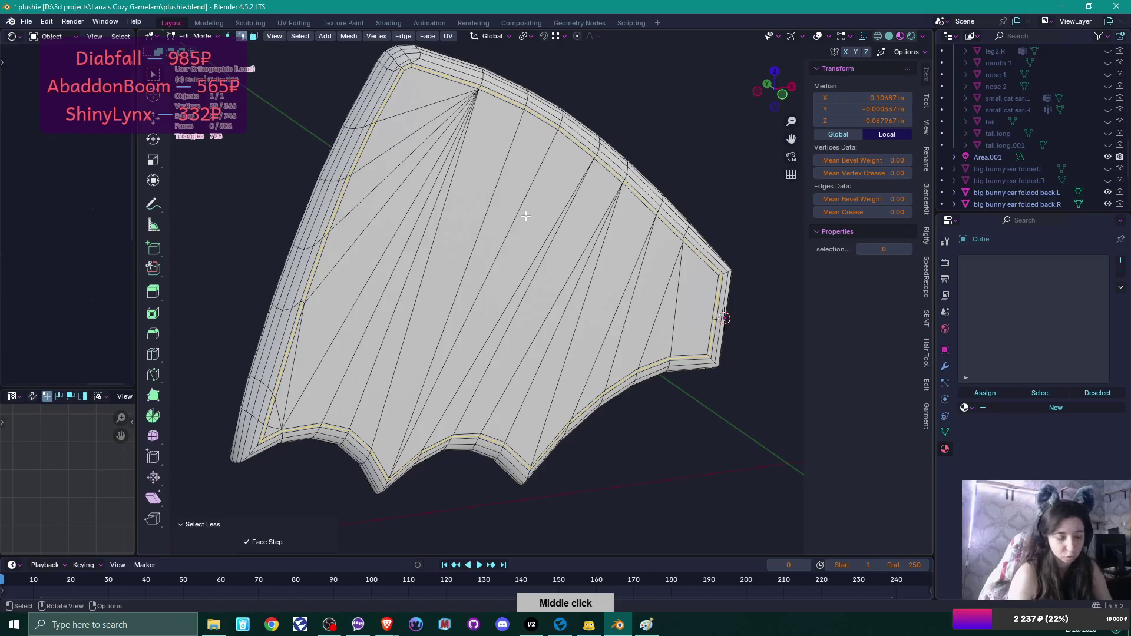
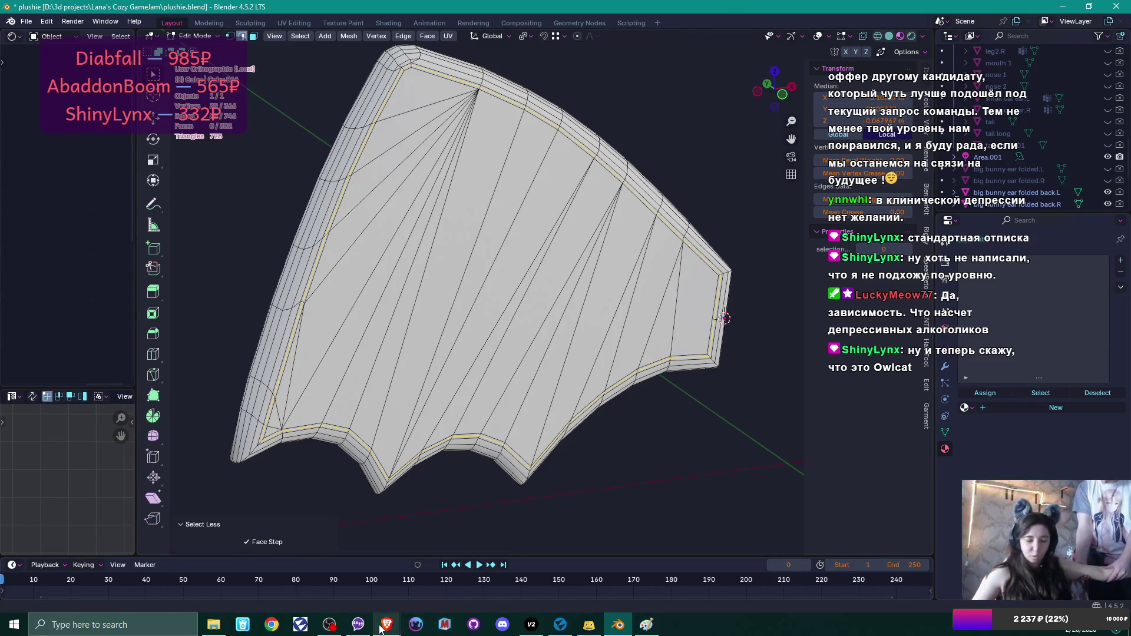
- Search 'owlcat' in a new Brave tab and open the Owlcat Games website
mouse_move(381, 629)
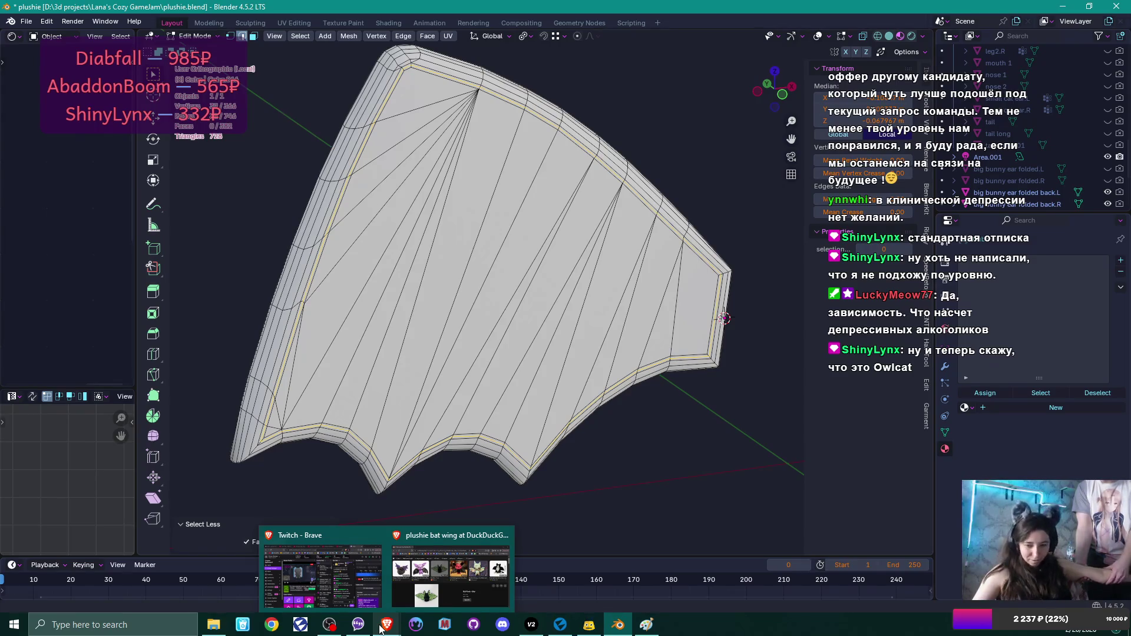
click(451, 572)
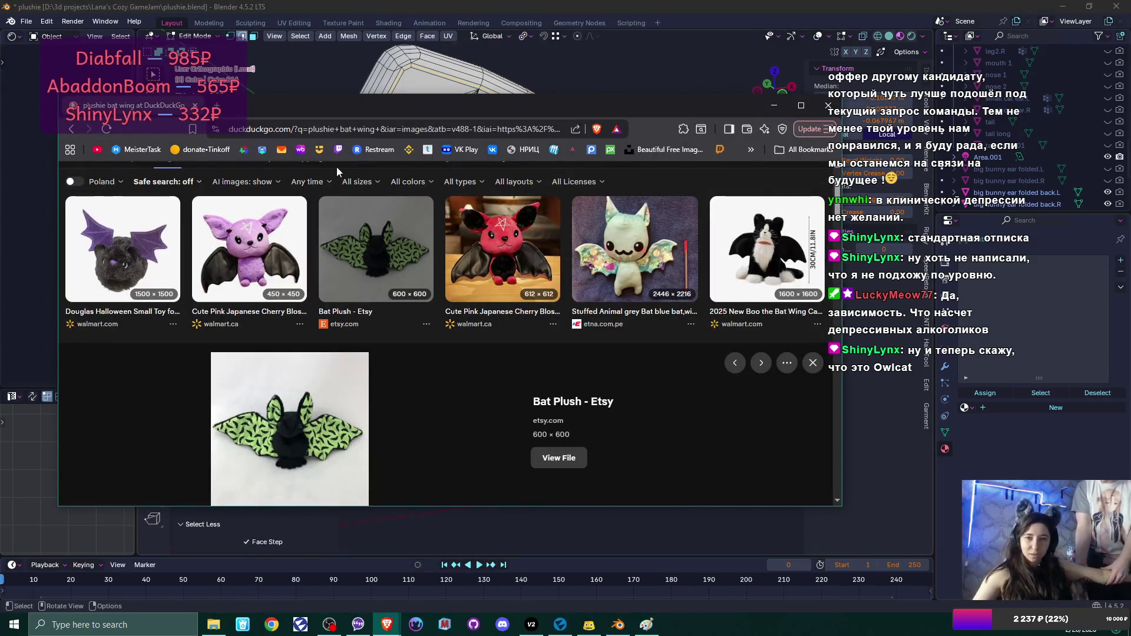
click(217, 106)
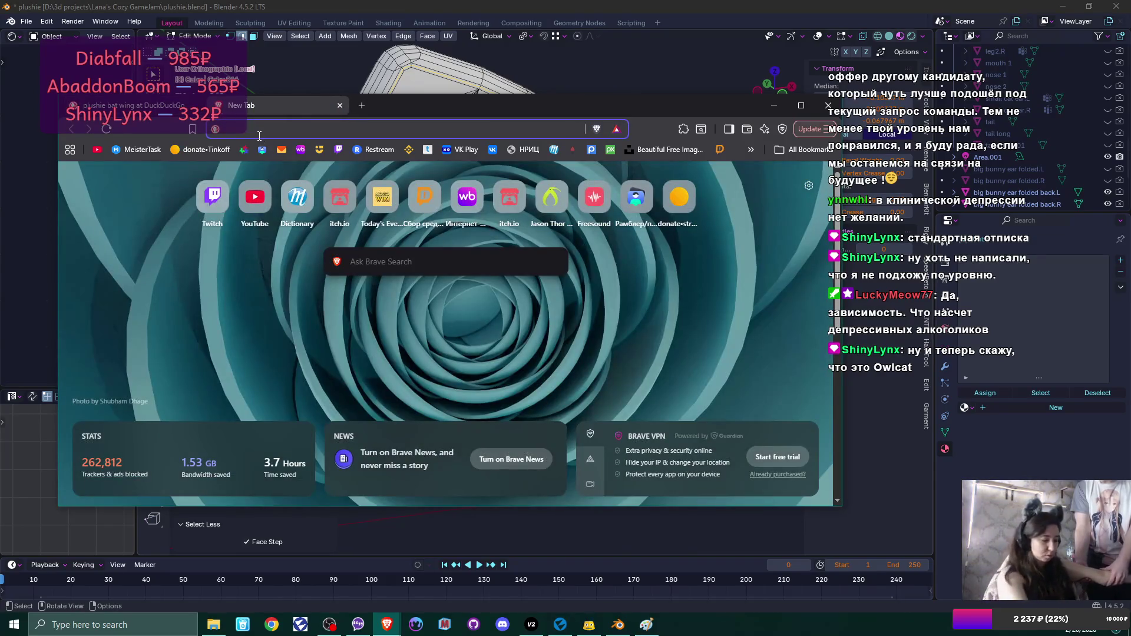
text(owlcat)
key(Return)
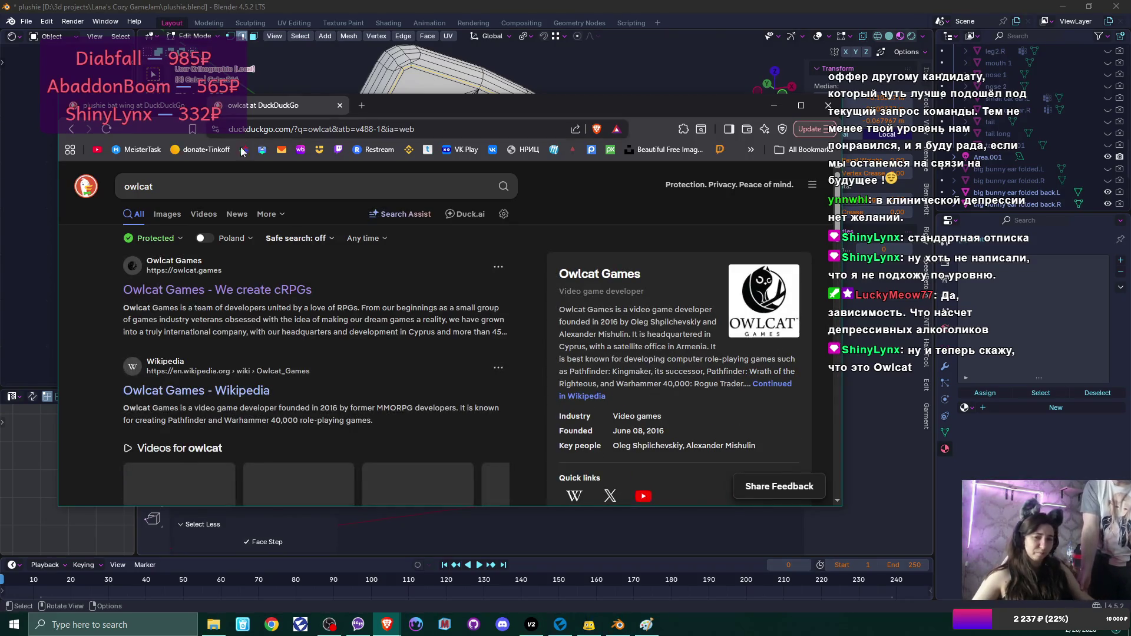
click(246, 291)
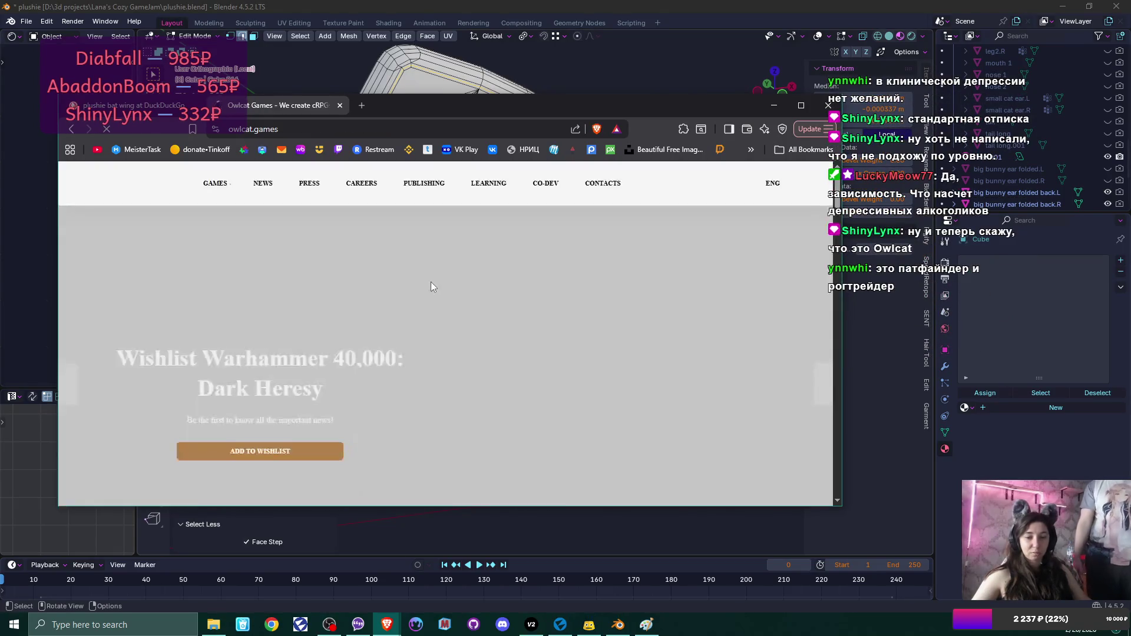
- Maximize Brave and browse the Owlcat Games page, dismissing the privacy notice and advancing the games carousel
key(super+Up)
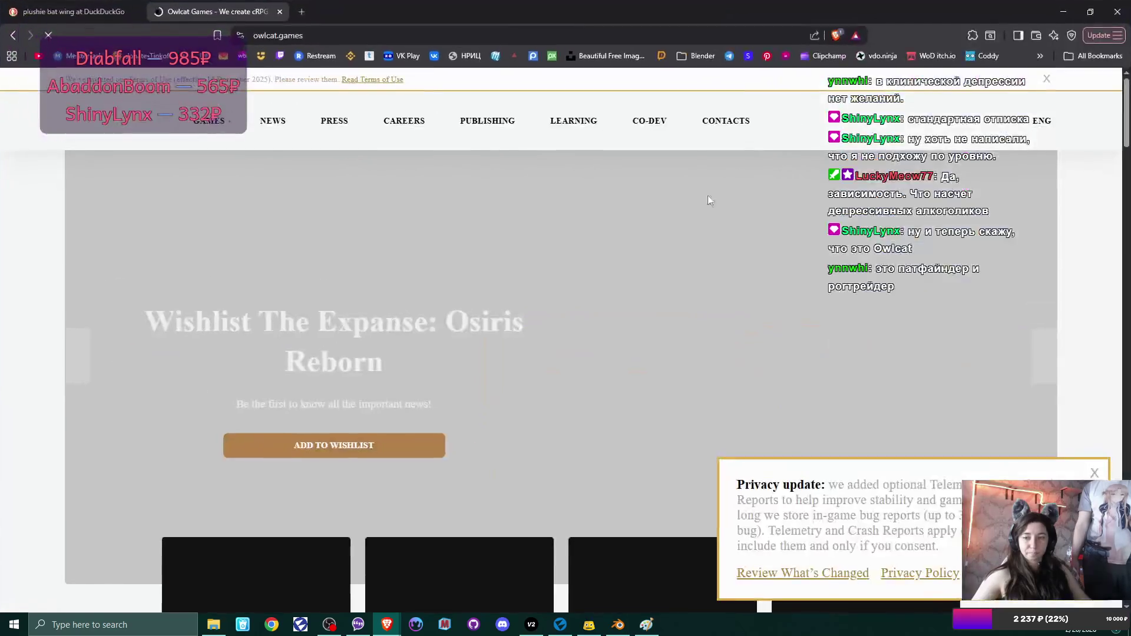
scroll(592, 298, down, 3)
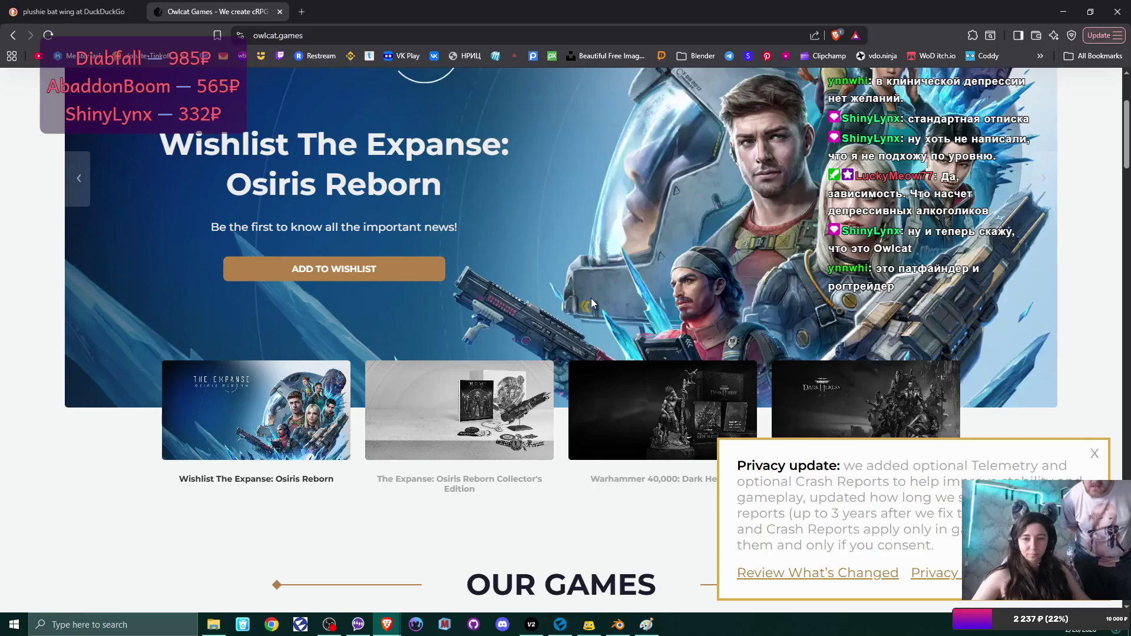
scroll(591, 298, down, 9)
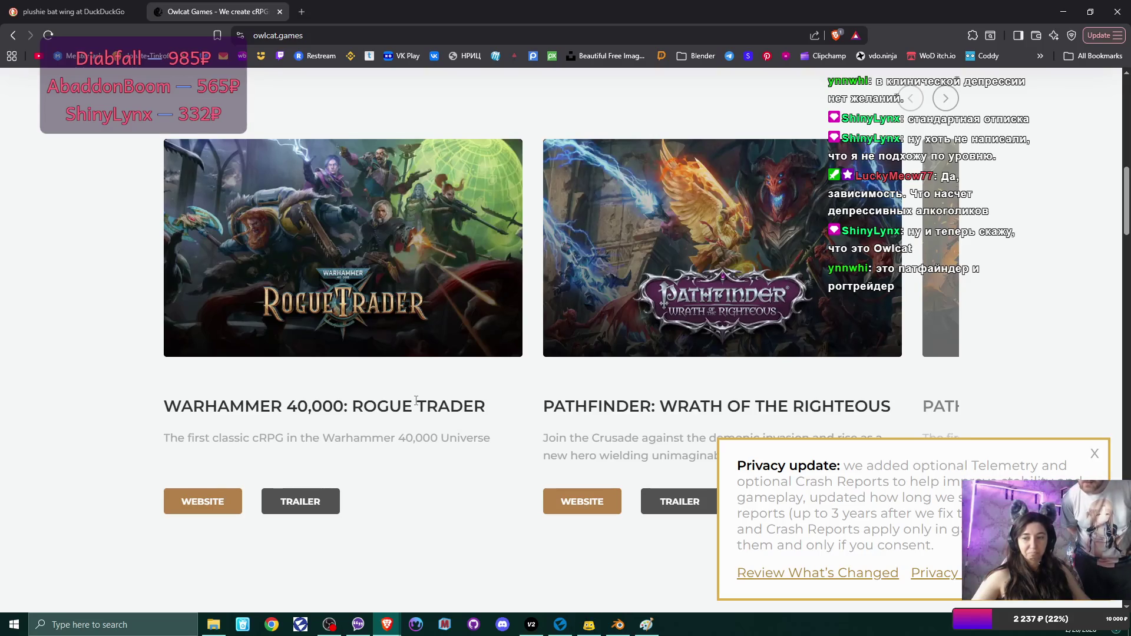
scroll(886, 381, up, 2)
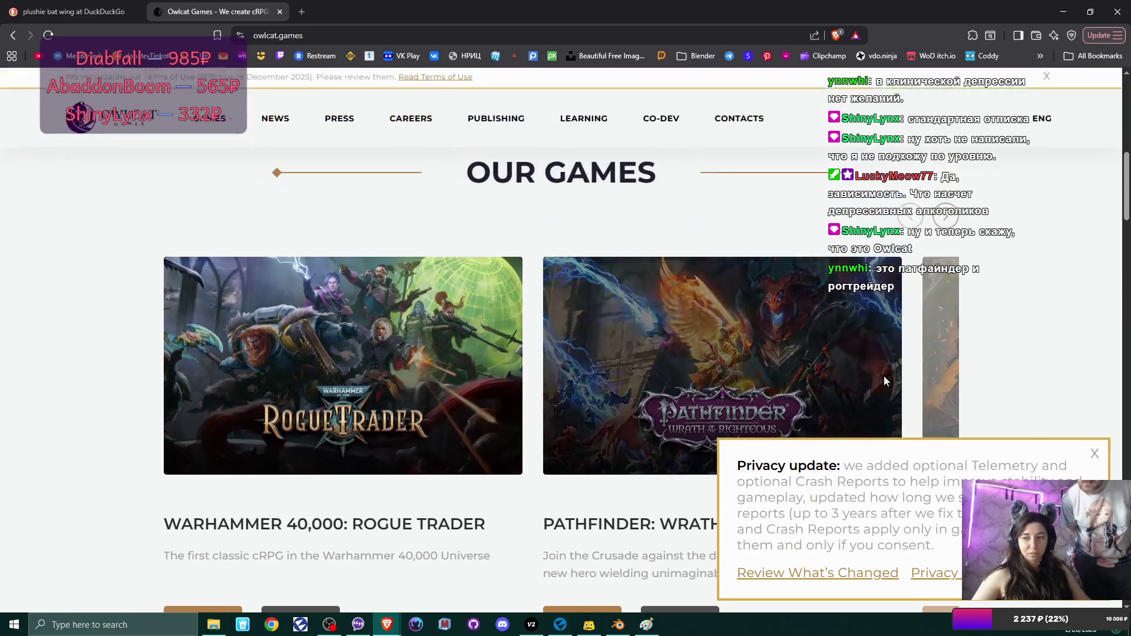
click(1097, 456)
scroll(942, 436, up, 2)
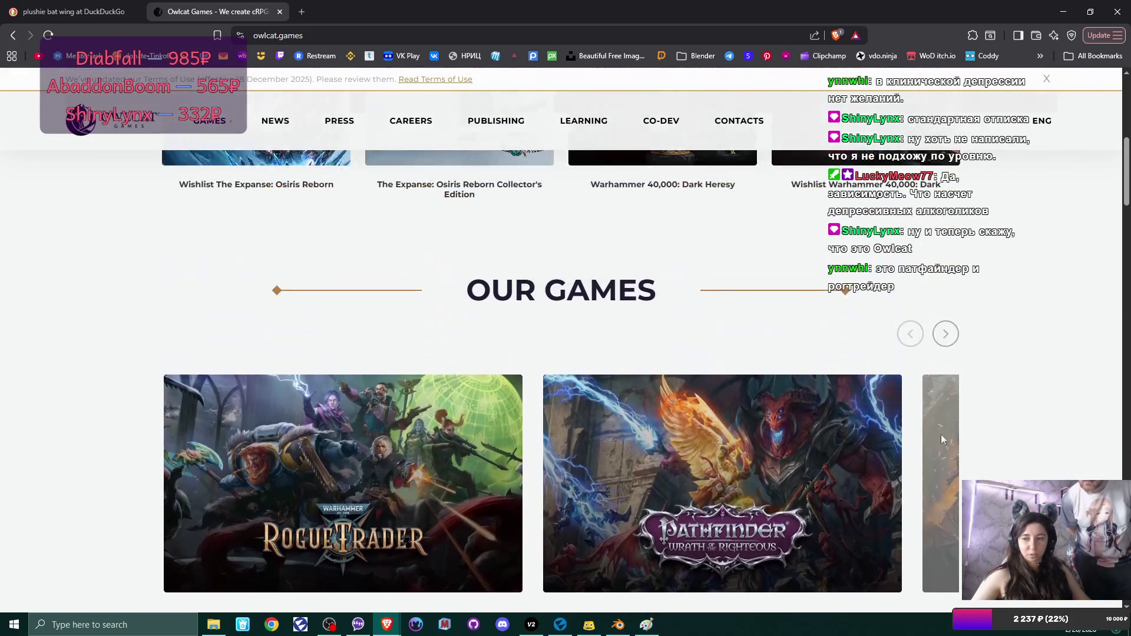
click(952, 336)
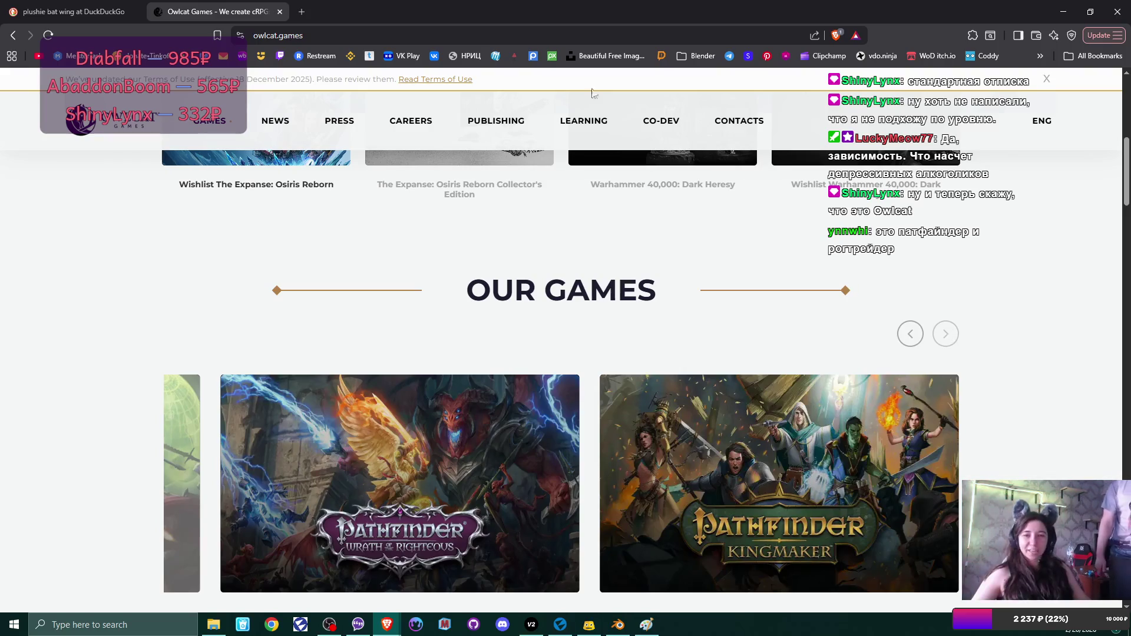
- Close the Owlcat Games tab and minimize Brave to get back to the Blender wing
click(280, 12)
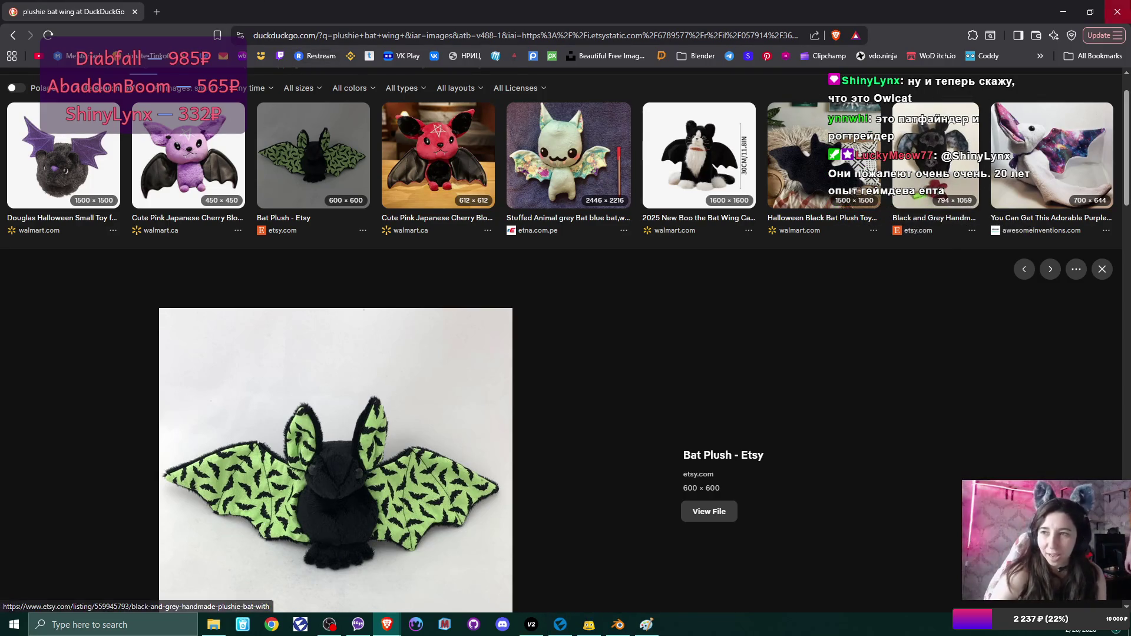
click(1064, 12)
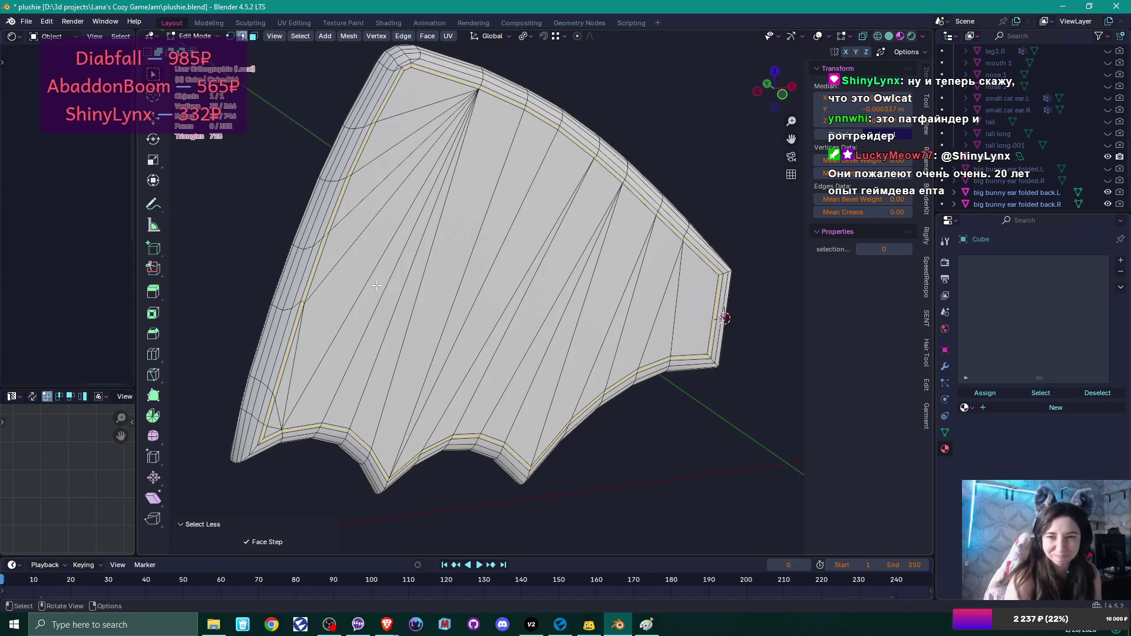
mouse_move(374, 301)
middle_down()
mouse_move(431, 314)
mouse_move(442, 228)
middle_up()
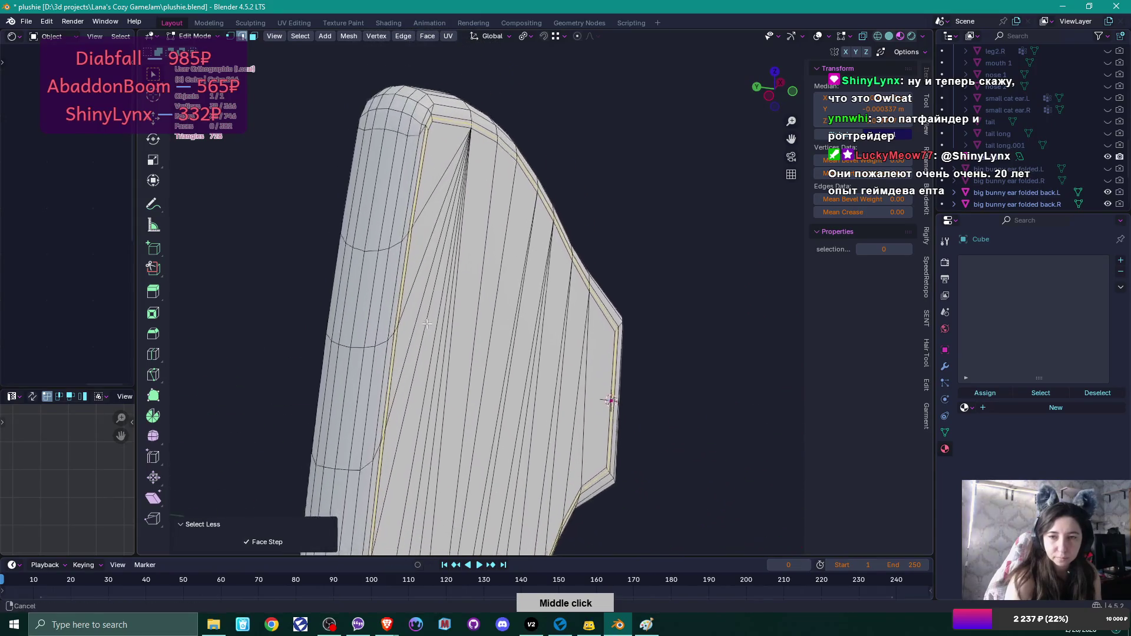
- Shift the selected edge loop slightly along the Y axis
key(g)
key(y)
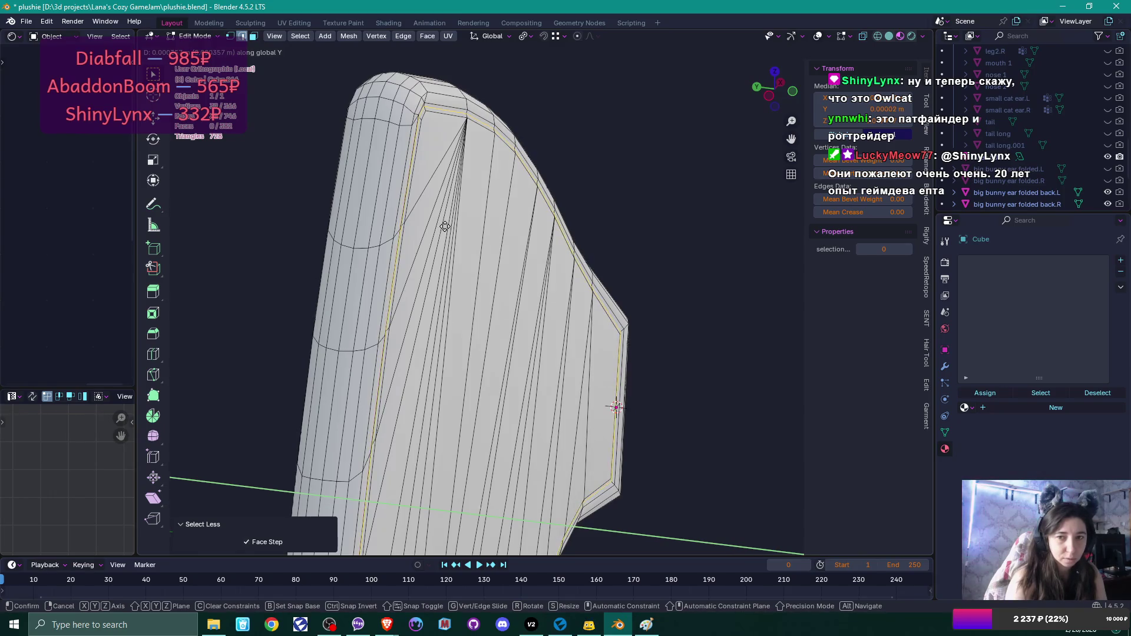
click(448, 236)
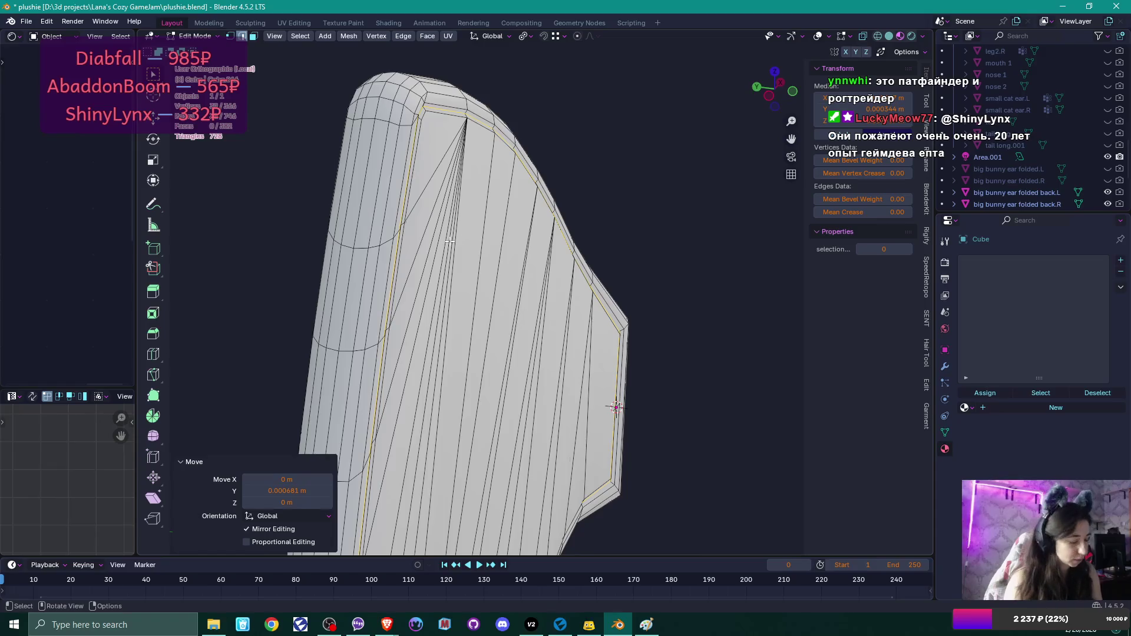
- Mark the edge loop as a UV seam and return to Object Mode
key(alt+m)
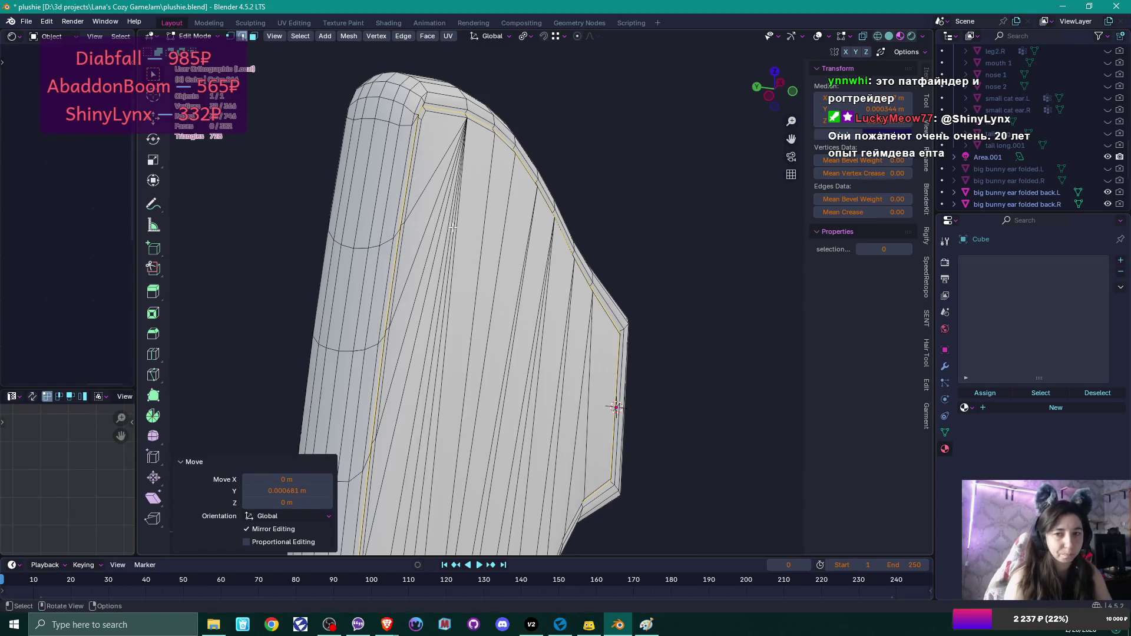
key(alt+m)
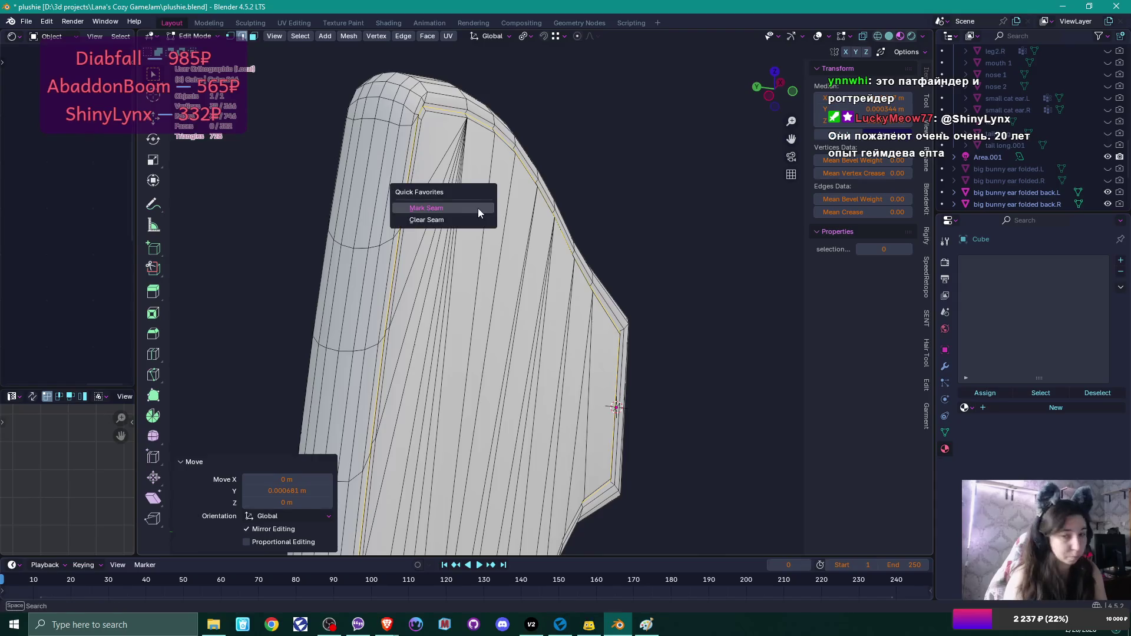
click(477, 208)
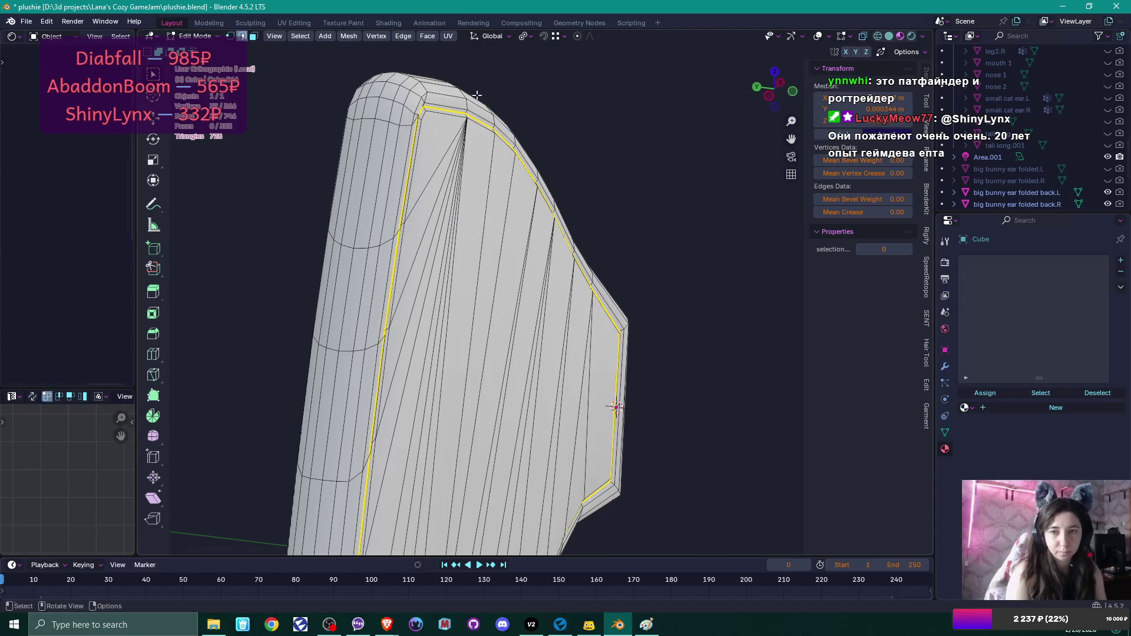
key(Tab)
mouse_move(556, 187)
middle_down()
mouse_move(524, 271)
mouse_move(435, 288)
mouse_move(441, 253)
mouse_move(410, 247)
mouse_move(479, 302)
mouse_move(430, 351)
mouse_move(521, 337)
mouse_move(502, 350)
mouse_move(460, 335)
mouse_move(497, 337)
mouse_move(487, 348)
mouse_move(461, 320)
mouse_move(466, 330)
mouse_move(472, 320)
middle_up()
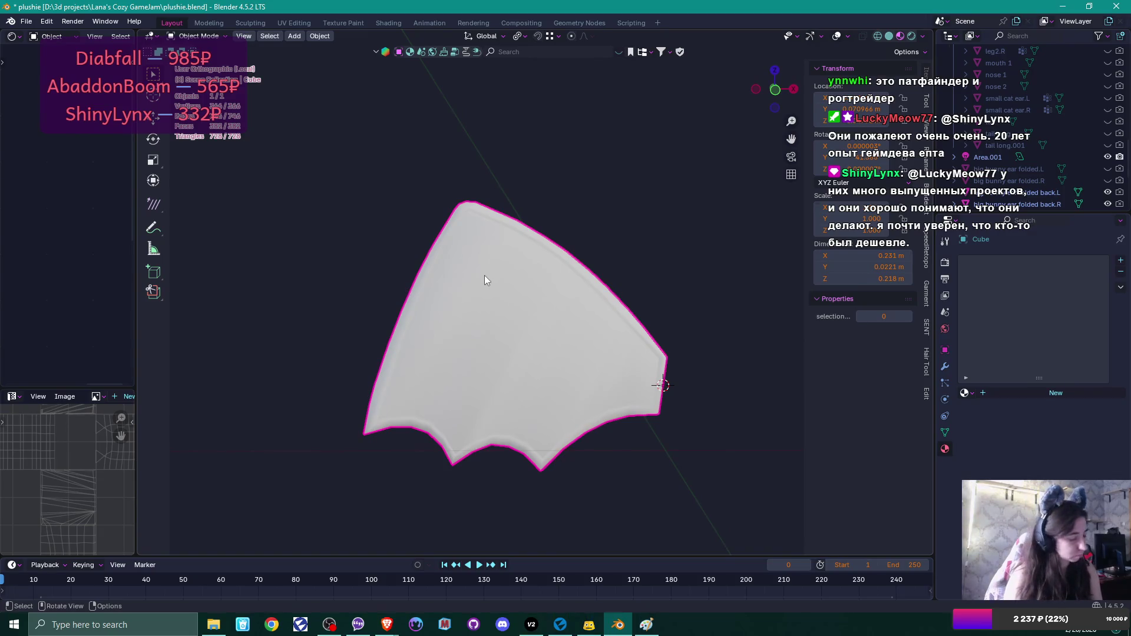
- In Edit Mode with vertex select, pick the wing tip's vertices in front view and move them
key(Tab)
shift+middle_drag(482, 282, 470, 263)
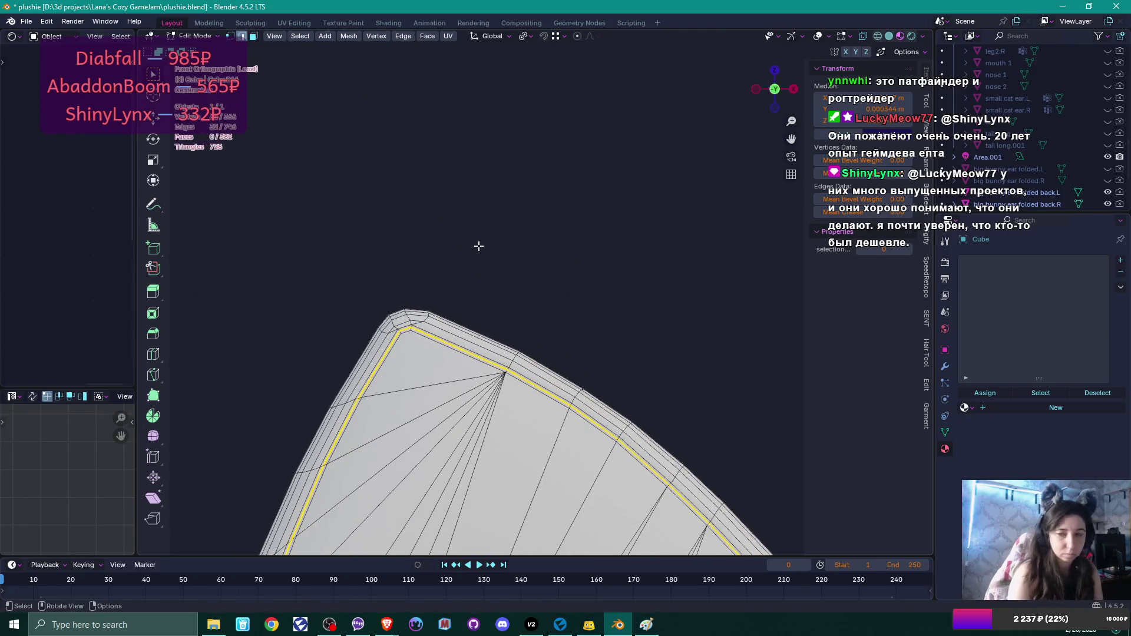
key(1)
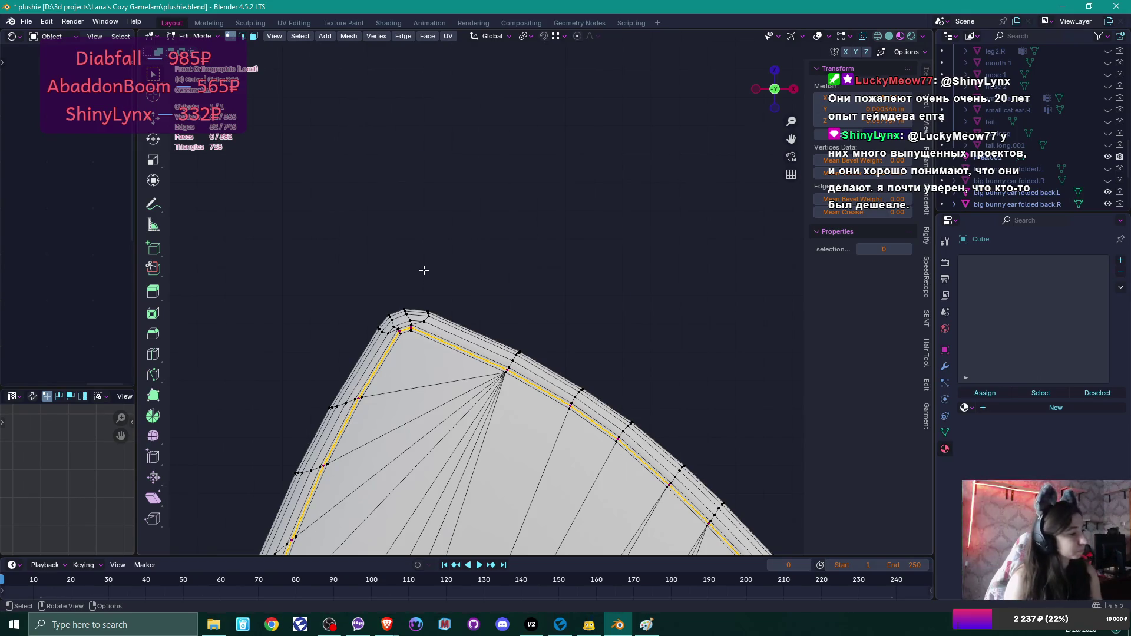
mouse_move(399, 307)
middle_down()
mouse_move(412, 273)
mouse_move(404, 250)
mouse_move(409, 275)
mouse_move(413, 256)
middle_up()
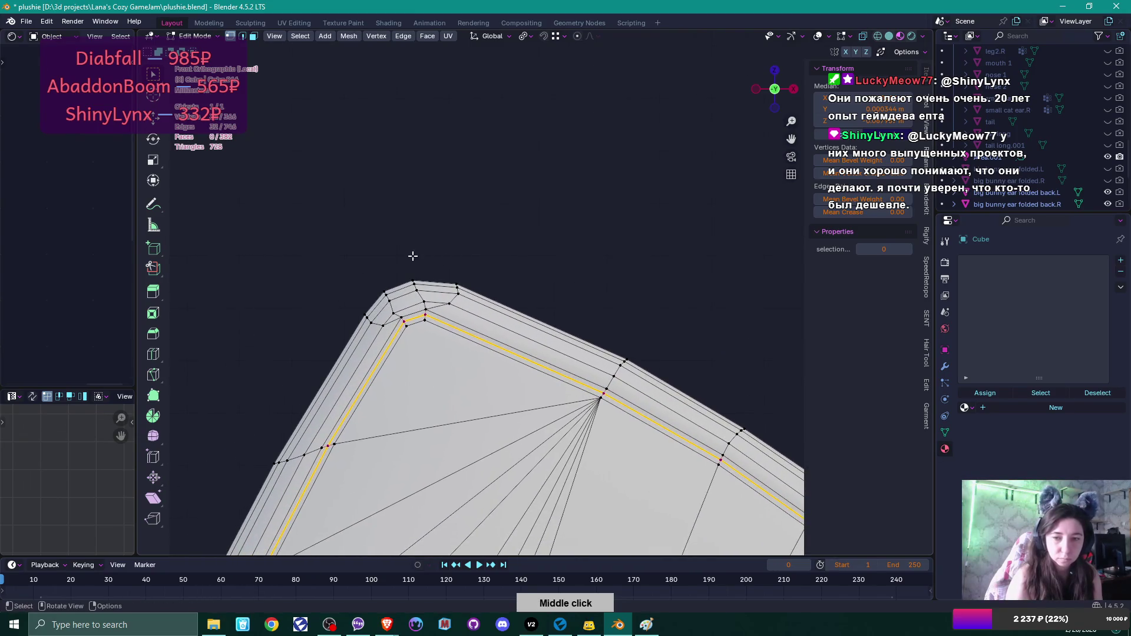
click(391, 312)
middle_drag(408, 307, 447, 291)
key(KP_1)
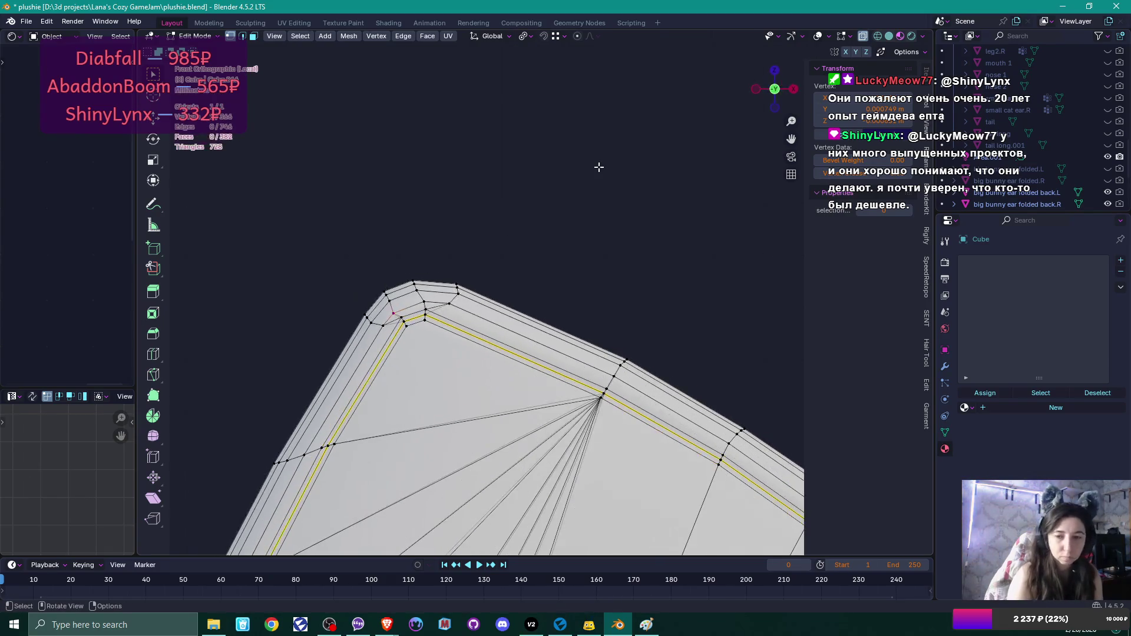
shift+click(402, 319)
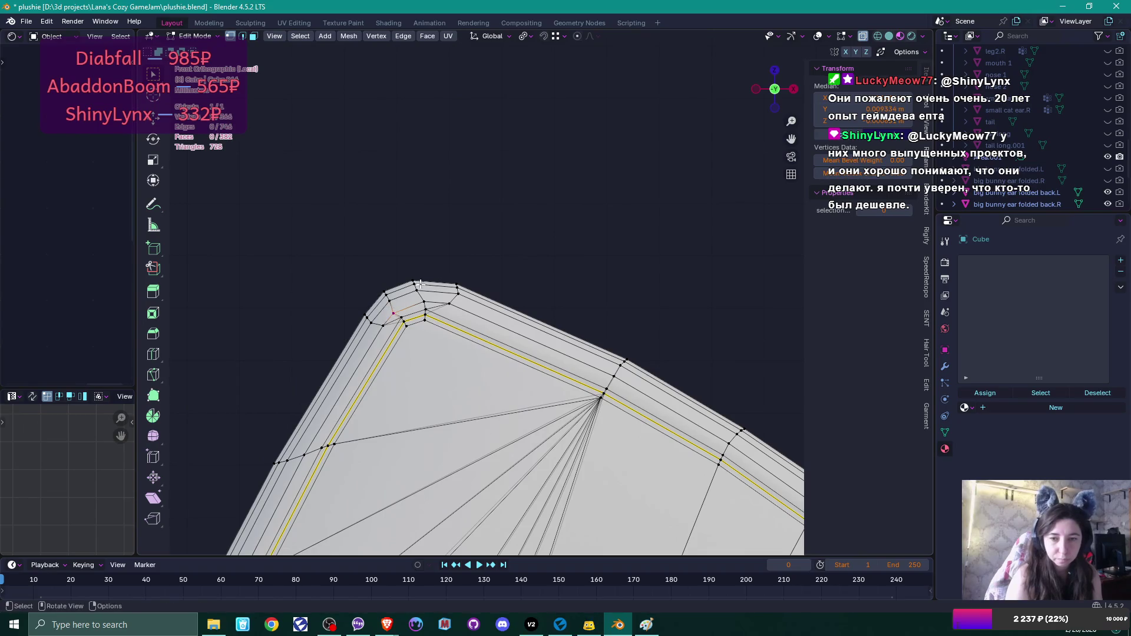
key(g)
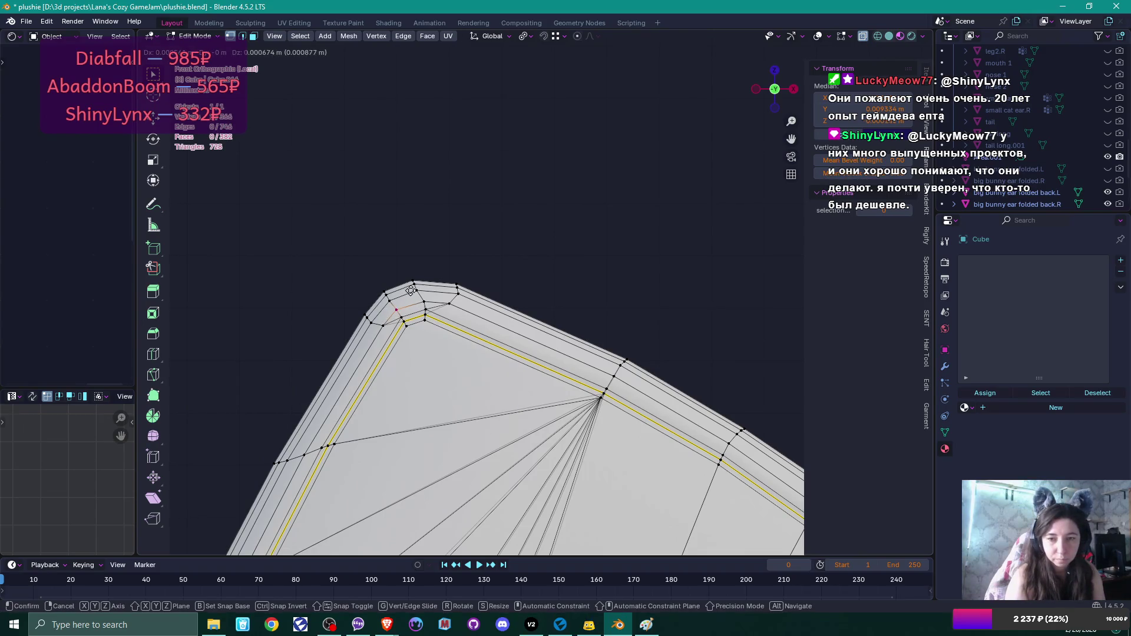
click(411, 290)
key(g)
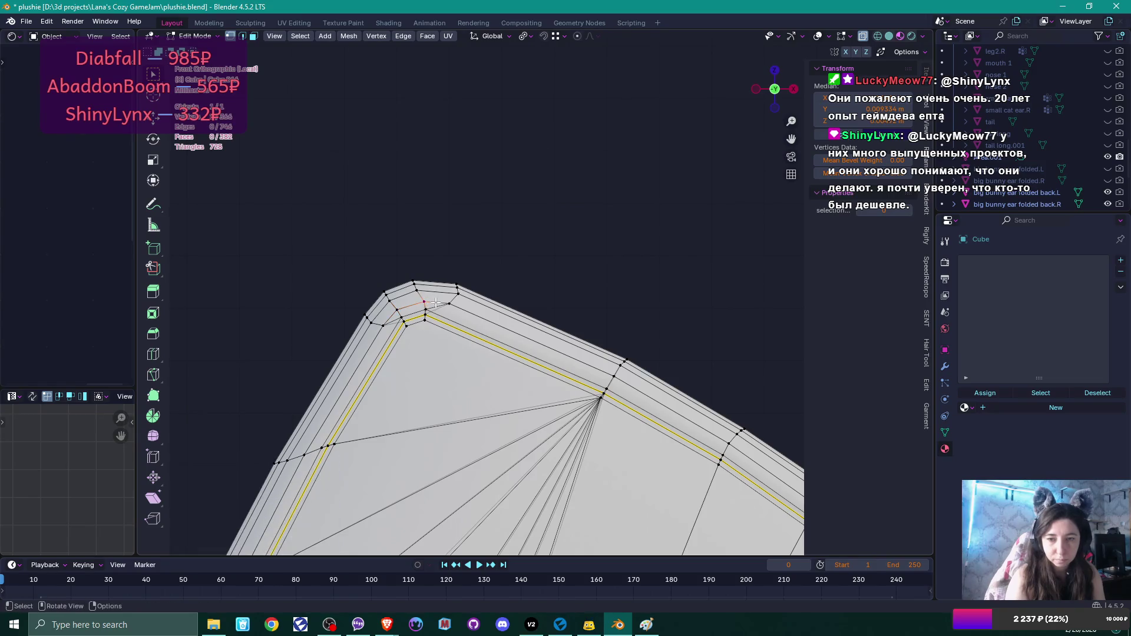
click(430, 302)
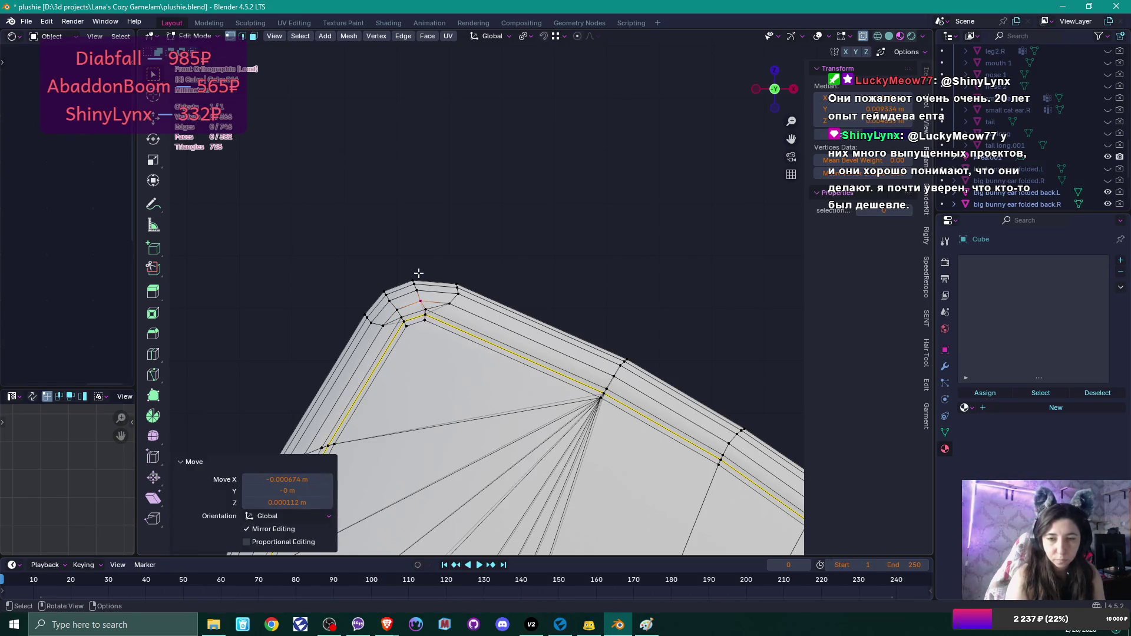
- Reposition several groups of vertices at the wing's top corner, then nudge a single corner vertex
ctrl+click(388, 294)
key(g)
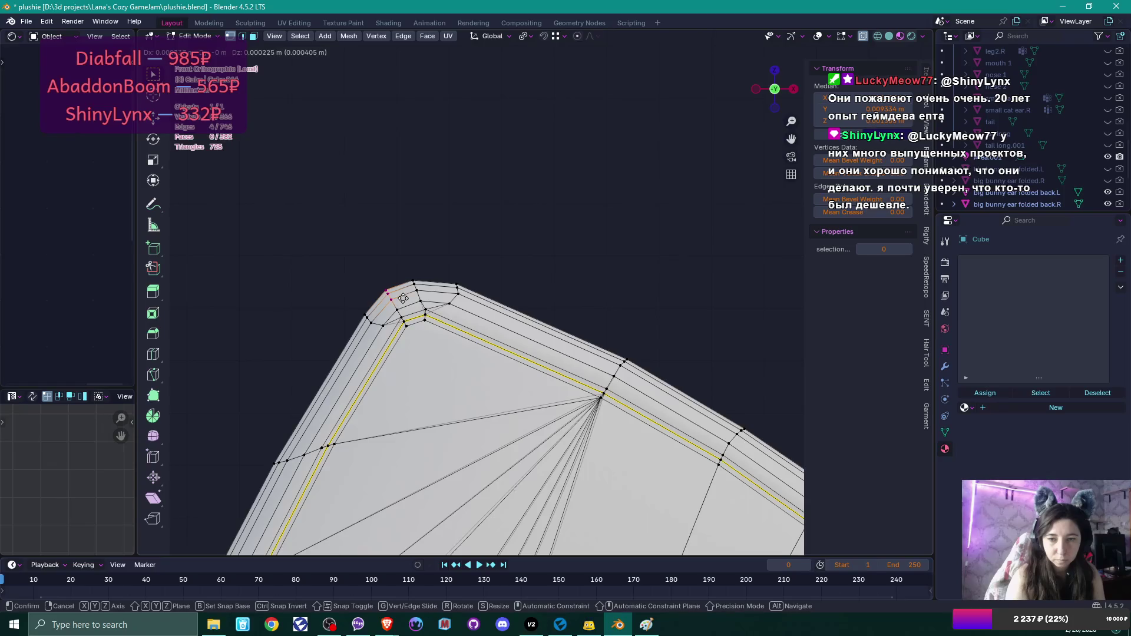
click(404, 301)
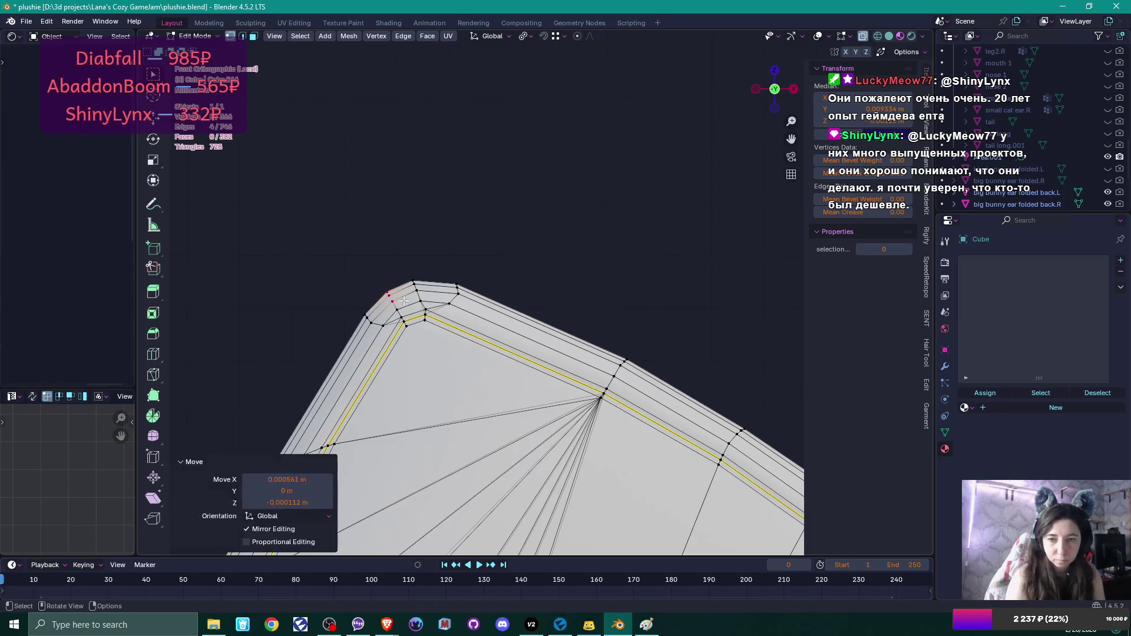
ctrl+click(413, 283)
key(g)
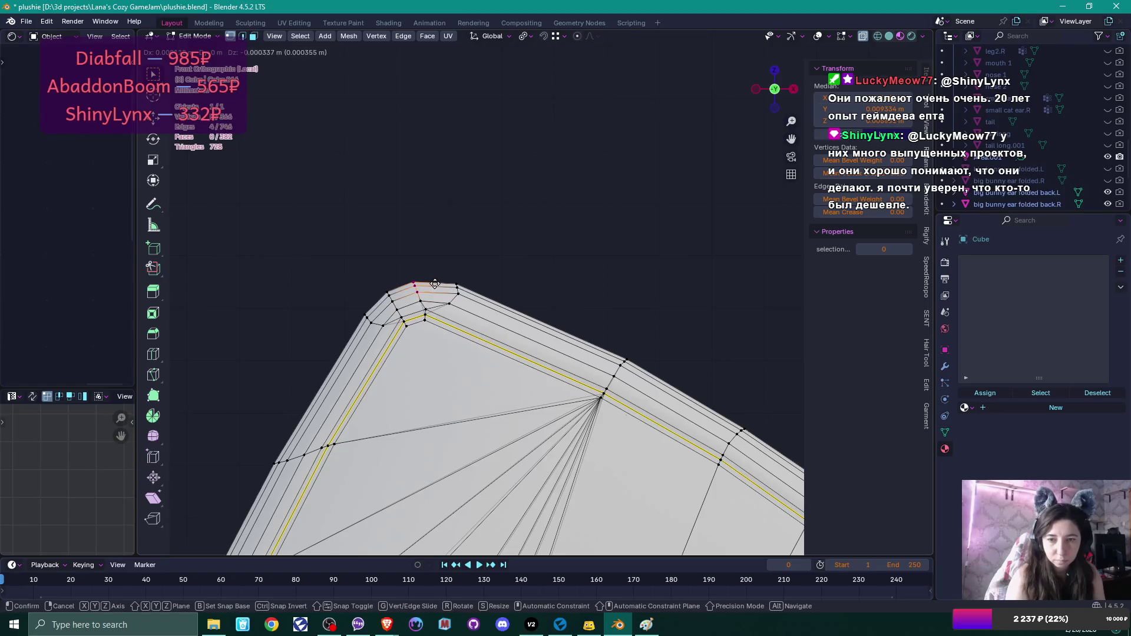
click(435, 284)
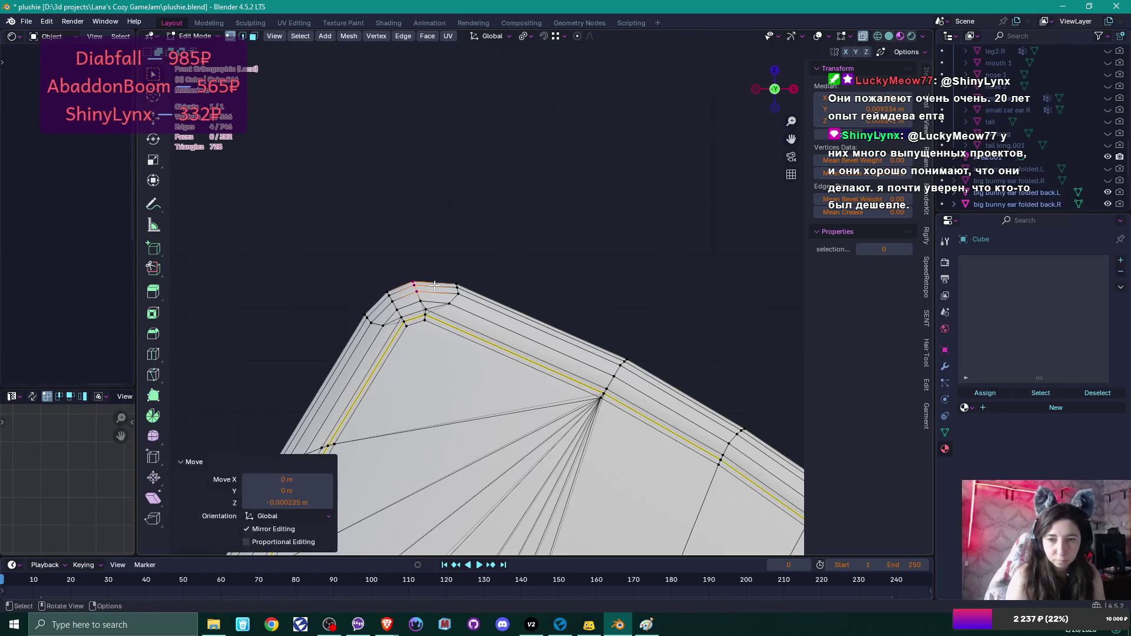
click(433, 307)
key(g)
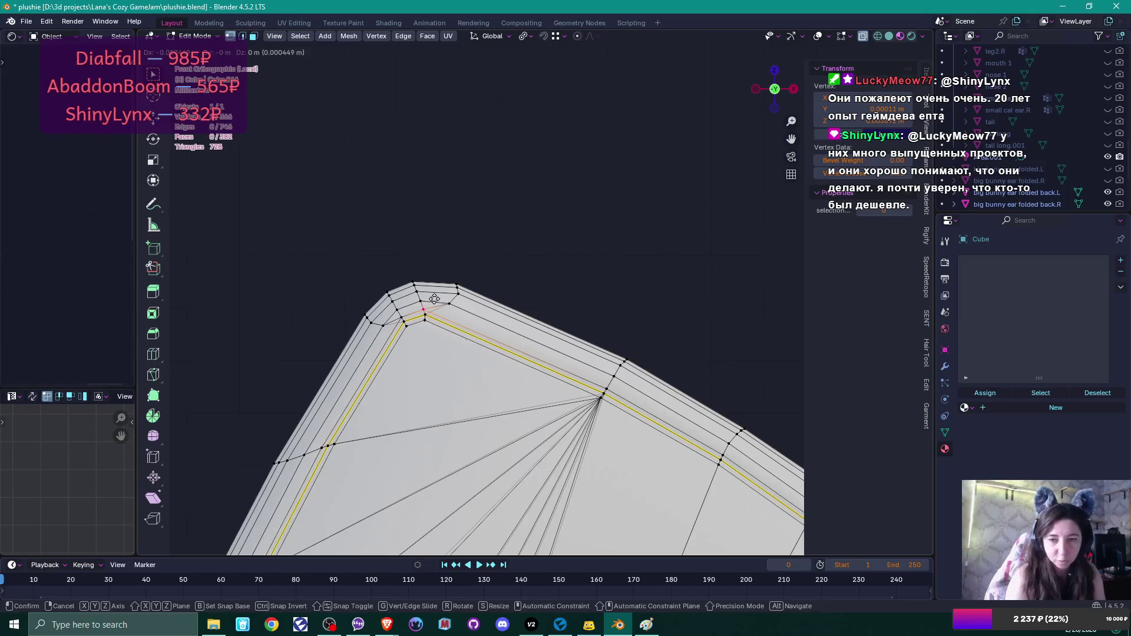
click(434, 299)
- Adjust the corner vertex's height along Z, set its final position, and return to Object Mode
key(g)
key(z)
click(437, 299)
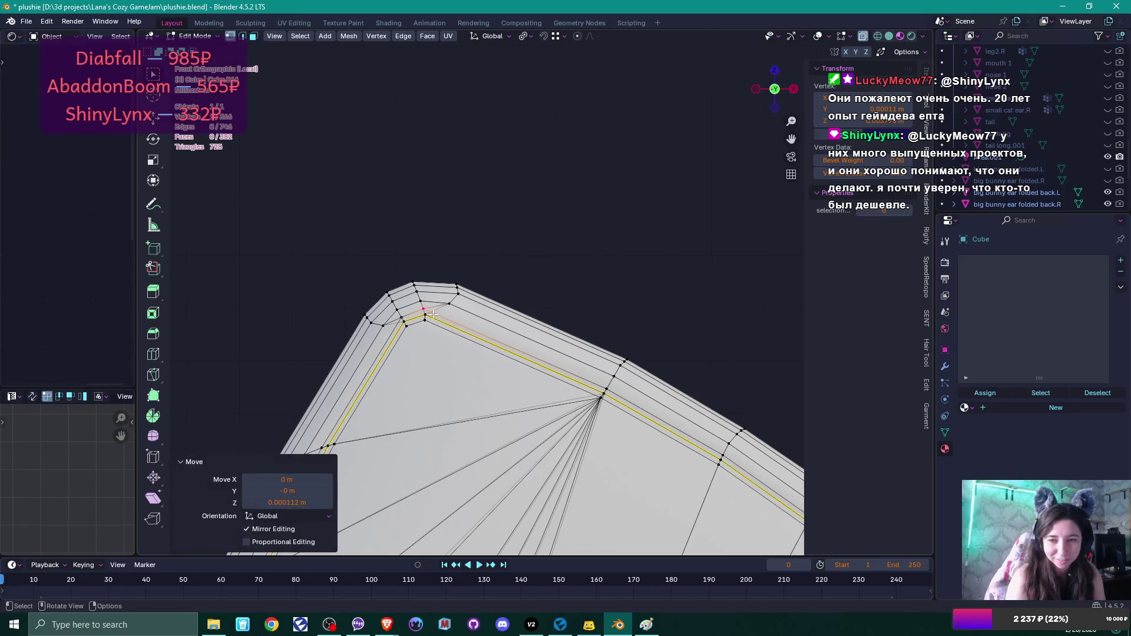
key(g)
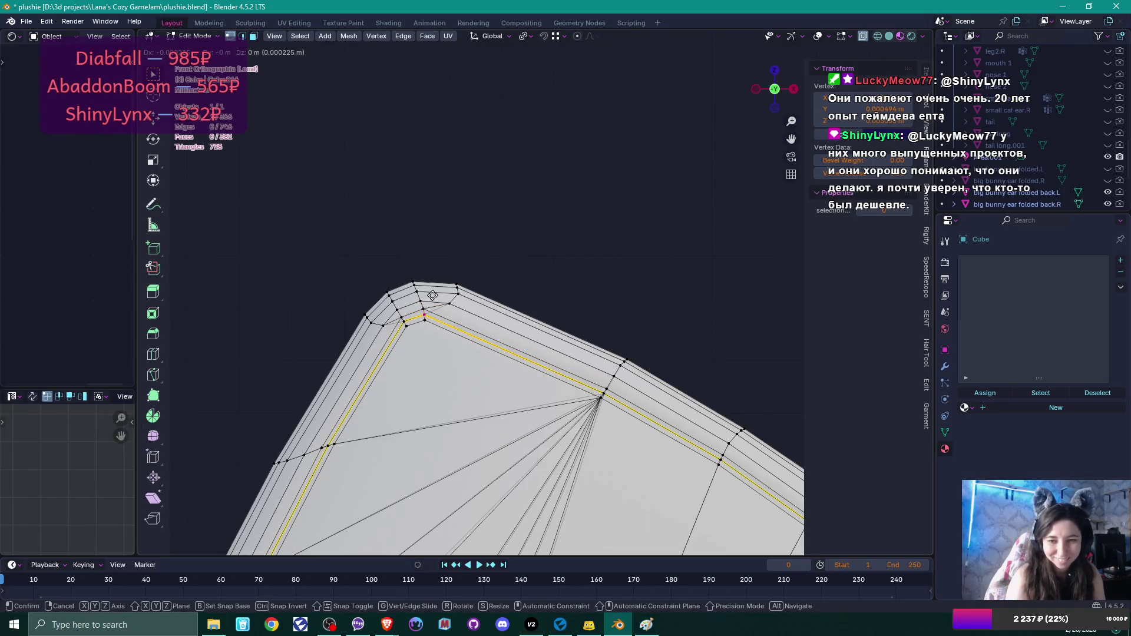
key(Escape)
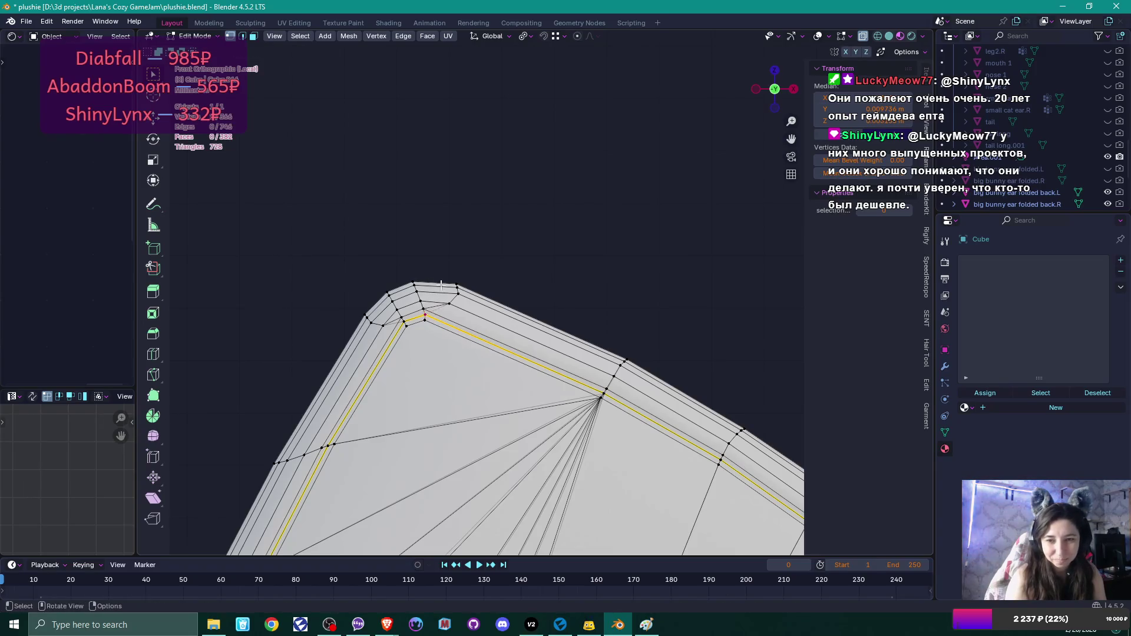
key(g)
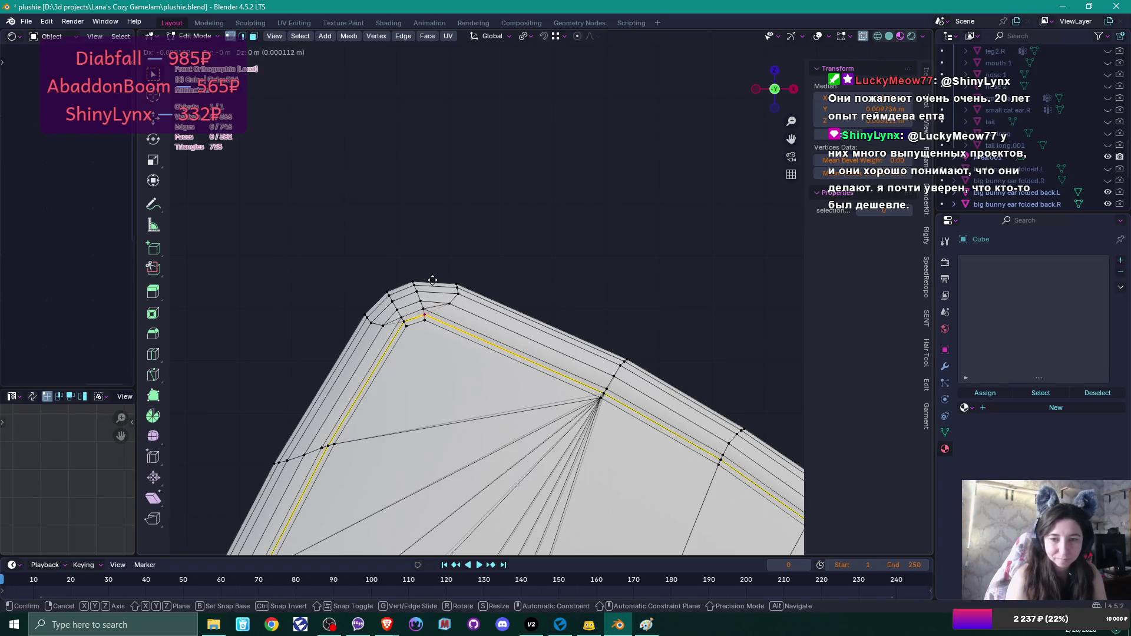
click(433, 281)
mouse_move(423, 291)
middle_down()
mouse_move(525, 270)
mouse_move(459, 301)
mouse_move(424, 287)
mouse_move(445, 293)
mouse_move(468, 279)
middle_up()
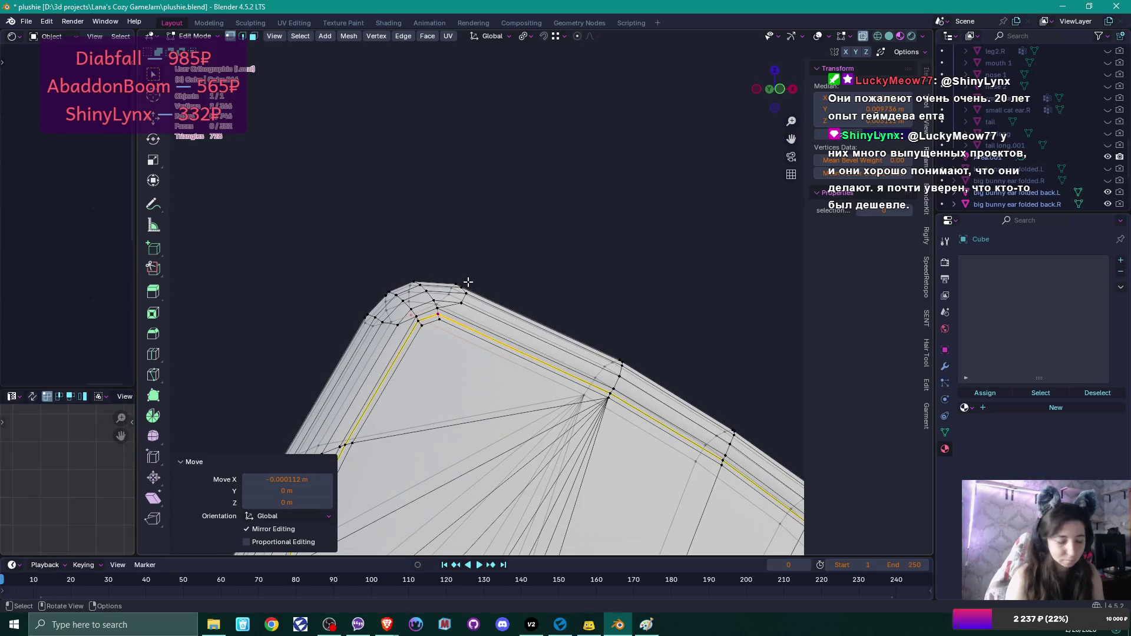
key(Tab)
mouse_move(489, 225)
ctrl+middle_down()
mouse_move(476, 196)
mouse_move(448, 291)
mouse_move(496, 285)
mouse_move(507, 298)
mouse_move(353, 288)
ctrl+middle_up()
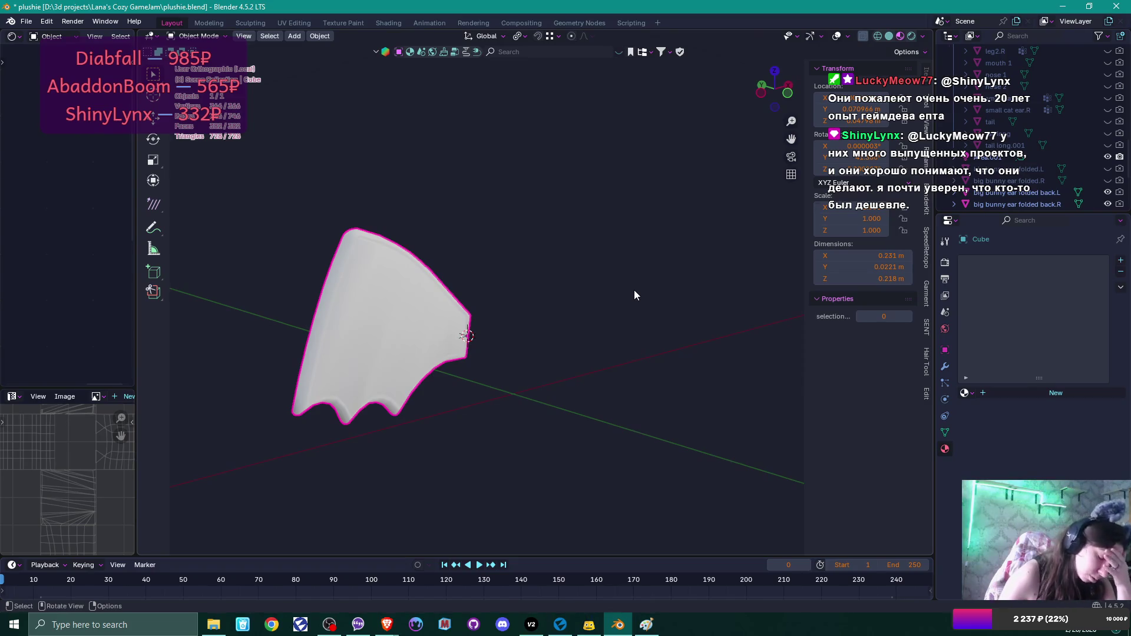
- Replace the wing's Material.001 with the existing 'body' material for the blue fleece texture
mouse_move(510, 369)
middle_down()
mouse_move(533, 351)
mouse_move(741, 338)
middle_up()
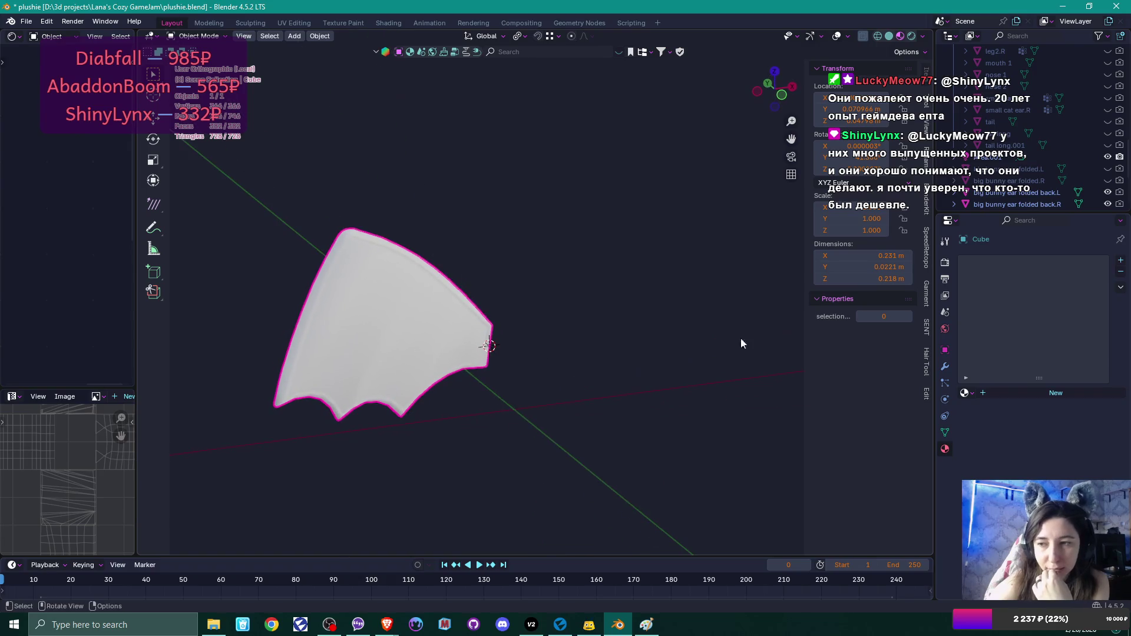
click(995, 393)
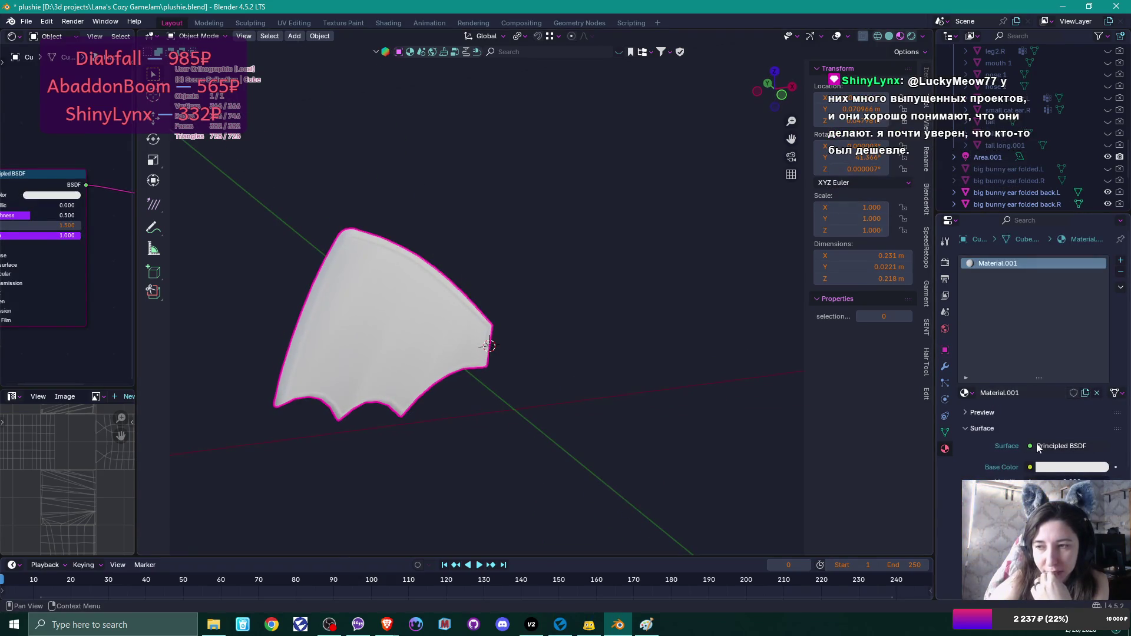
click(967, 394)
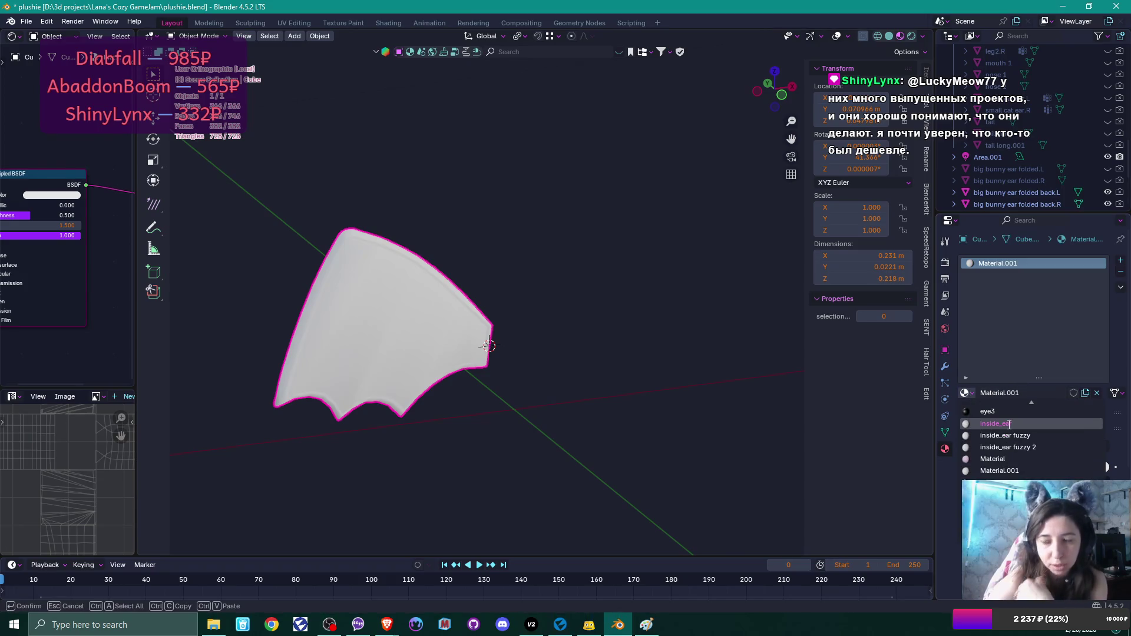
scroll(1009, 425, up, 5)
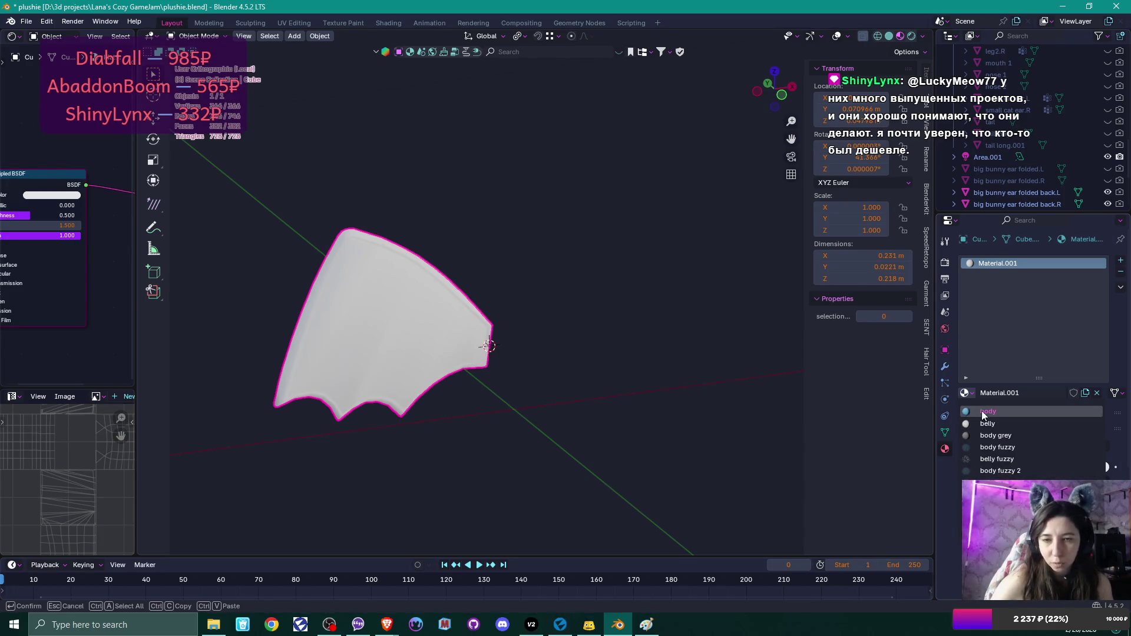
click(1008, 412)
mouse_move(424, 325)
middle_down()
mouse_move(300, 331)
mouse_move(416, 316)
mouse_move(704, 312)
mouse_move(628, 291)
mouse_move(733, 332)
mouse_move(546, 377)
mouse_move(501, 279)
middle_up()
scroll(331, 387, up, 5)
scroll(412, 377, down, 3)
scroll(595, 348, up, 3)
scroll(595, 349, up, 2)
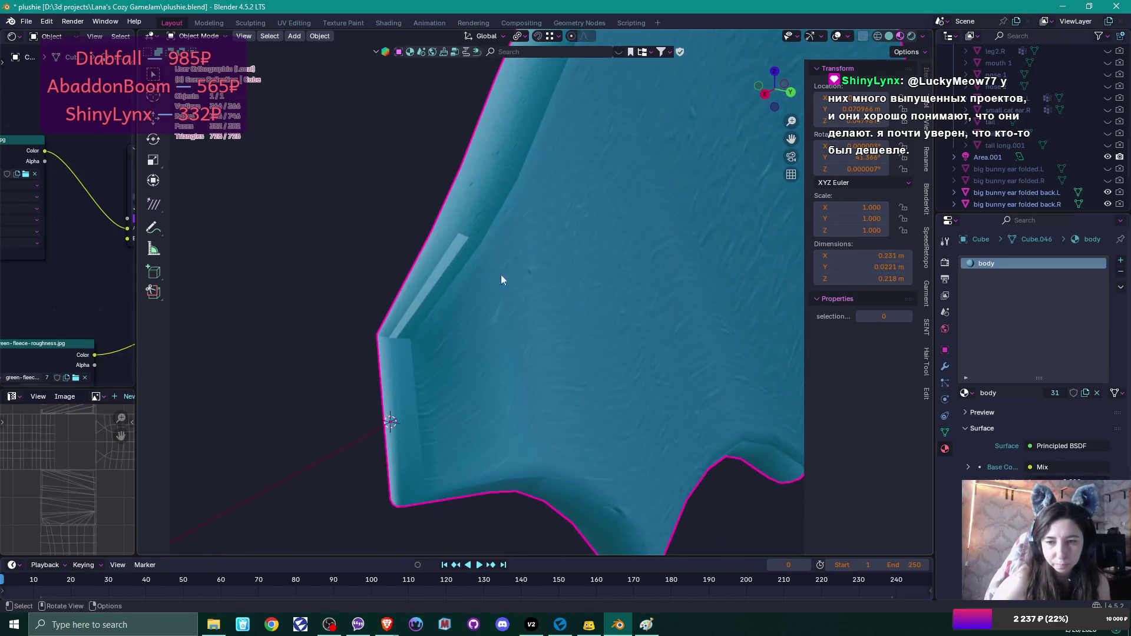
- Turn on Face Orientation in the viewport overlays
click(850, 37)
click(776, 290)
mouse_move(590, 284)
middle_down()
mouse_move(735, 260)
mouse_move(661, 244)
mouse_move(726, 253)
middle_up()
- Enter Edit Mode in face select and select a face loop across the wing
key(Tab)
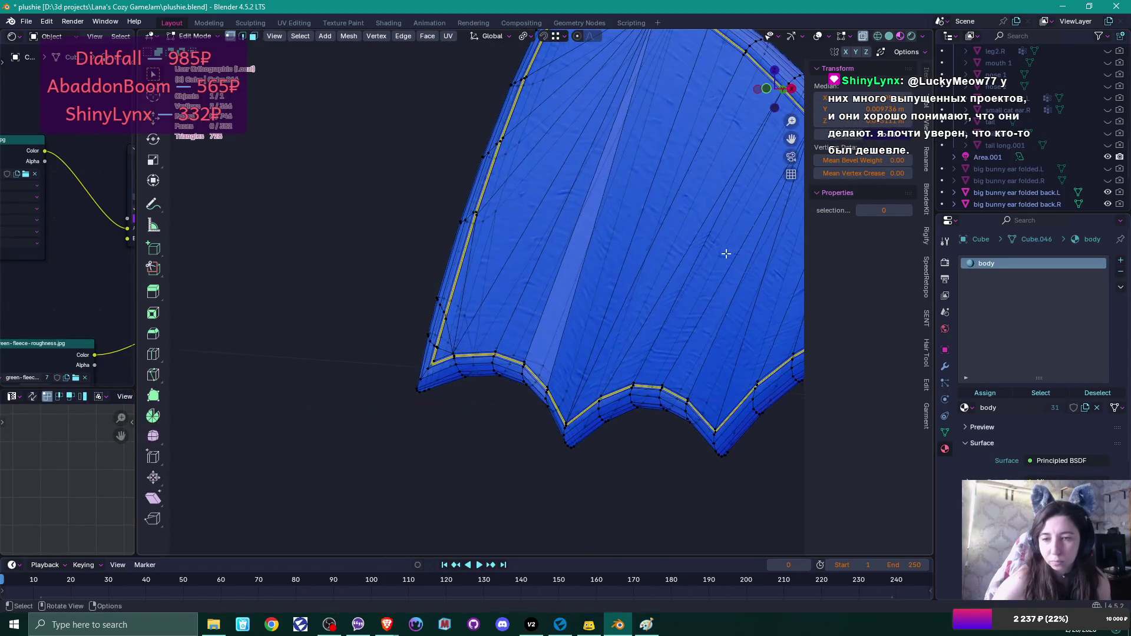
key(3)
alt+click(570, 259)
mouse_move(613, 273)
middle_down()
mouse_move(713, 316)
mouse_move(739, 313)
mouse_move(624, 313)
mouse_move(640, 269)
mouse_move(608, 255)
mouse_move(550, 260)
middle_up()
scroll(568, 266, up, 3)
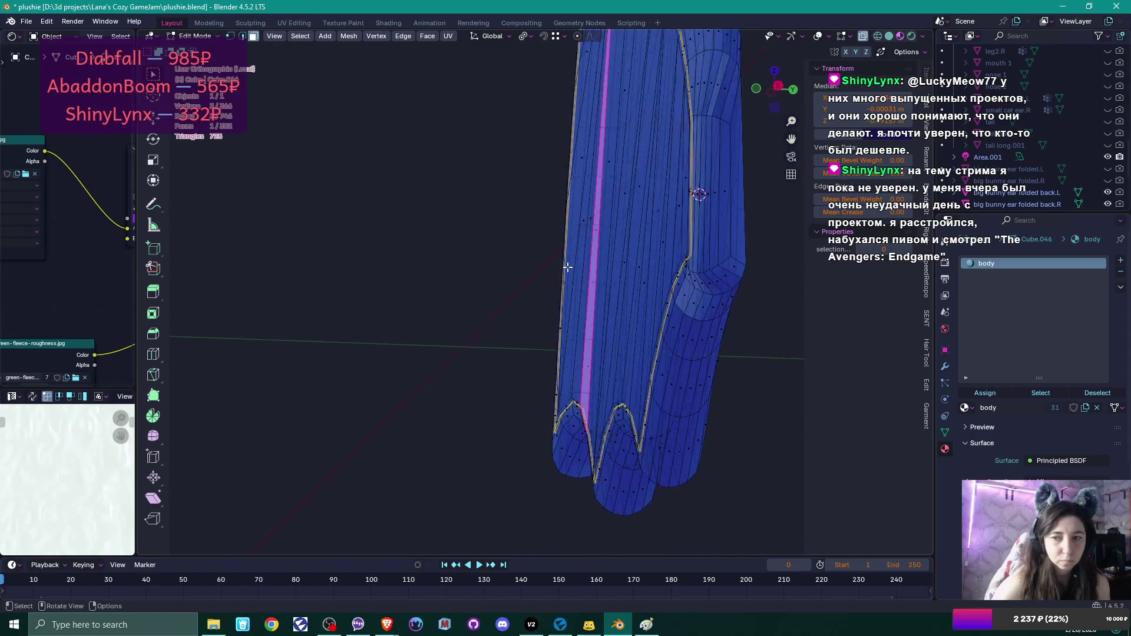
mouse_move(638, 262)
shift+middle_down()
mouse_move(463, 316)
mouse_move(500, 298)
shift+middle_up()
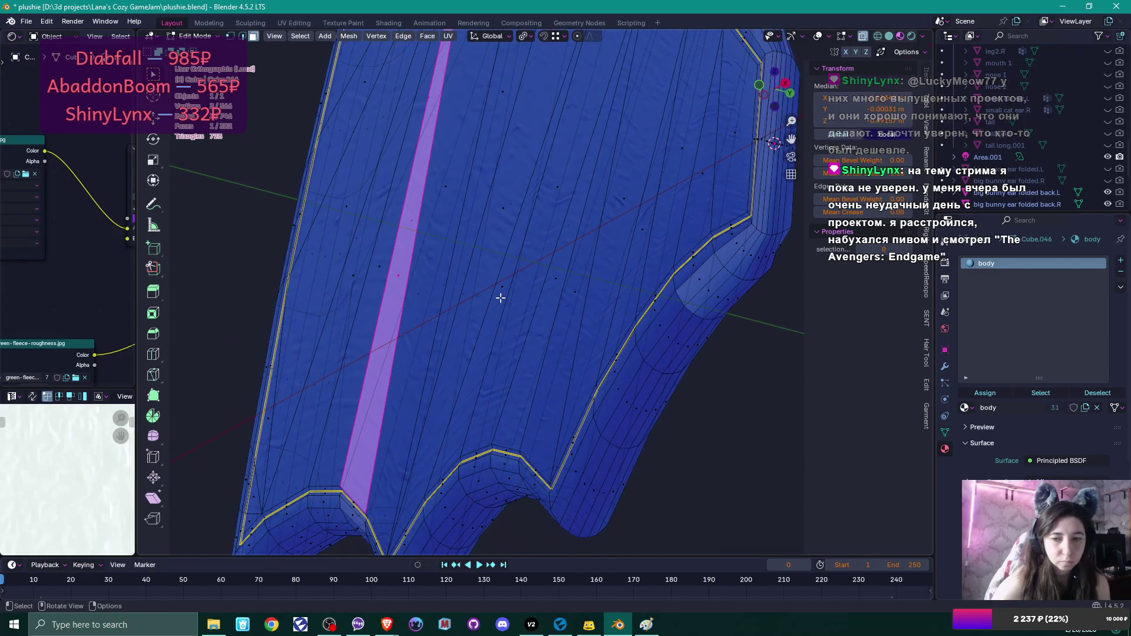
- Select the whole wing mesh and recalculate its normals to face outward
key(a)
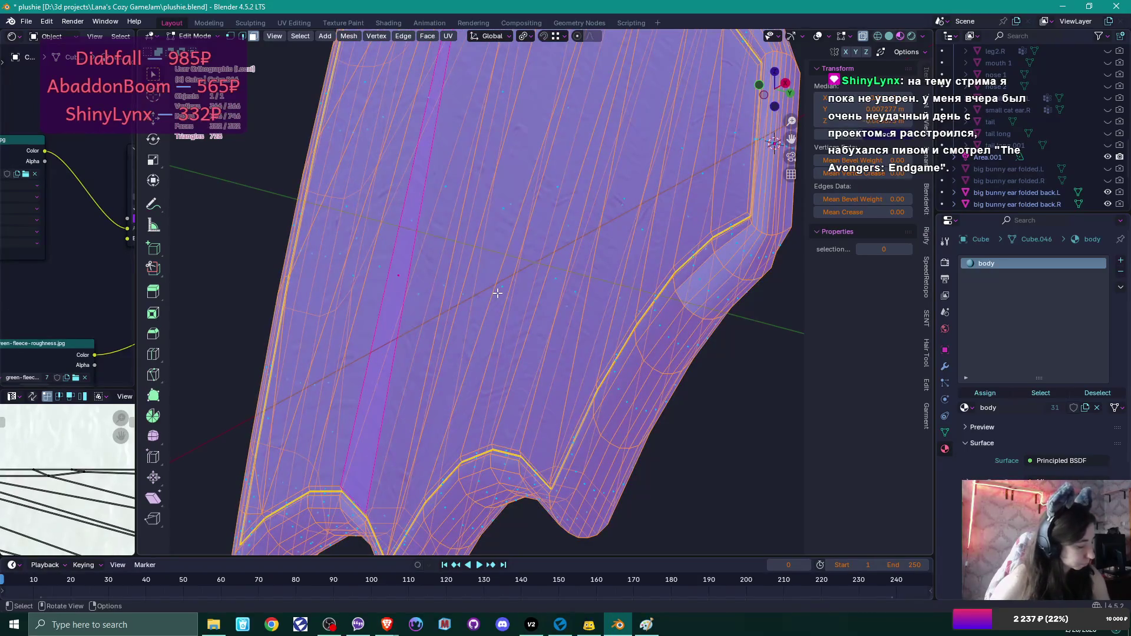
key(1)
key(alt+n)
mouse_move(497, 293)
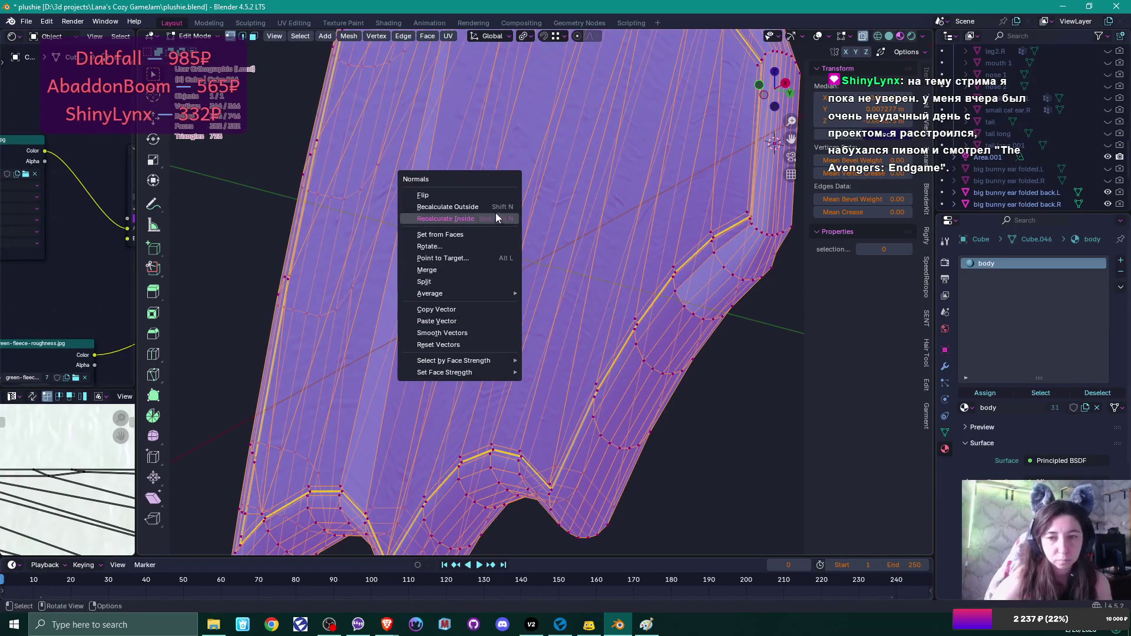
click(495, 208)
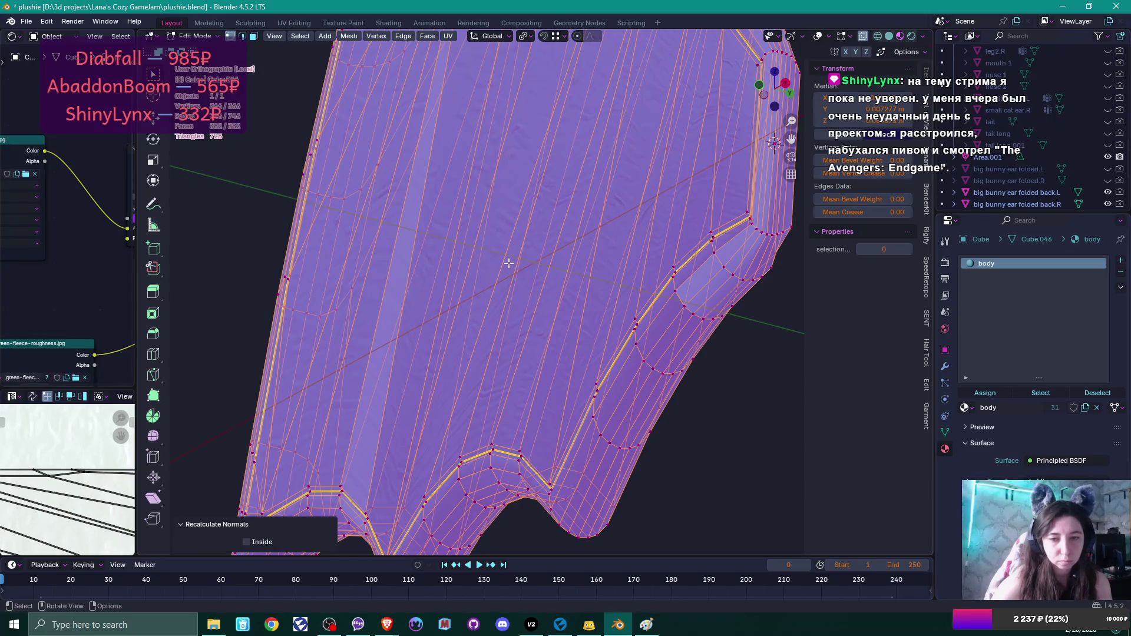
key(Tab)
key(Tab)
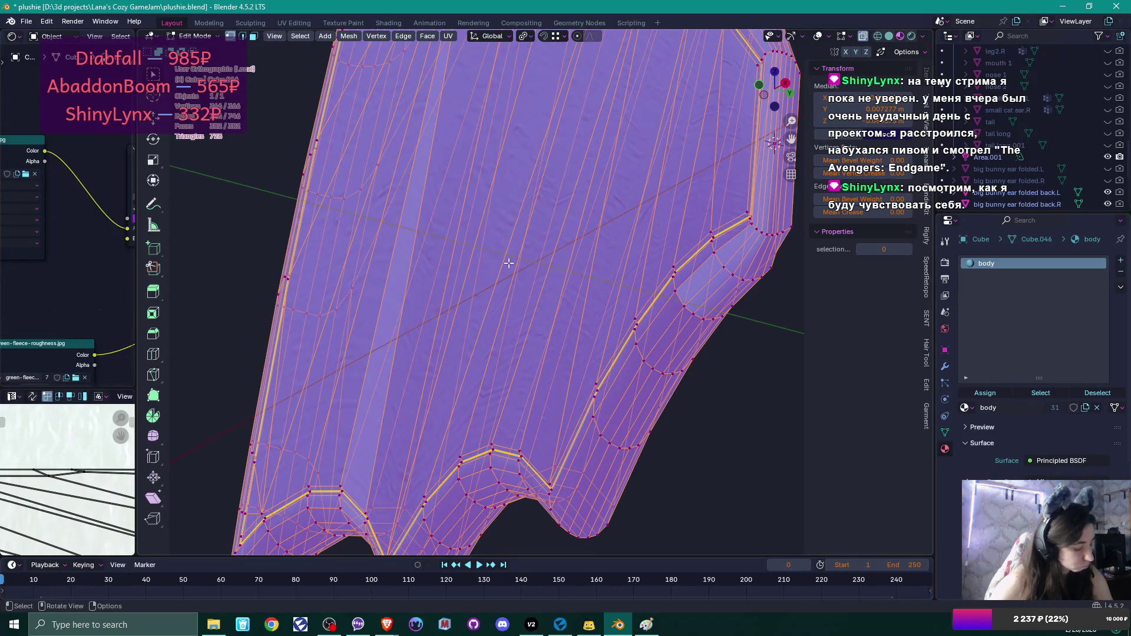
- Reset the custom normal vectors, then apply Smooth Vectors across the wing at factor 0.5
key(alt+n)
mouse_move(489, 351)
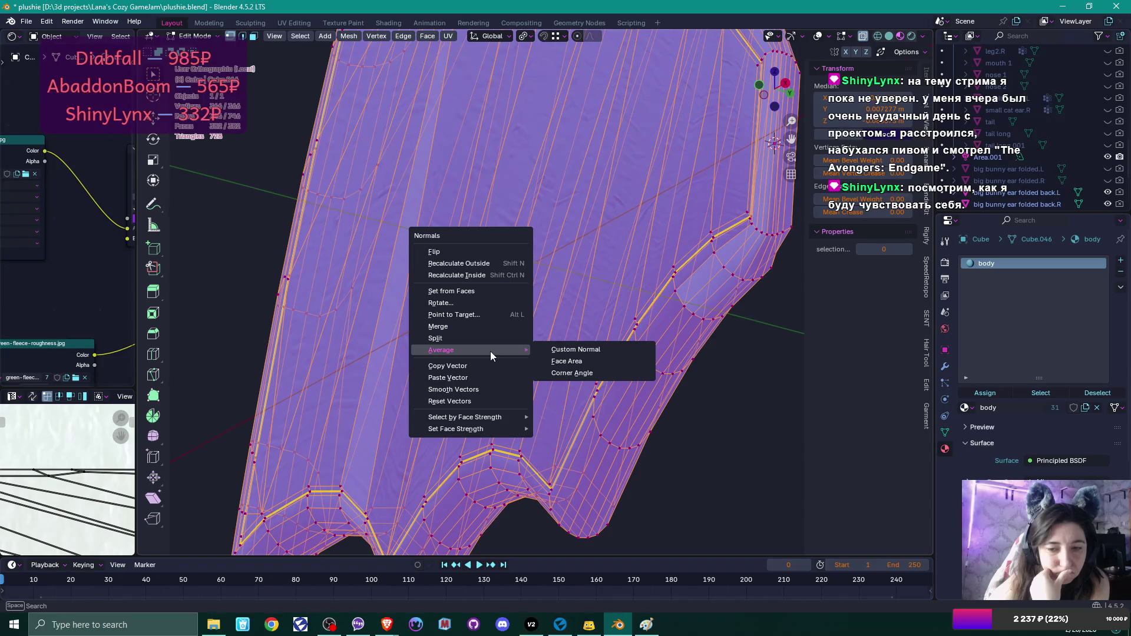
click(469, 401)
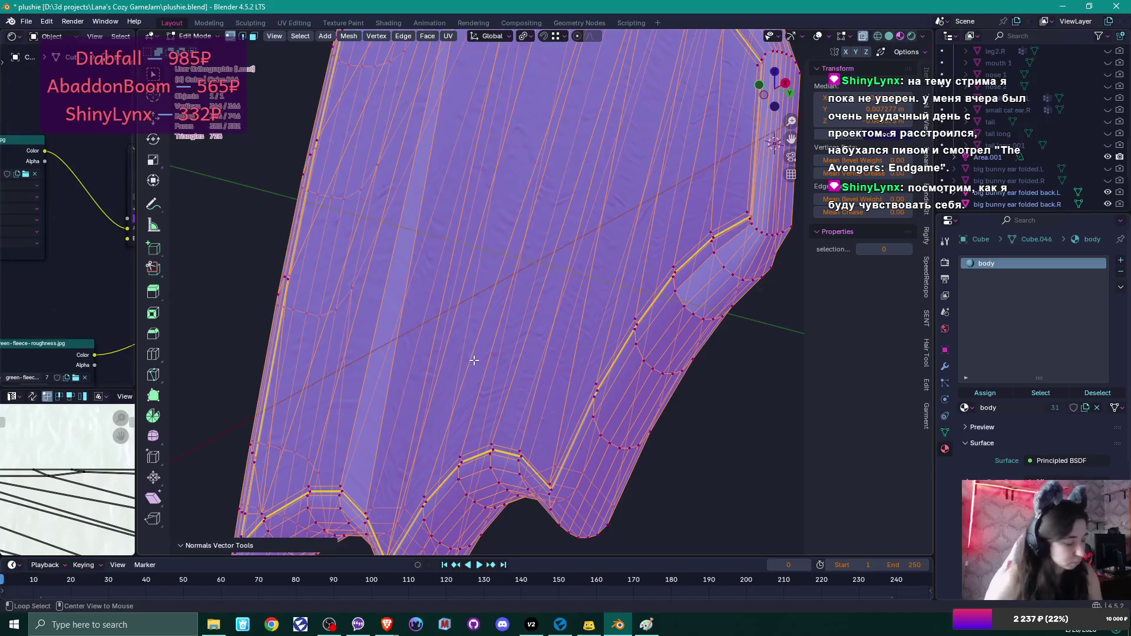
key(alt+n)
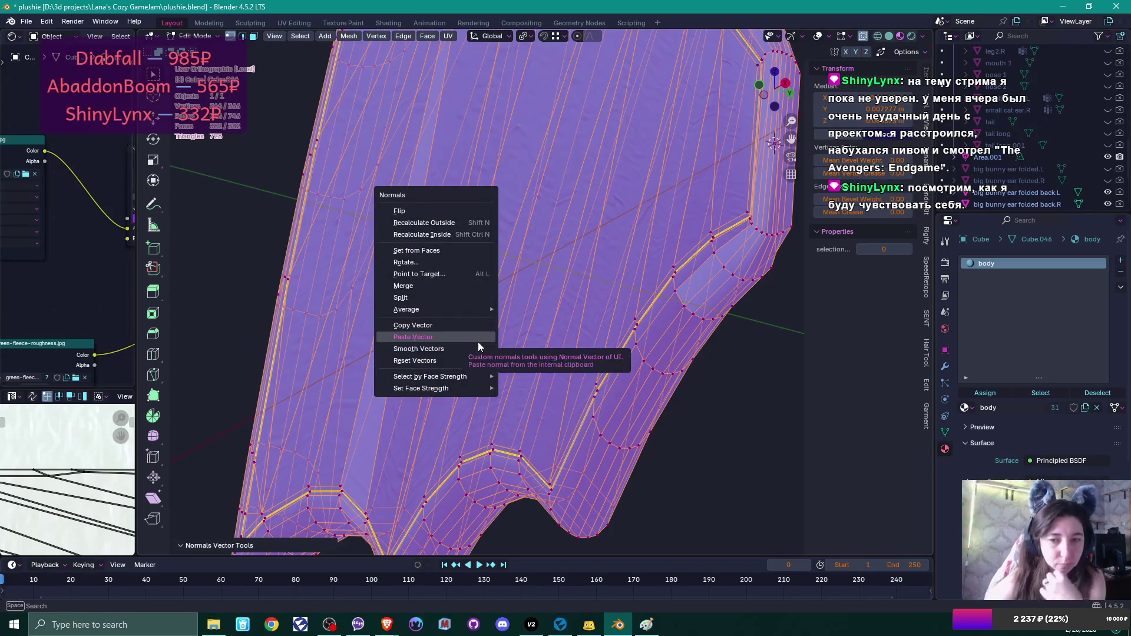
click(473, 350)
scroll(473, 350, down, 3)
mouse_move(475, 350)
middle_down()
mouse_move(536, 322)
mouse_move(572, 345)
middle_up()
scroll(66, 438, down, 1)
scroll(66, 438, down, 4)
scroll(66, 438, up, 1)
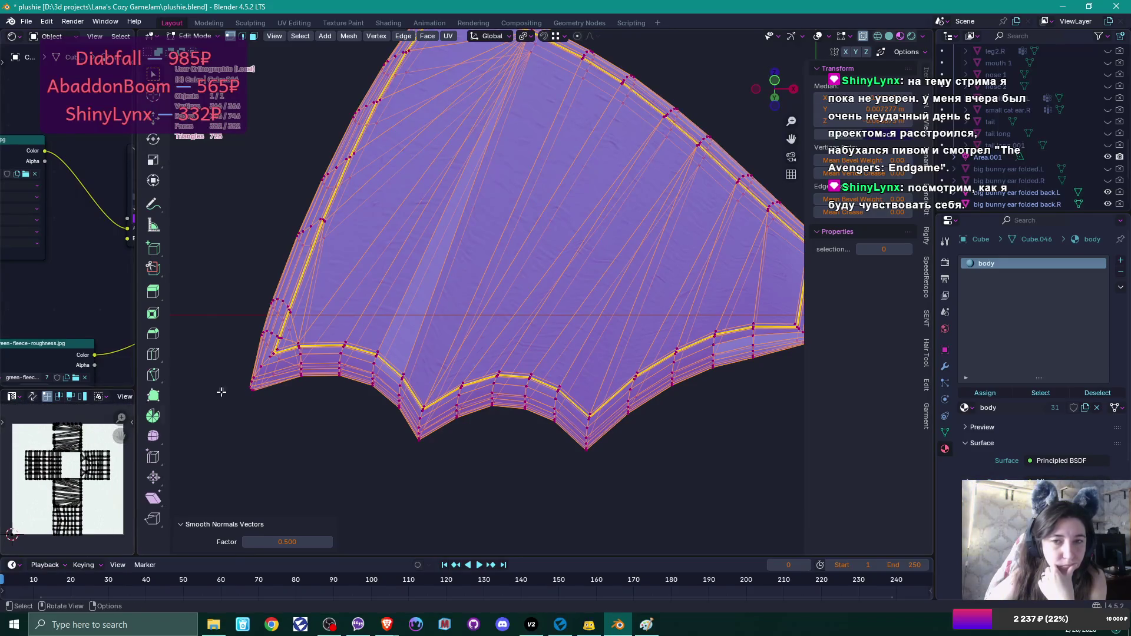
mouse_move(502, 234)
middle_down()
mouse_move(530, 253)
mouse_move(503, 270)
mouse_move(466, 248)
mouse_move(499, 225)
middle_up()
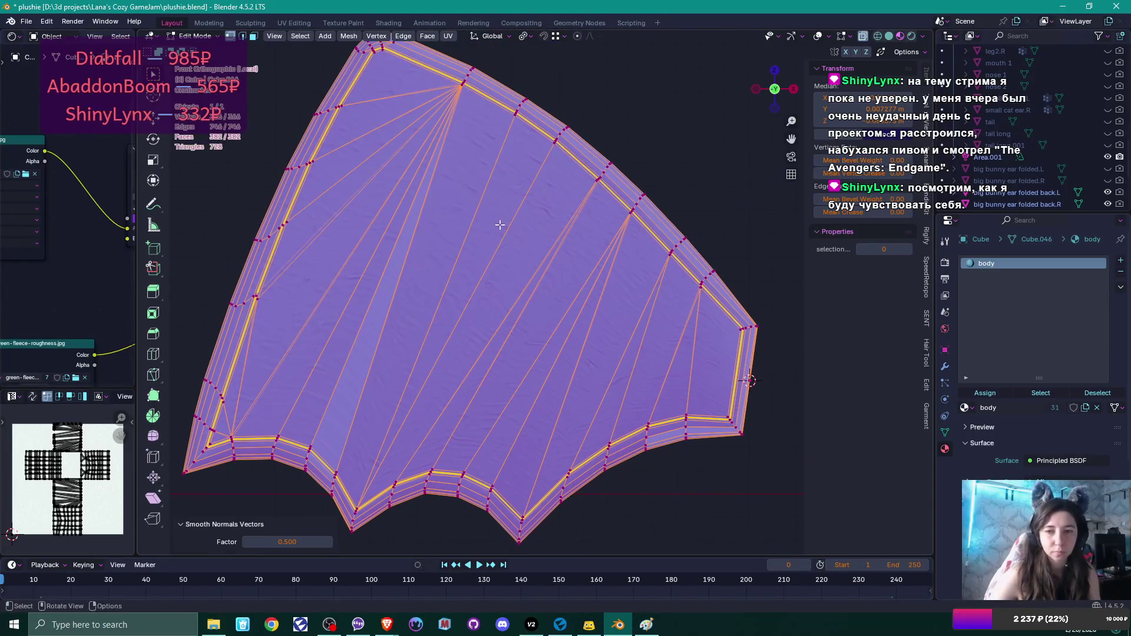
- Unwrap the wing's UVs with Minimum Stretch and return to Object Mode
key(u)
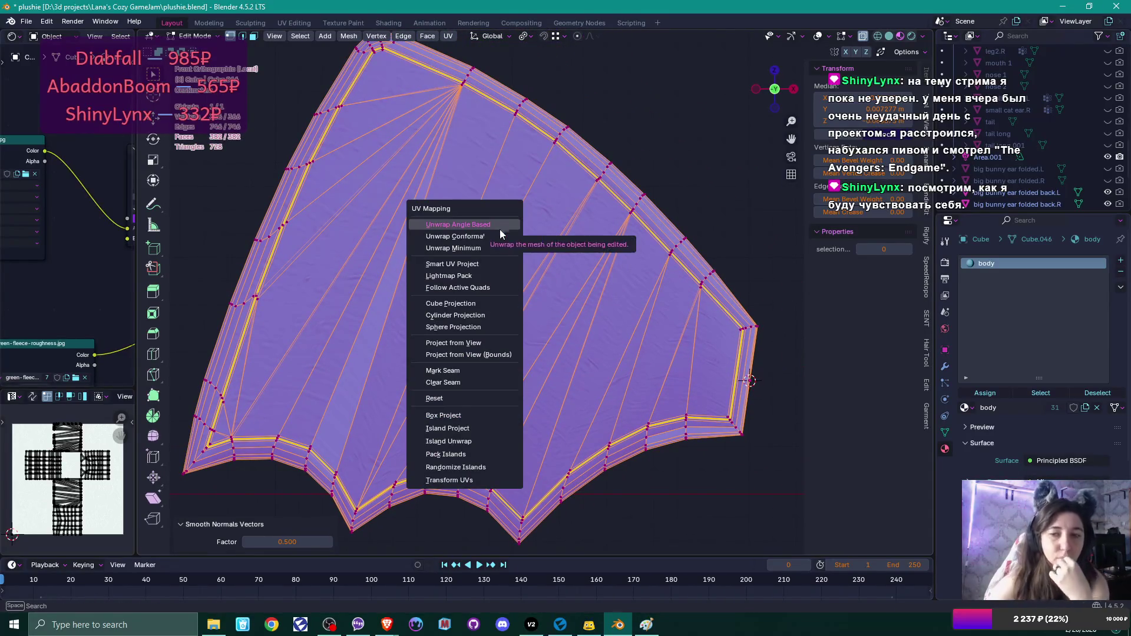
click(494, 249)
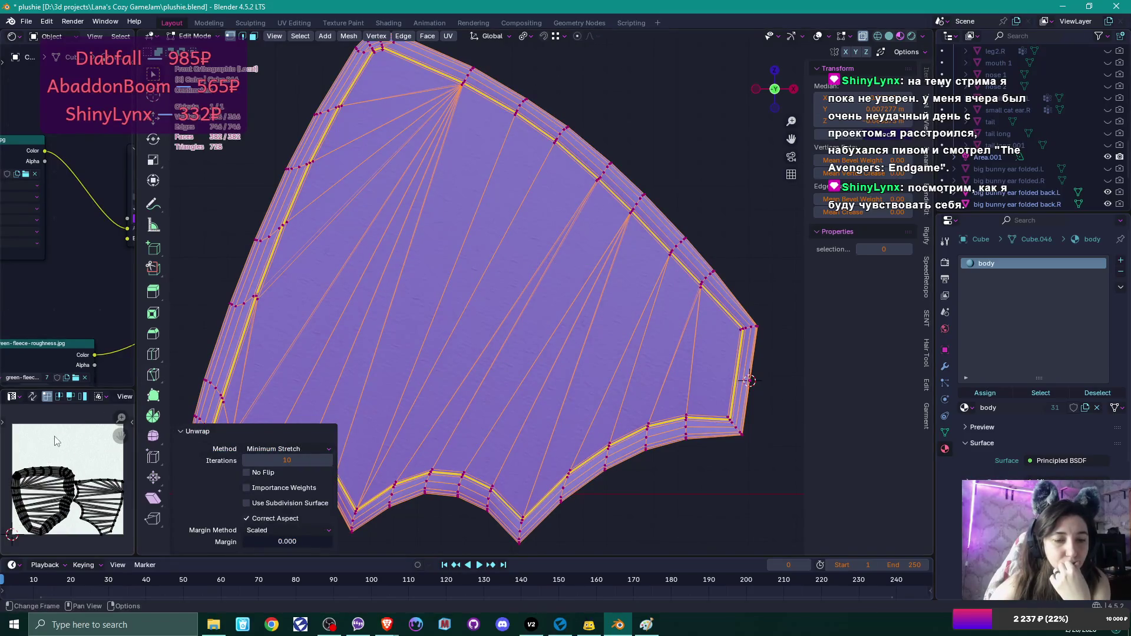
key(Tab)
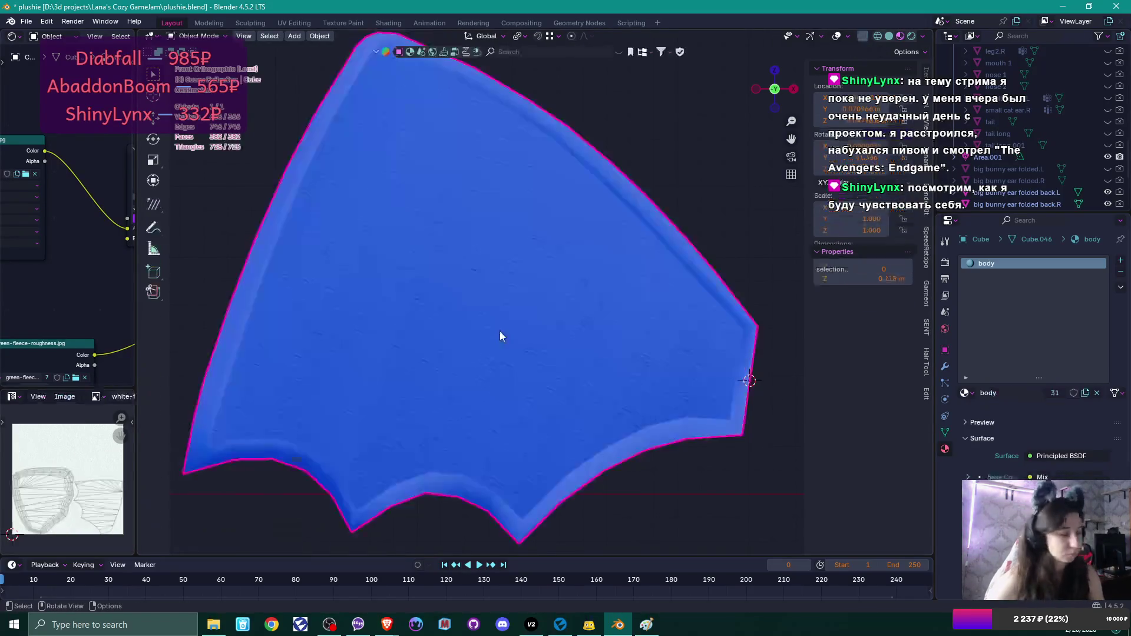
scroll(500, 331, down, 3)
mouse_move(444, 325)
middle_down()
mouse_move(514, 342)
mouse_move(680, 340)
mouse_move(487, 324)
mouse_move(580, 274)
mouse_move(672, 348)
middle_up()
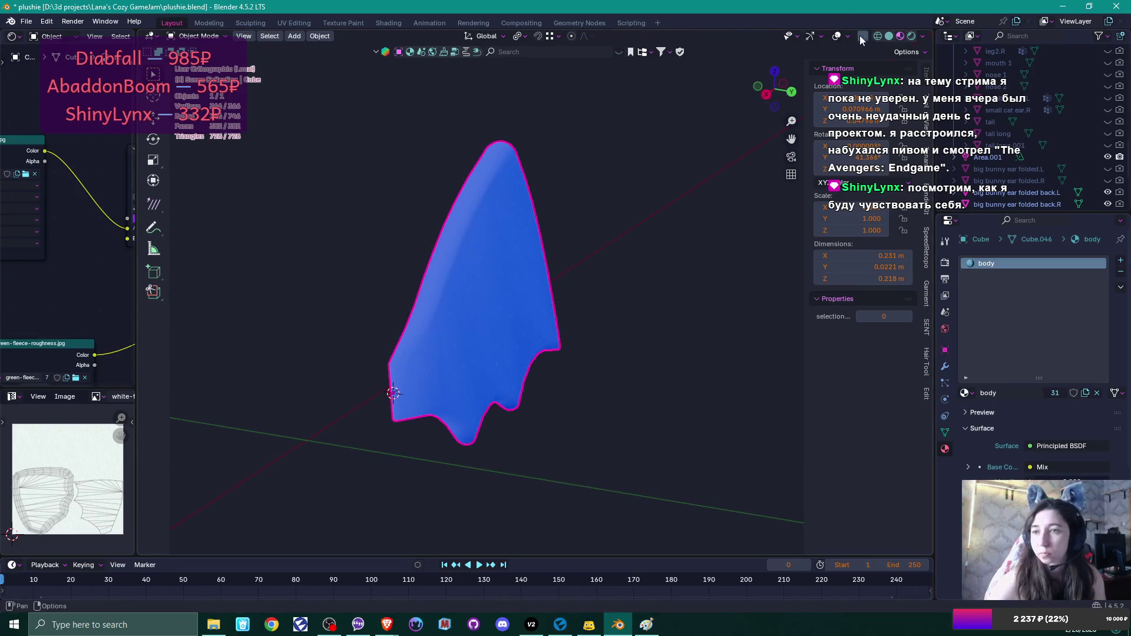
scroll(454, 253, up, 5)
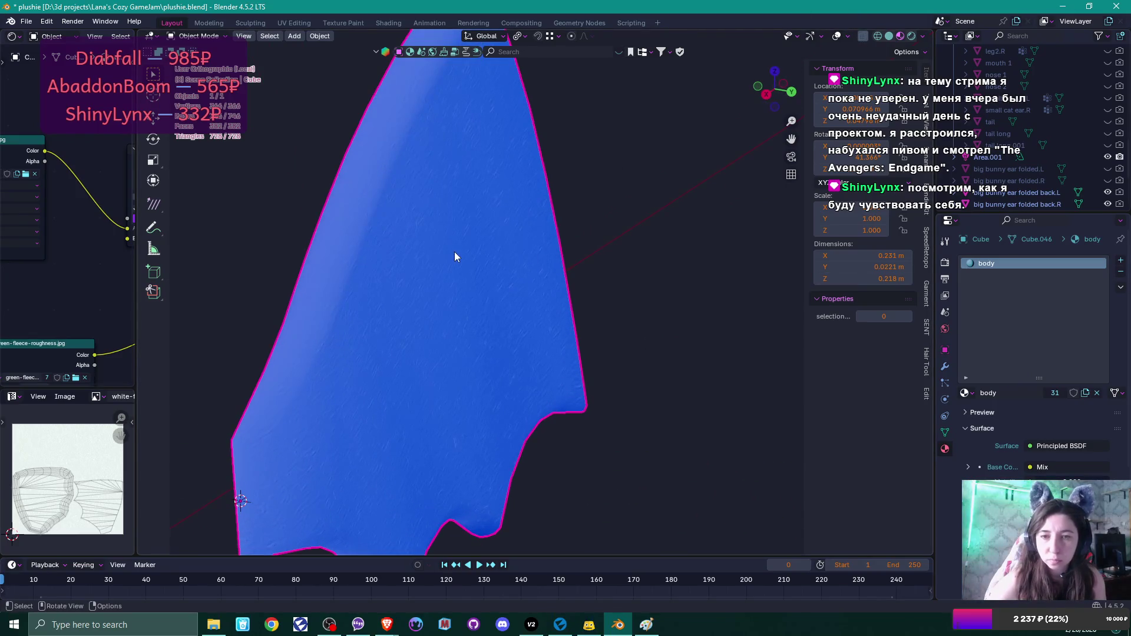
- Turn off the Face Orientation overlay so the fleece material shows
click(847, 36)
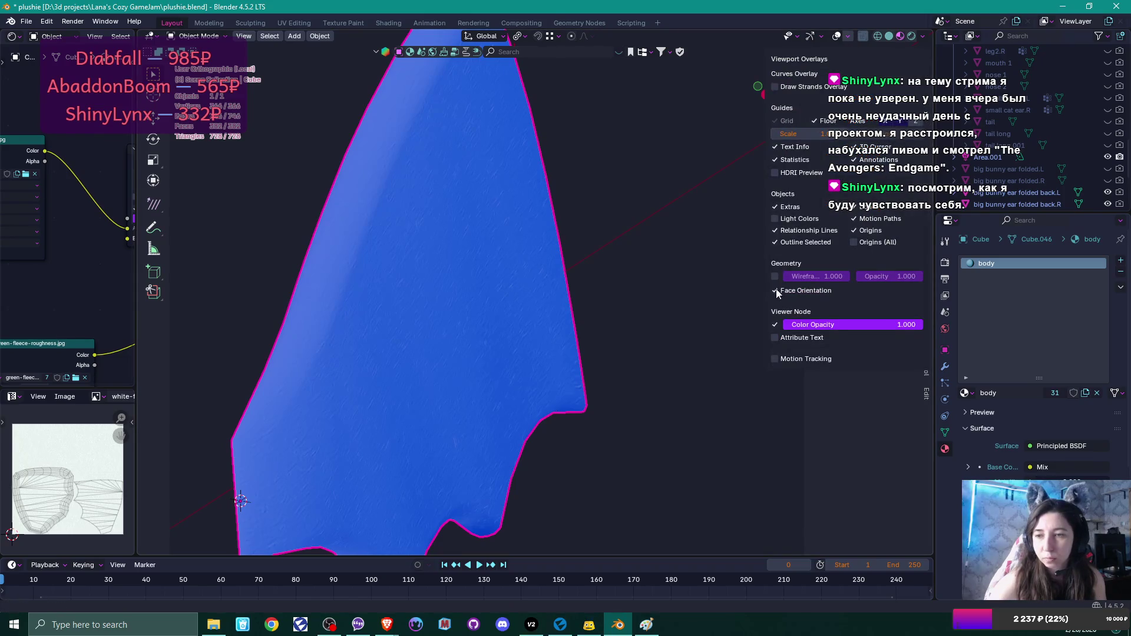
click(776, 290)
mouse_move(527, 314)
middle_down()
mouse_move(349, 298)
mouse_move(349, 270)
middle_up()
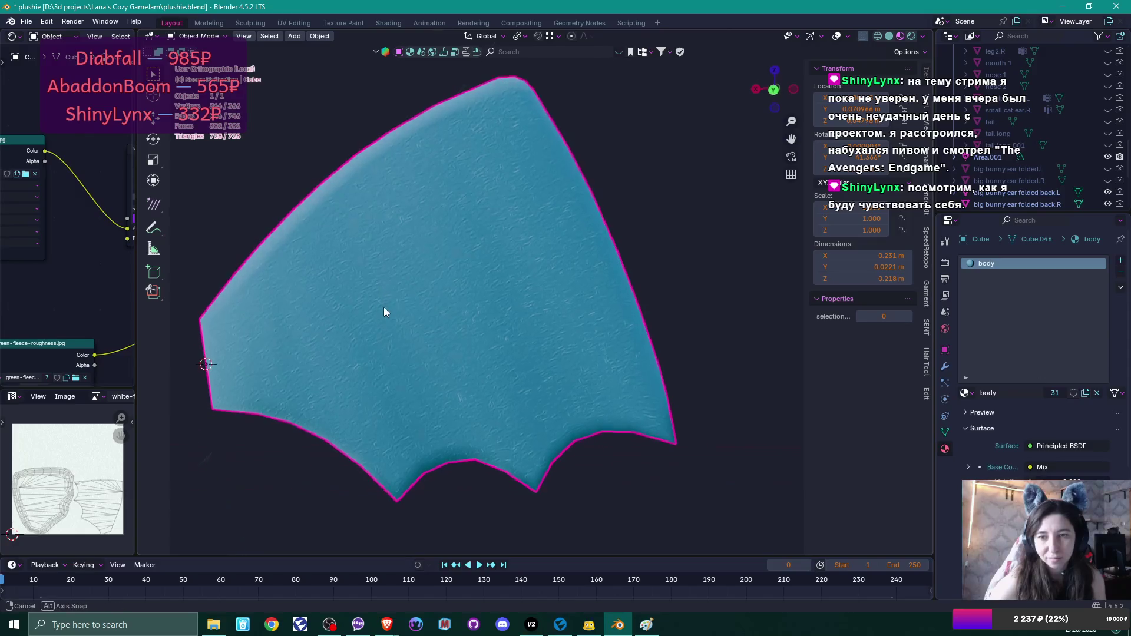
scroll(395, 320, up, 1)
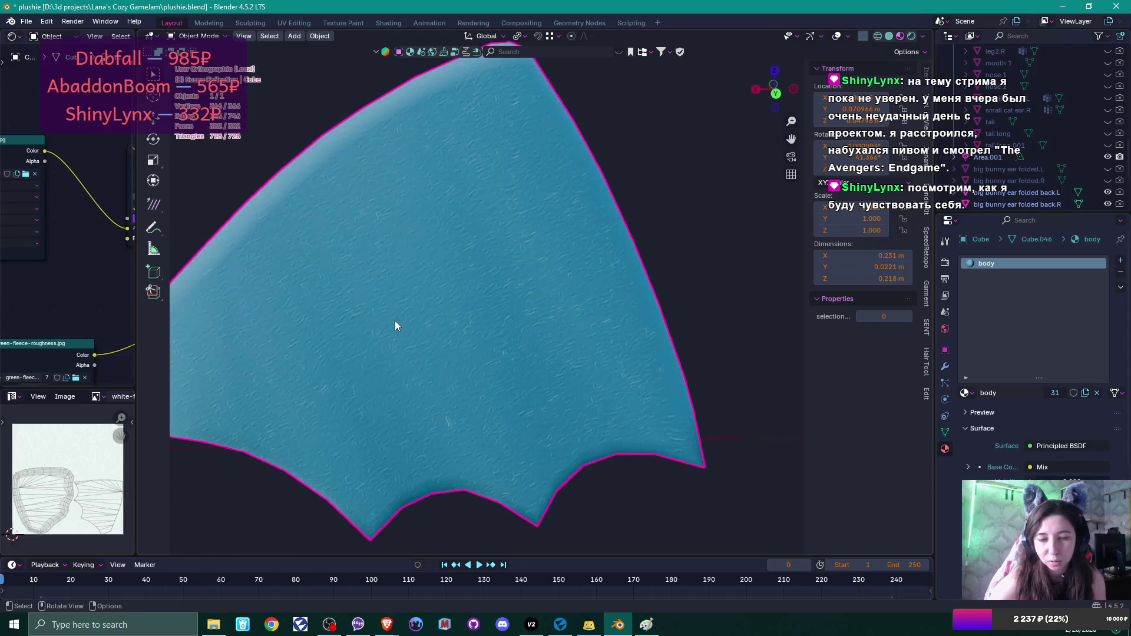
key(Tab)
mouse_move(468, 327)
middle_down()
mouse_move(259, 322)
mouse_move(269, 319)
middle_up()
key(Tab)
key(Tab)
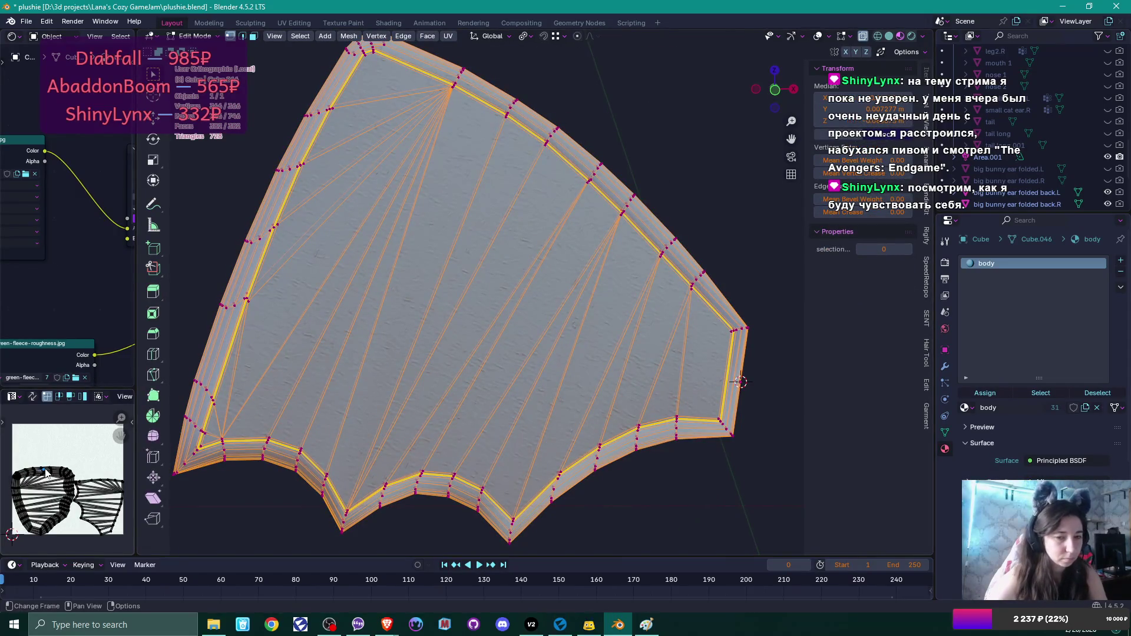
key(l)
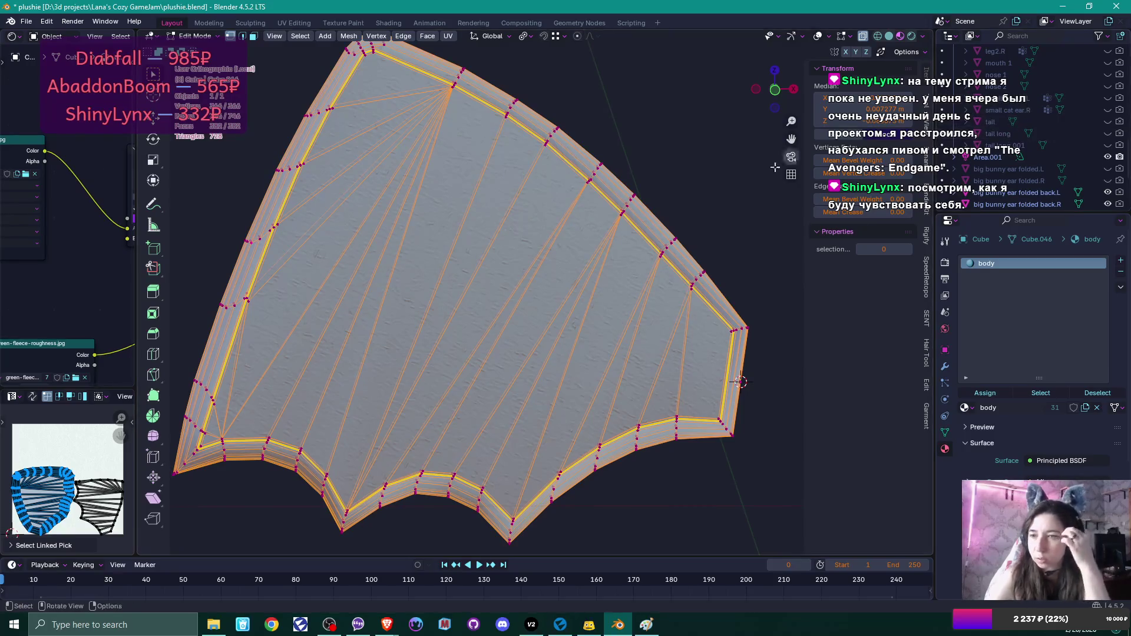
middle_drag(536, 186, 472, 193)
key(Tab)
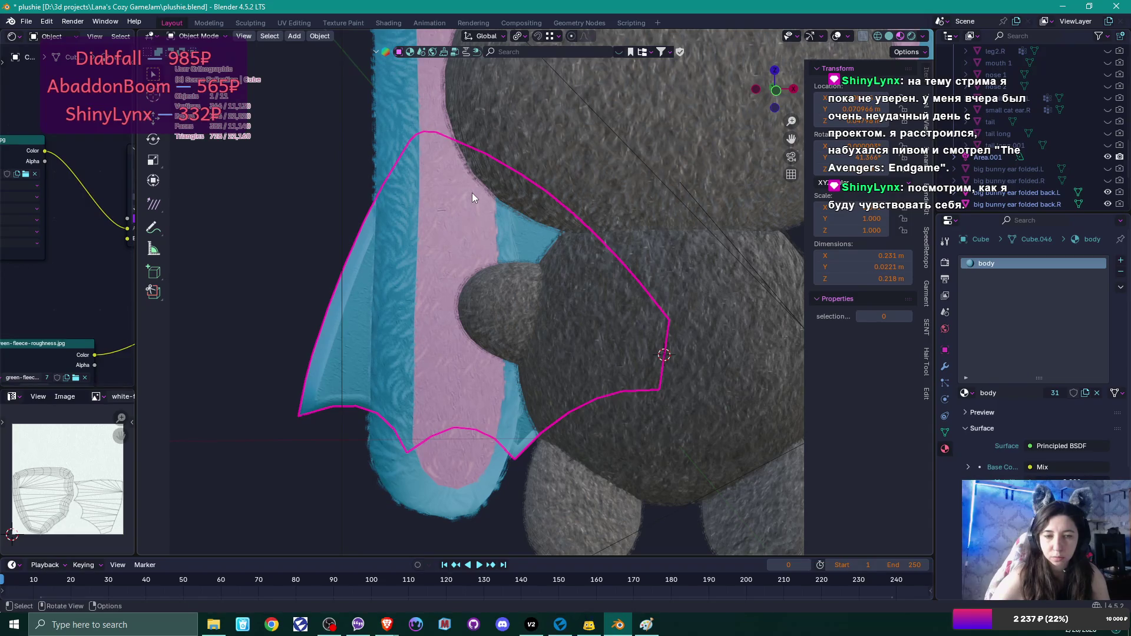
- In Edit Mode, rotate and move the first UV island over the texture
scroll(472, 192, down, 2)
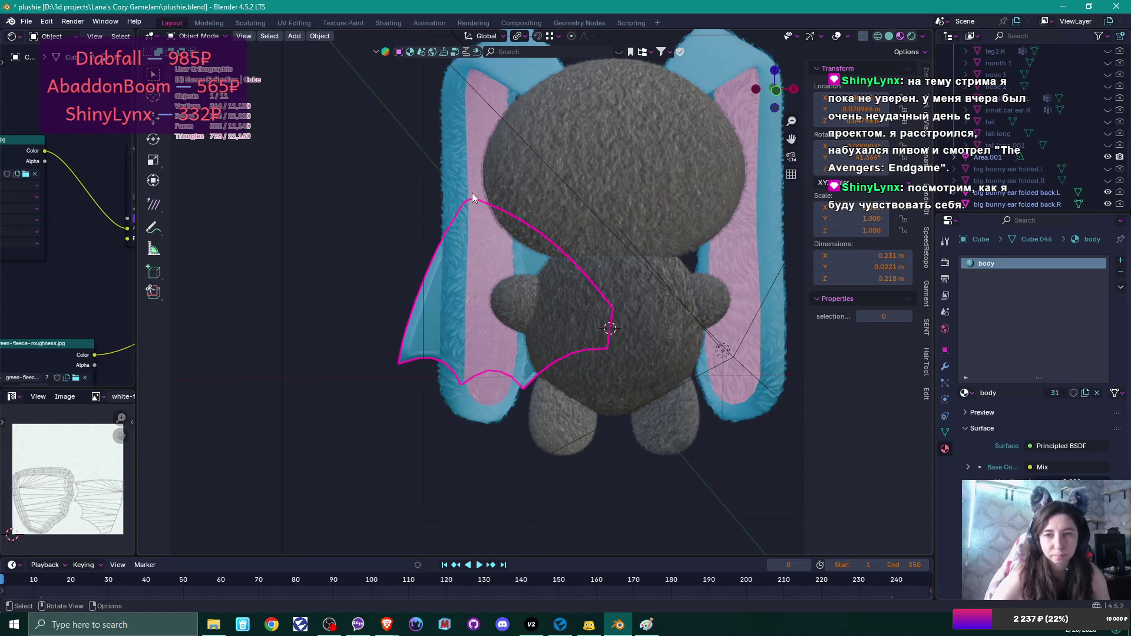
key(Tab)
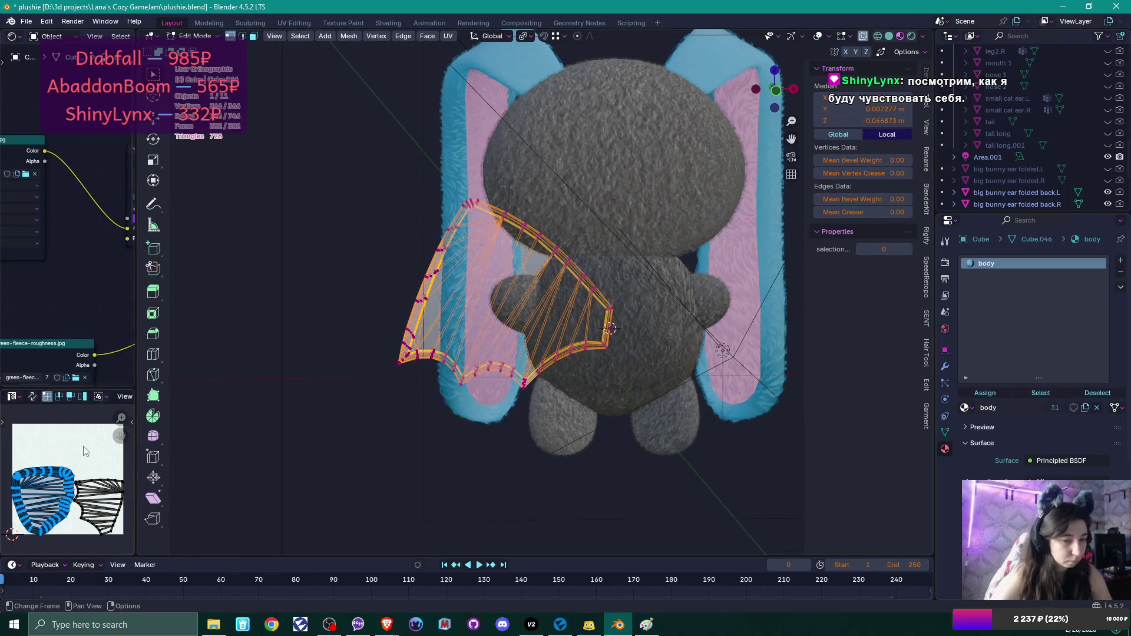
key(r)
key(Return)
key(g)
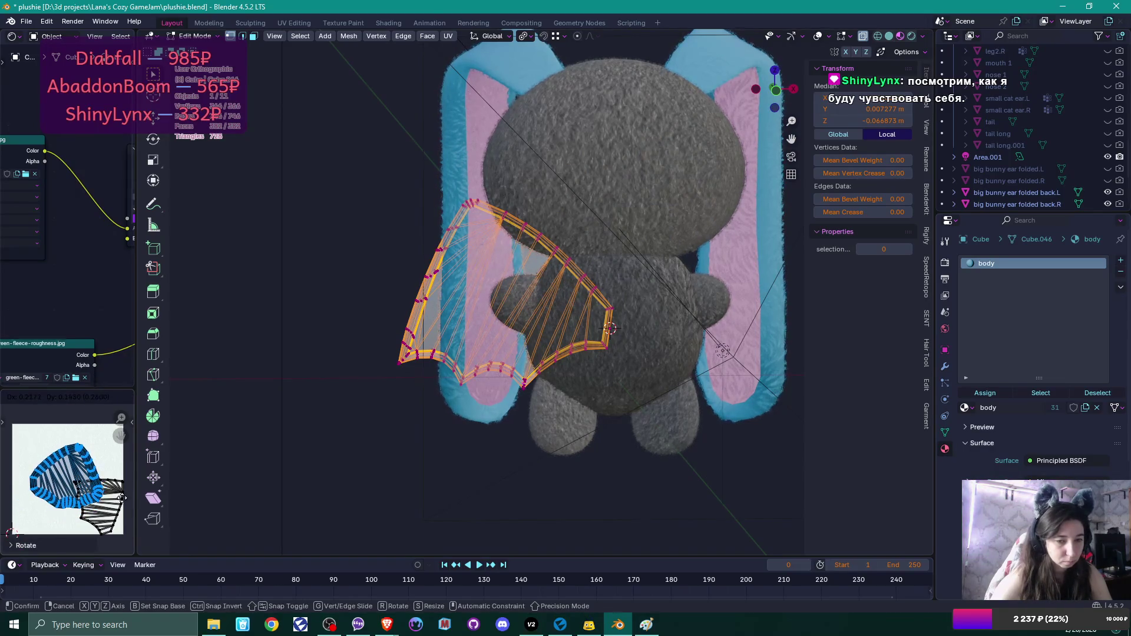
click(122, 498)
click(120, 508)
- Select the second UV island, rotate it and move it into place
key(l)
key(r)
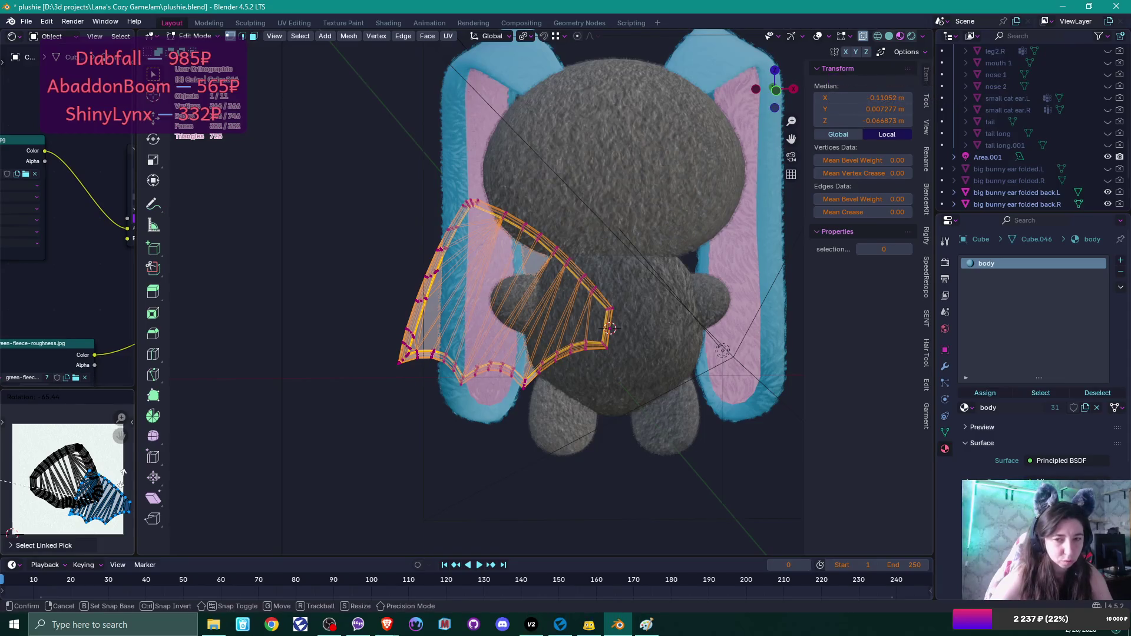
click(123, 483)
key(g)
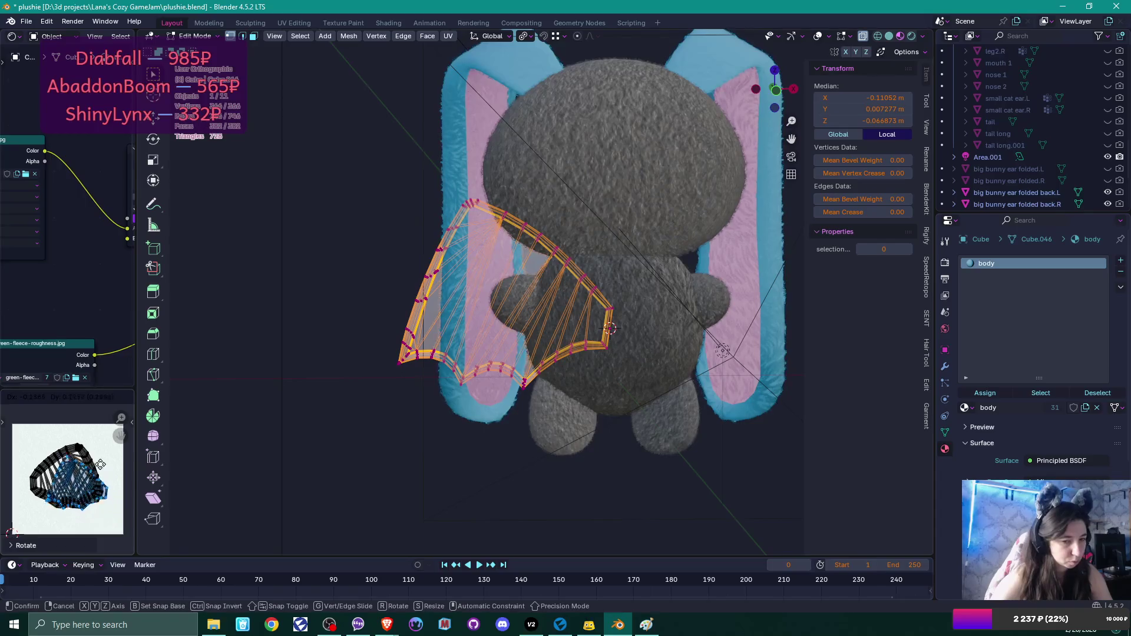
click(95, 467)
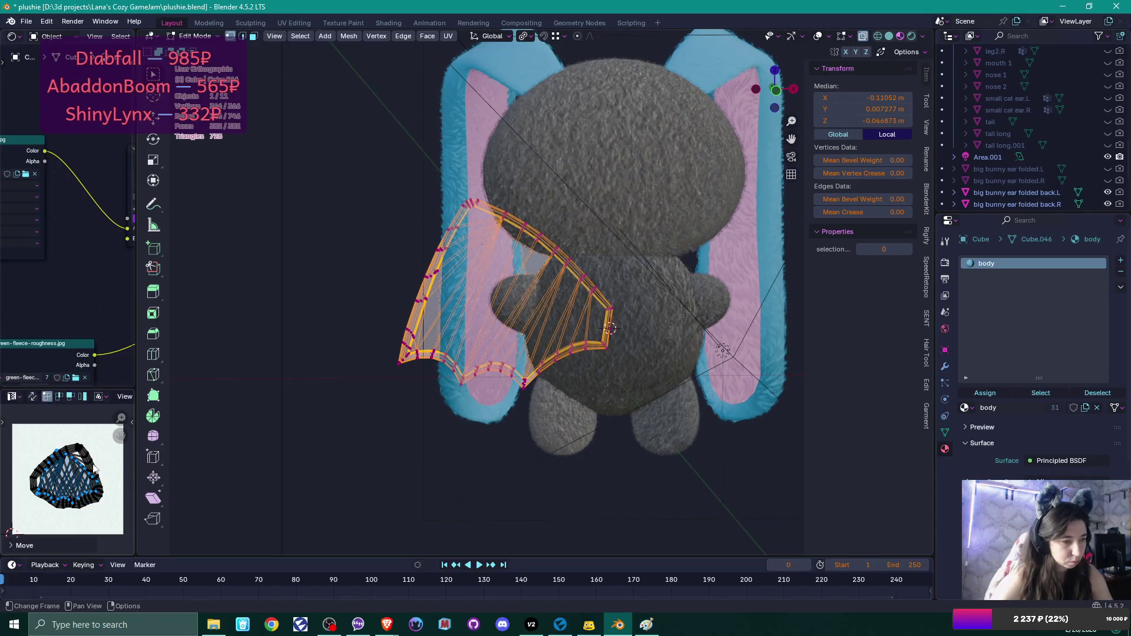
- Scale all the wing's UVs about 1.45 times, reposition them, and return to Object Mode
key(a)
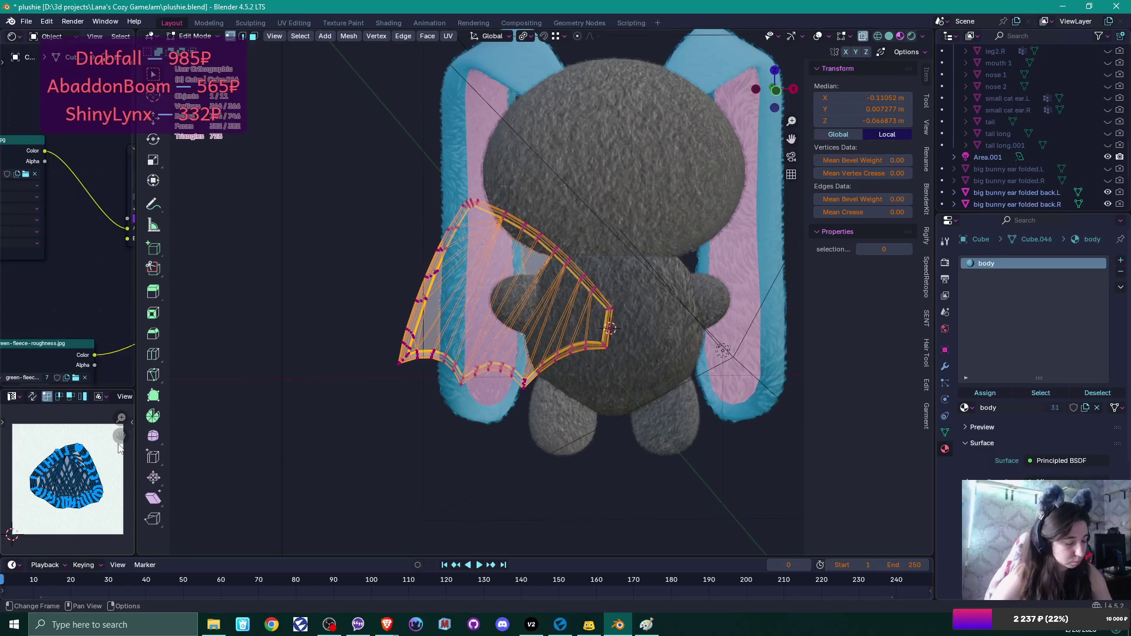
key(s)
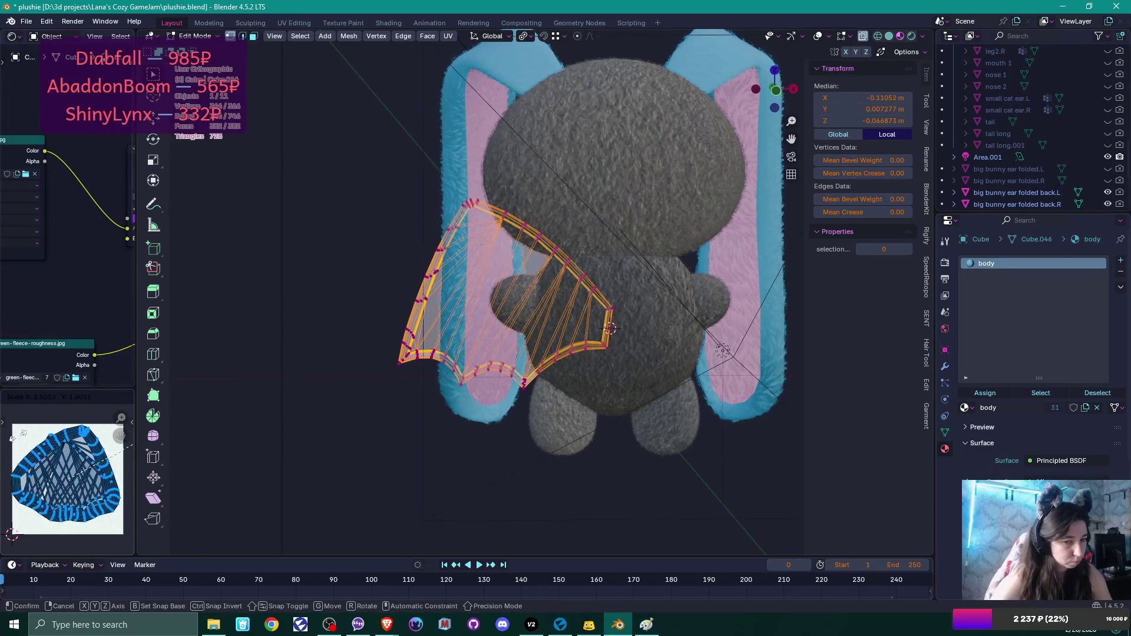
click(12, 437)
key(g)
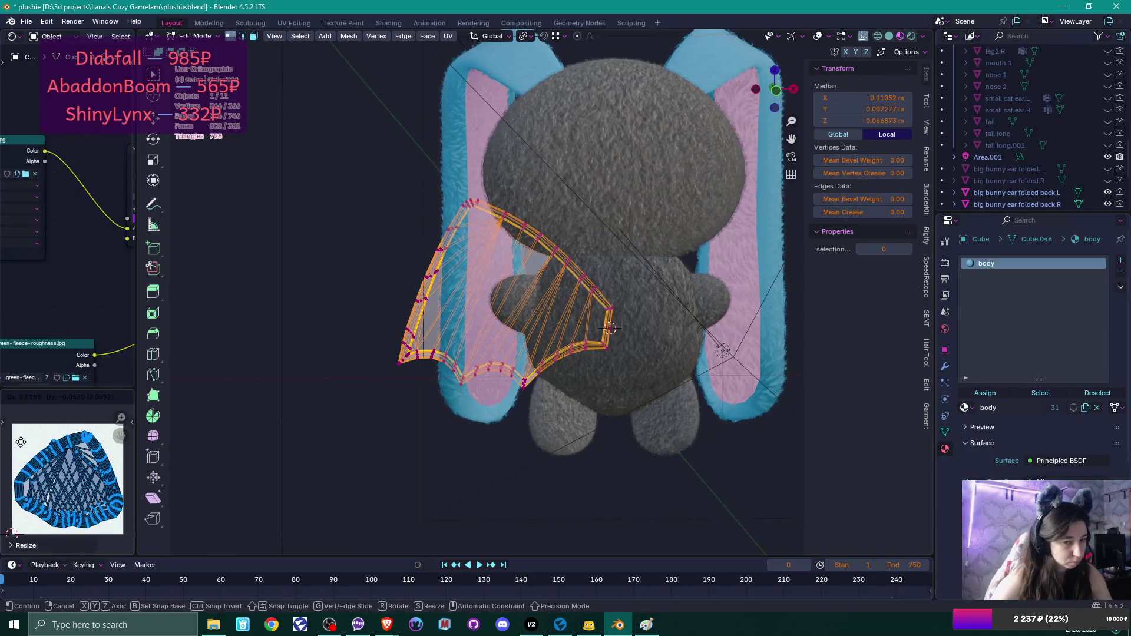
click(21, 442)
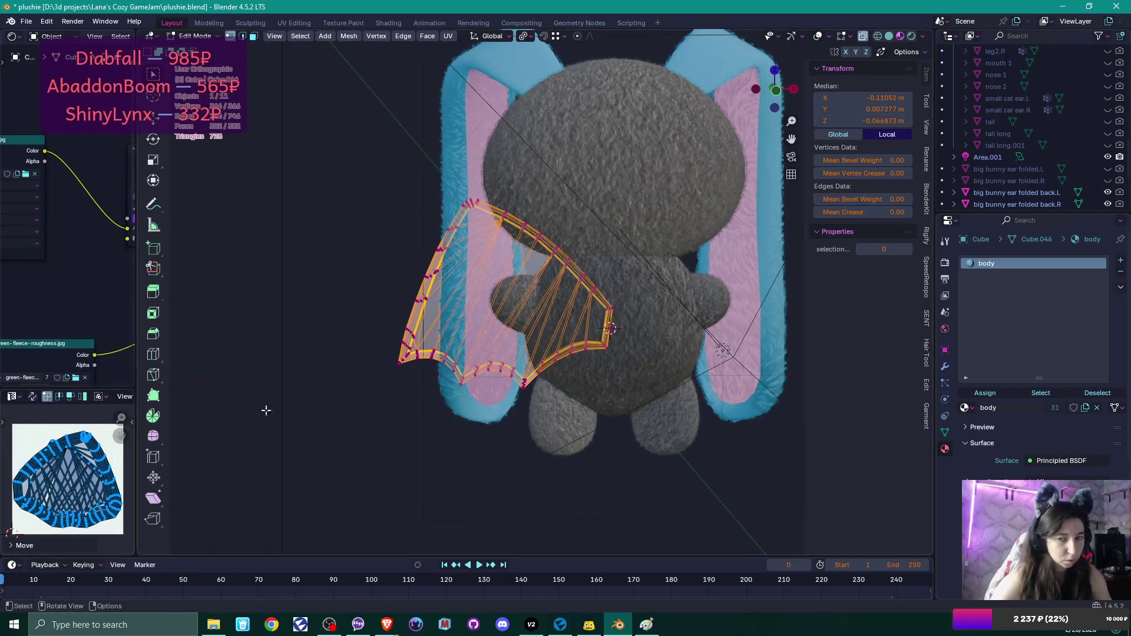
key(Tab)
mouse_move(380, 387)
middle_down()
mouse_move(454, 389)
mouse_move(468, 323)
mouse_move(442, 370)
mouse_move(638, 368)
middle_up()
scroll(454, 389, up, 6)
scroll(638, 368, down, 3)
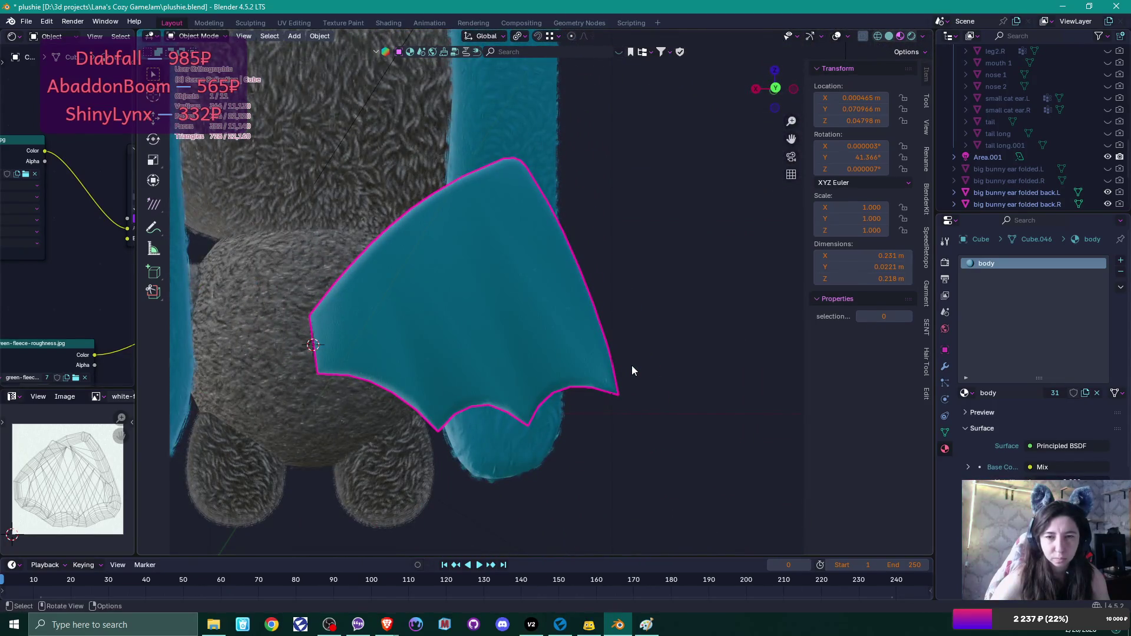
- Orbit to a side view of the wing, enter Edit Mode, and deselect all its elements
scroll(632, 370, up, 1)
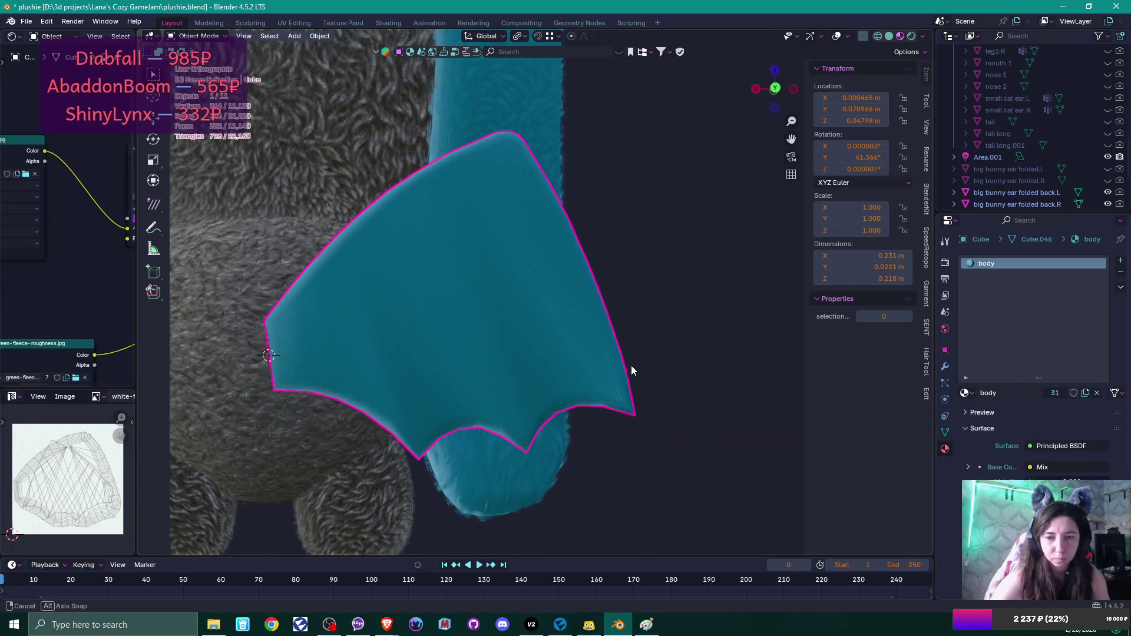
middle_drag(632, 369, 527, 379)
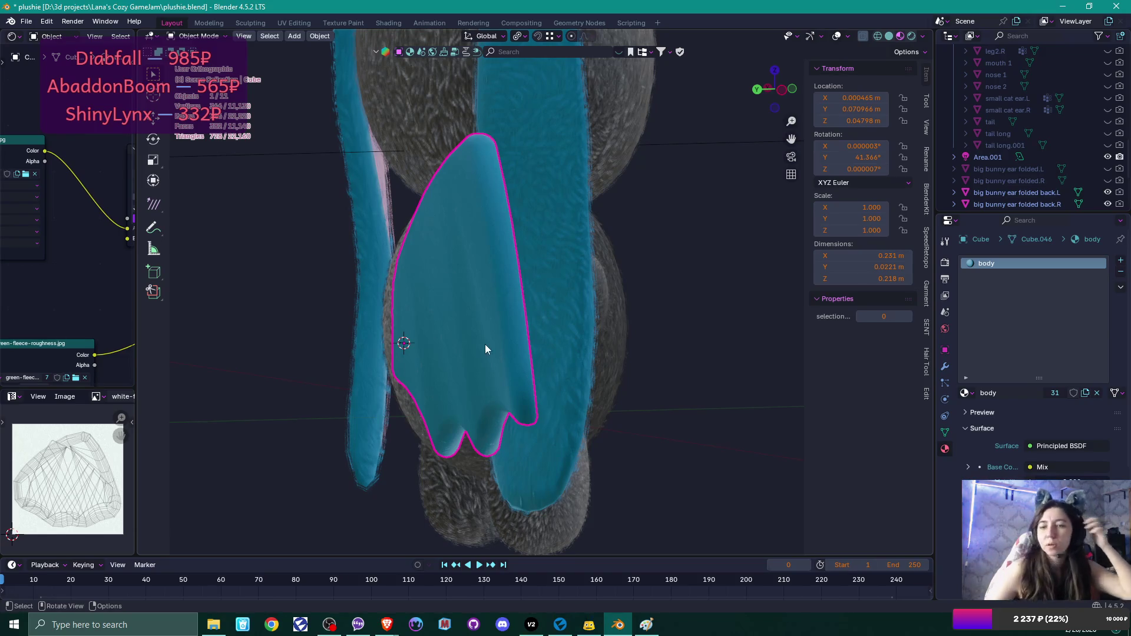
mouse_move(498, 344)
middle_down()
mouse_move(550, 323)
mouse_move(554, 278)
mouse_move(580, 362)
middle_up()
key(Tab)
scroll(560, 359, up, 3)
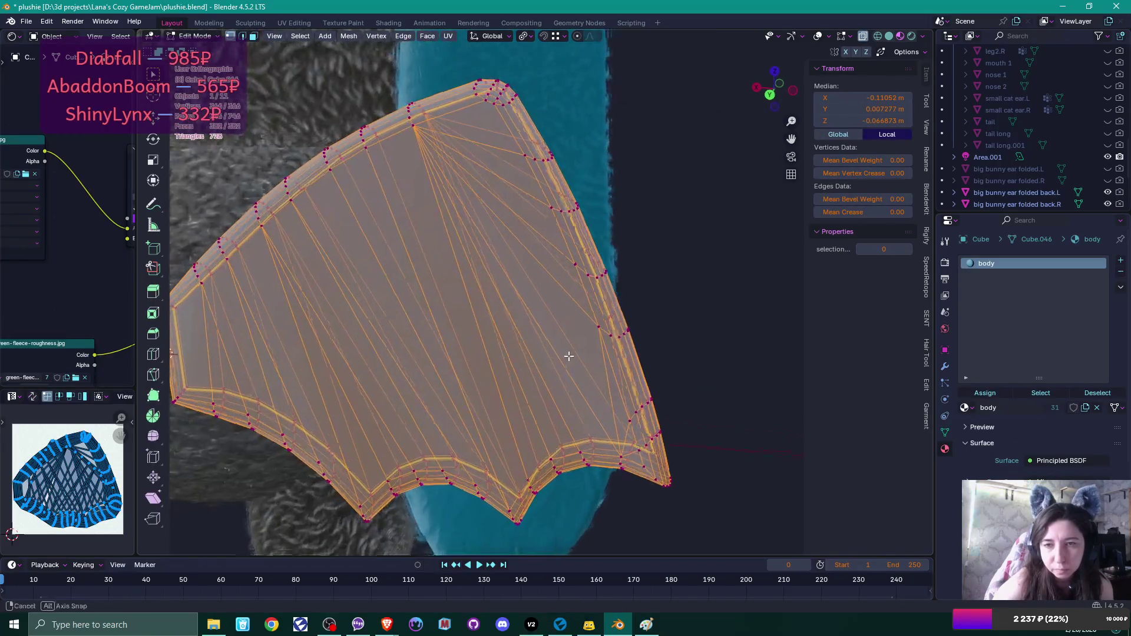
mouse_move(571, 353)
middle_down()
mouse_move(621, 341)
mouse_move(576, 328)
mouse_move(697, 286)
mouse_move(698, 311)
mouse_move(639, 336)
middle_up()
click(656, 303)
- In face mode, select the wing's tip, inner membrane and right-edge faces with circle select
key(3)
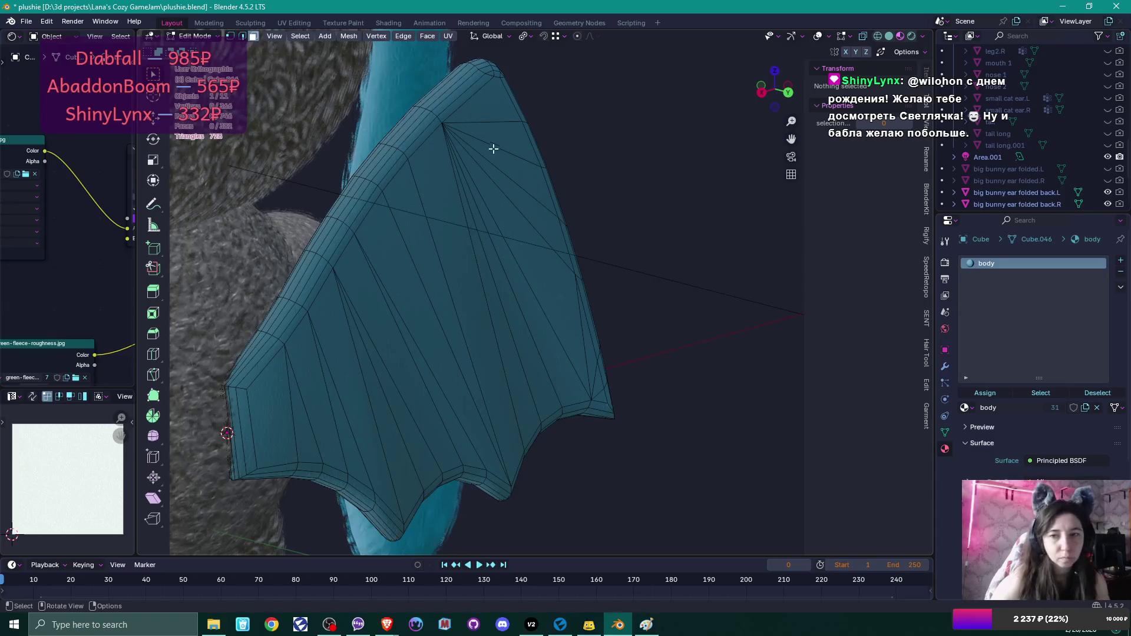
click(492, 115)
shift+click(505, 164)
key(c)
mouse_move(498, 210)
mouse_down()
mouse_move(480, 252)
mouse_move(411, 320)
mouse_move(293, 396)
mouse_up()
drag(546, 364, 582, 378)
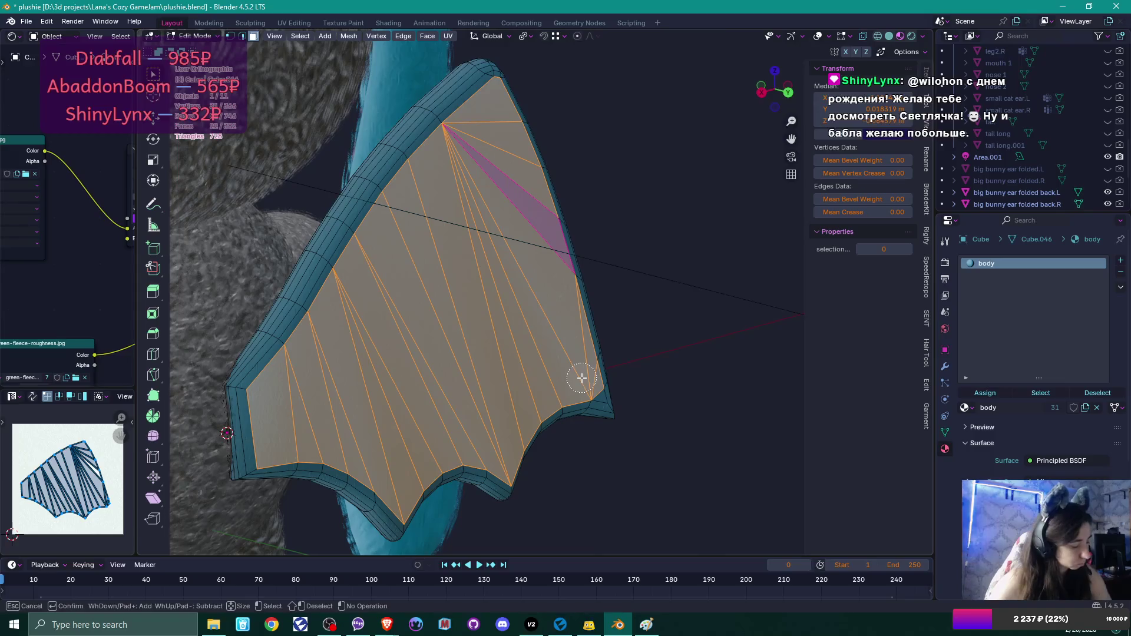
right_click(619, 383)
shift+click(607, 396)
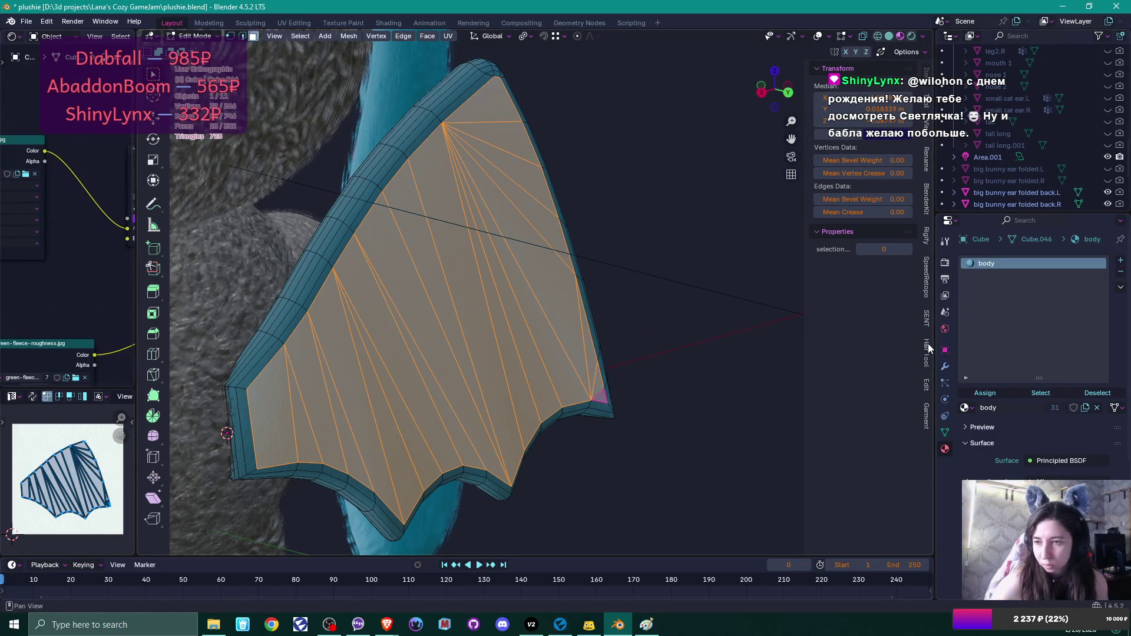
- Flatten the selected wing faces with LoopTools Flatten and check the result in Object Mode
click(927, 389)
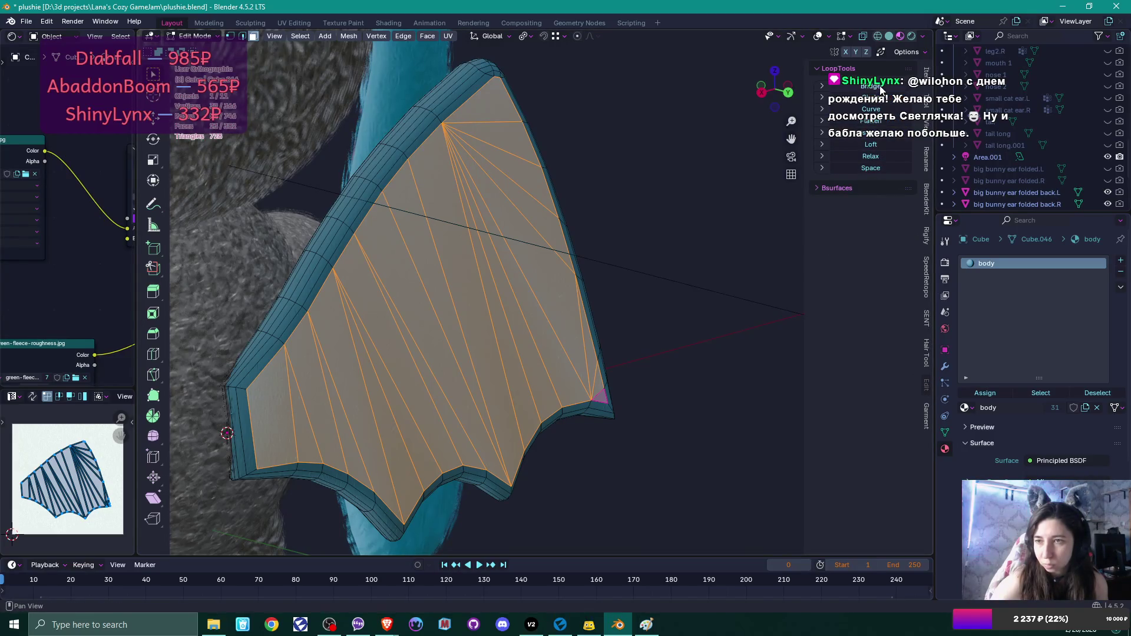
click(883, 122)
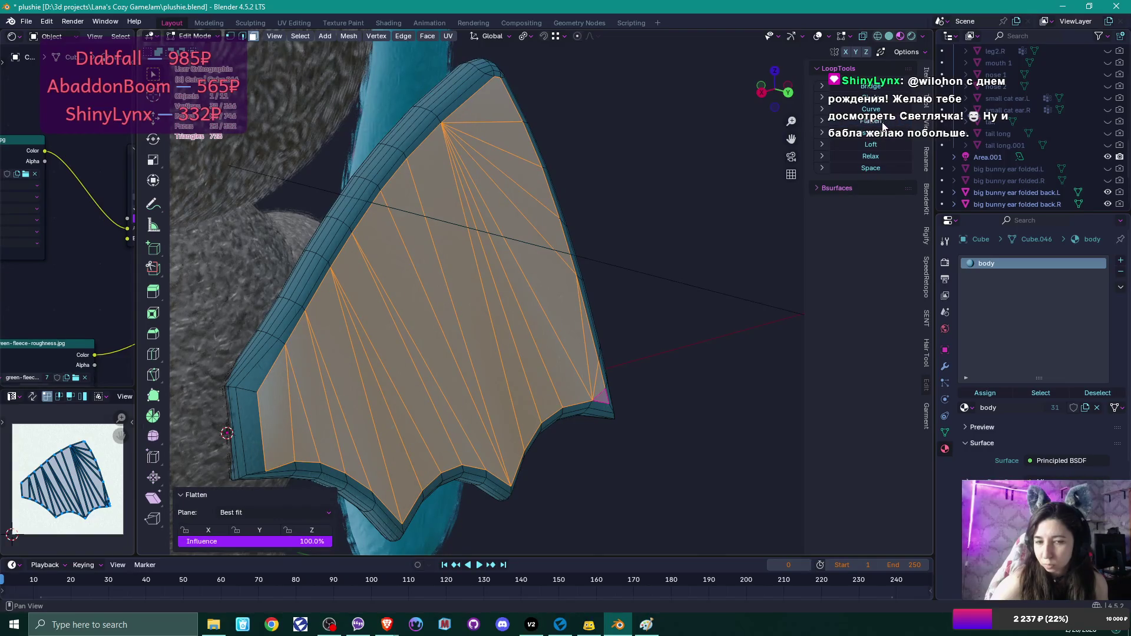
key(Tab)
mouse_move(617, 269)
middle_down()
mouse_move(441, 269)
mouse_move(430, 243)
mouse_move(461, 221)
mouse_move(482, 223)
mouse_move(524, 112)
mouse_move(522, 127)
mouse_move(663, 194)
mouse_move(685, 229)
middle_up()
key(Tab)
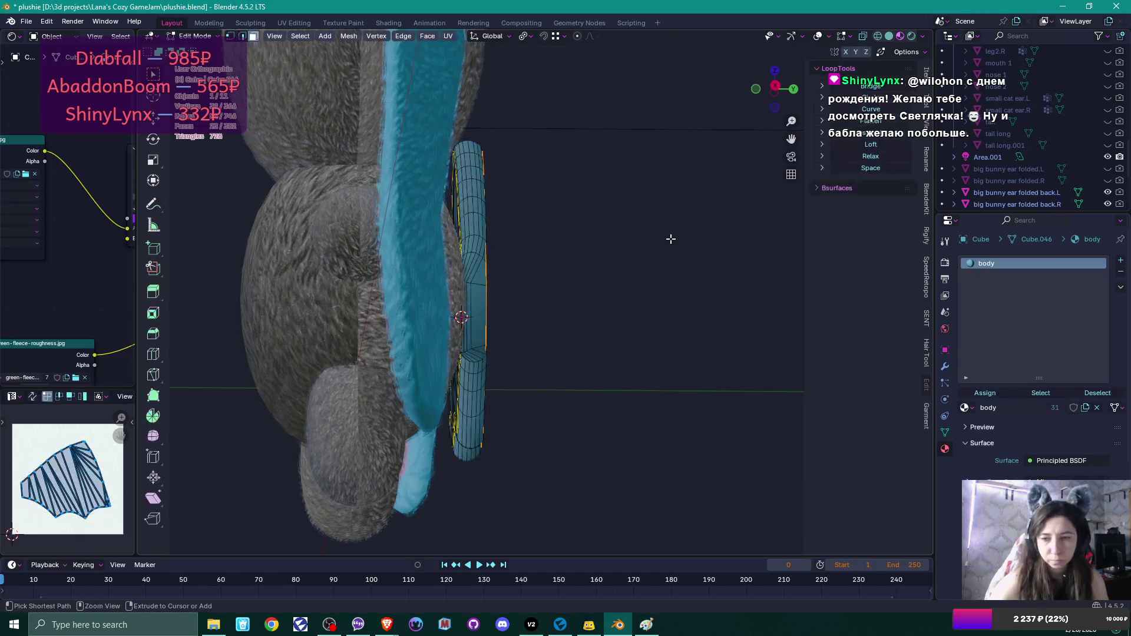
key(Tab)
mouse_move(671, 239)
middle_down()
mouse_move(503, 468)
mouse_move(465, 476)
middle_up()
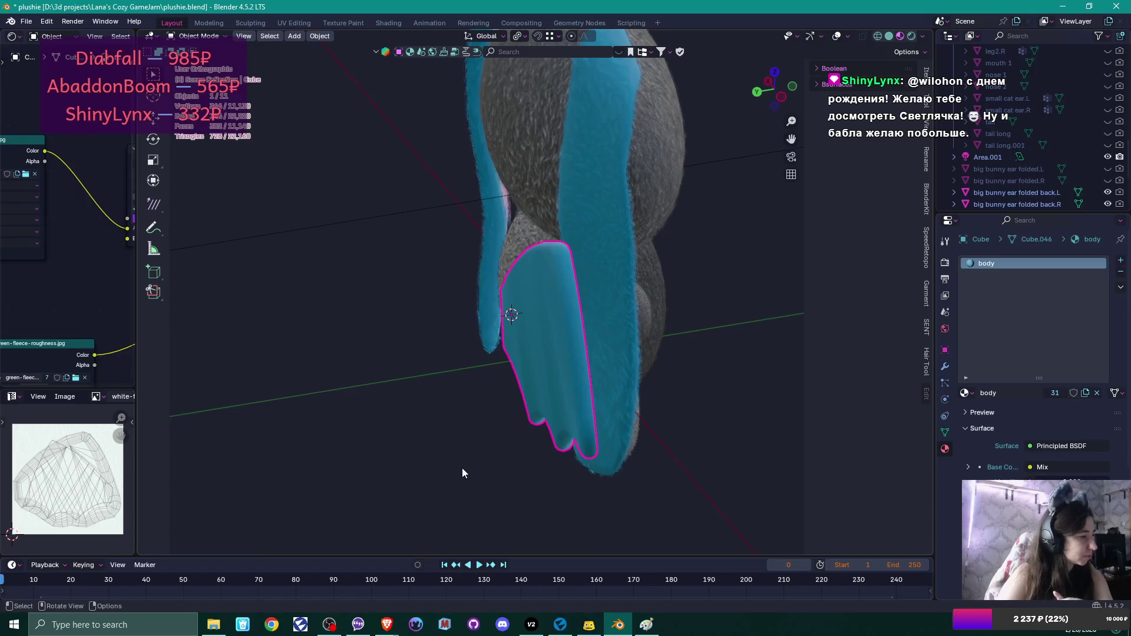
mouse_move(462, 471)
middle_down()
mouse_move(577, 472)
mouse_move(482, 442)
mouse_move(437, 445)
mouse_move(496, 363)
mouse_move(469, 419)
mouse_move(514, 454)
middle_up()
scroll(439, 444, up, 4)
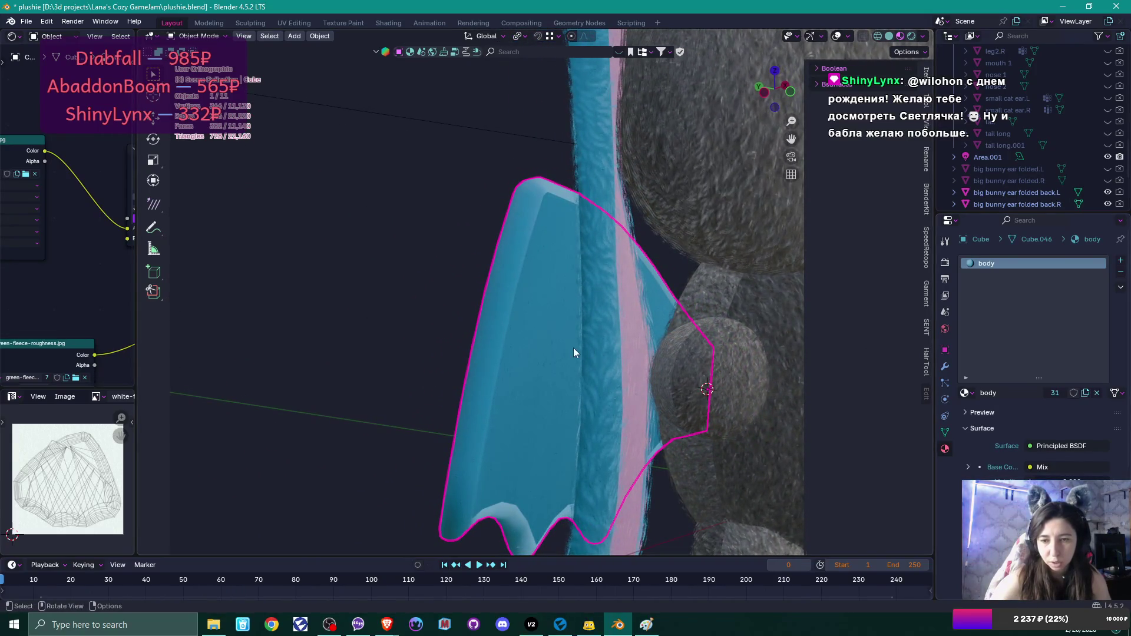
key(Tab)
middle_drag(575, 351, 523, 342)
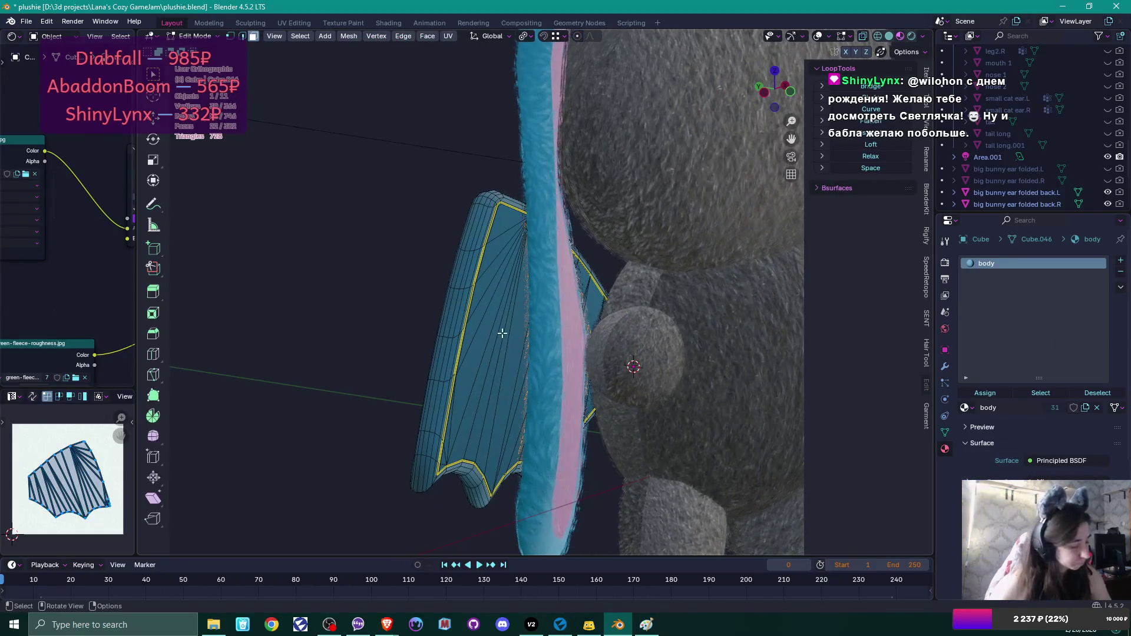
- Assign the 'belly' material from a new second slot to the linked inner wing faces
key(l)
key(l)
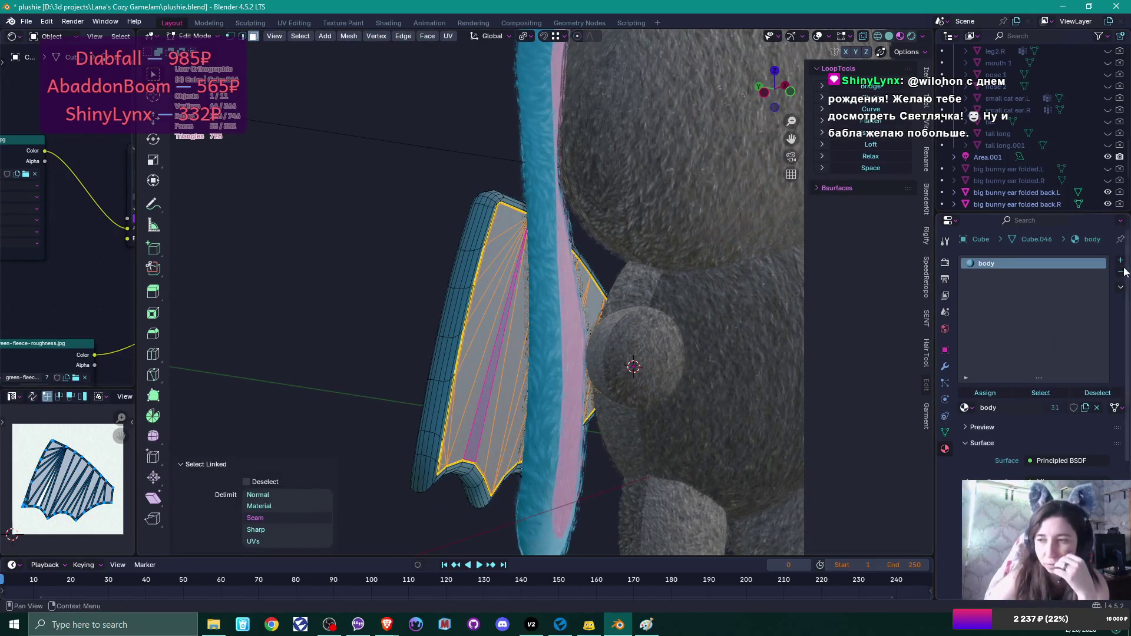
click(1120, 260)
click(965, 408)
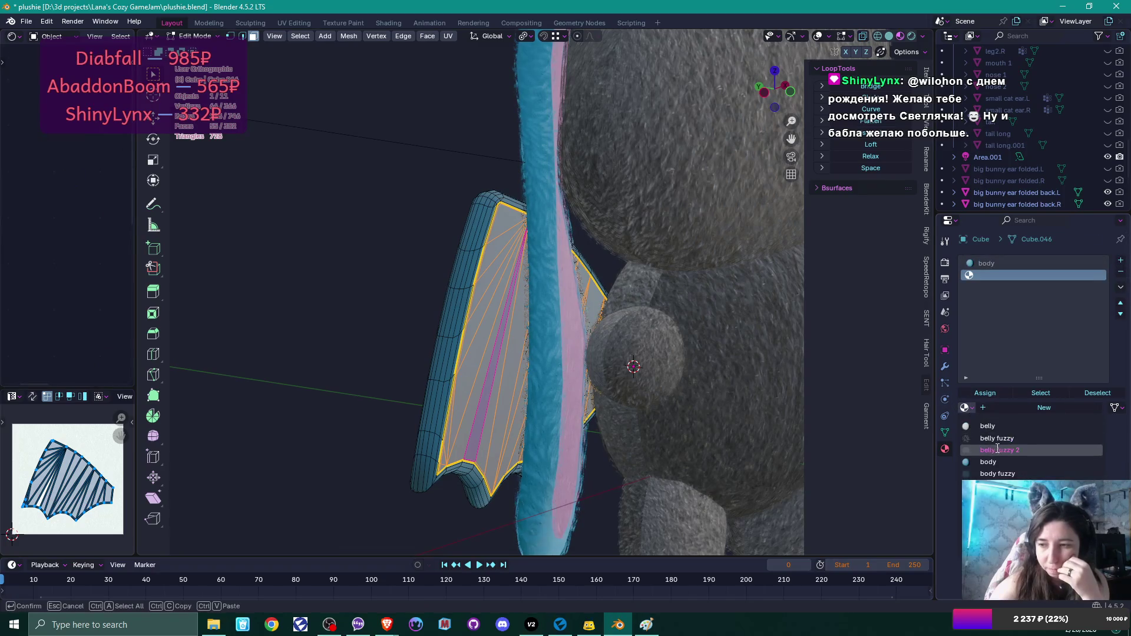
click(1026, 422)
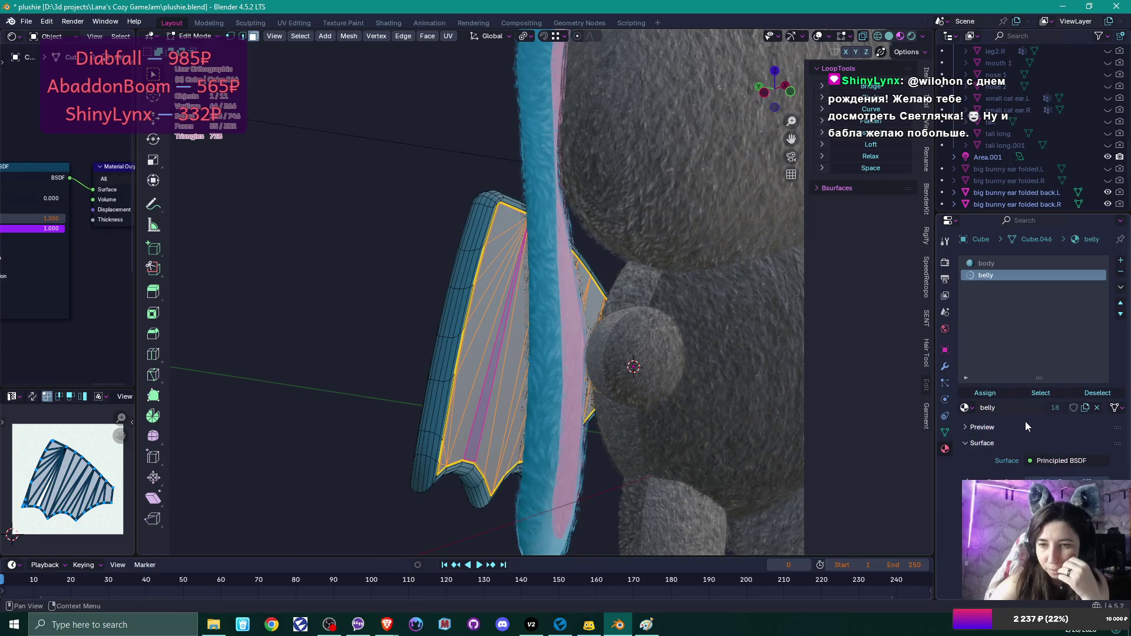
click(995, 394)
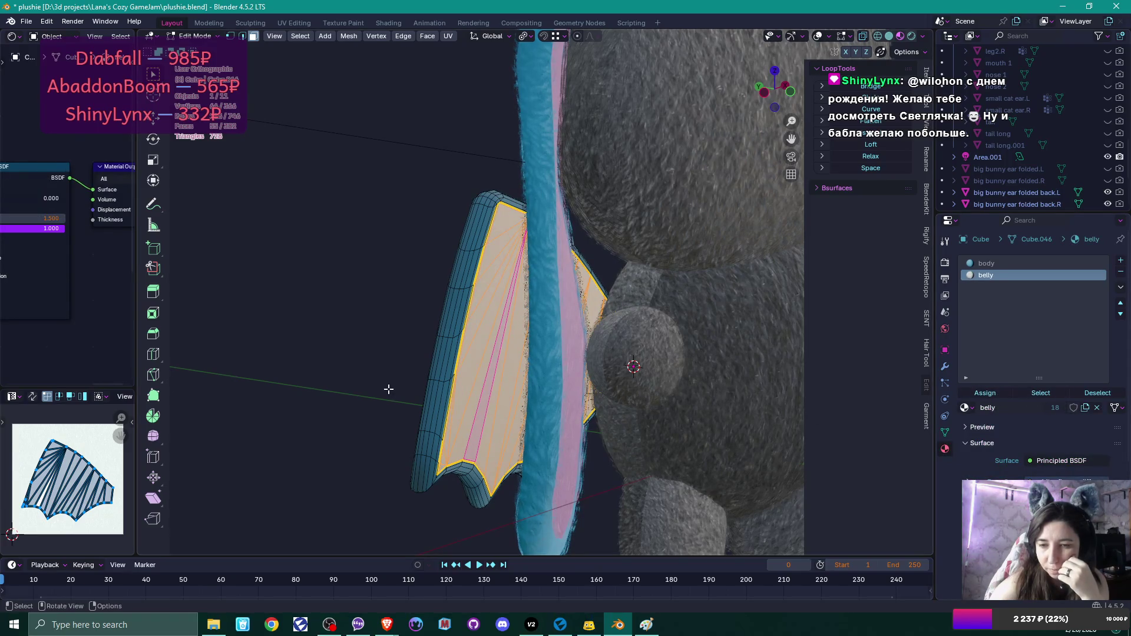
mouse_move(389, 389)
middle_down()
mouse_move(361, 364)
mouse_move(331, 359)
mouse_move(374, 354)
middle_up()
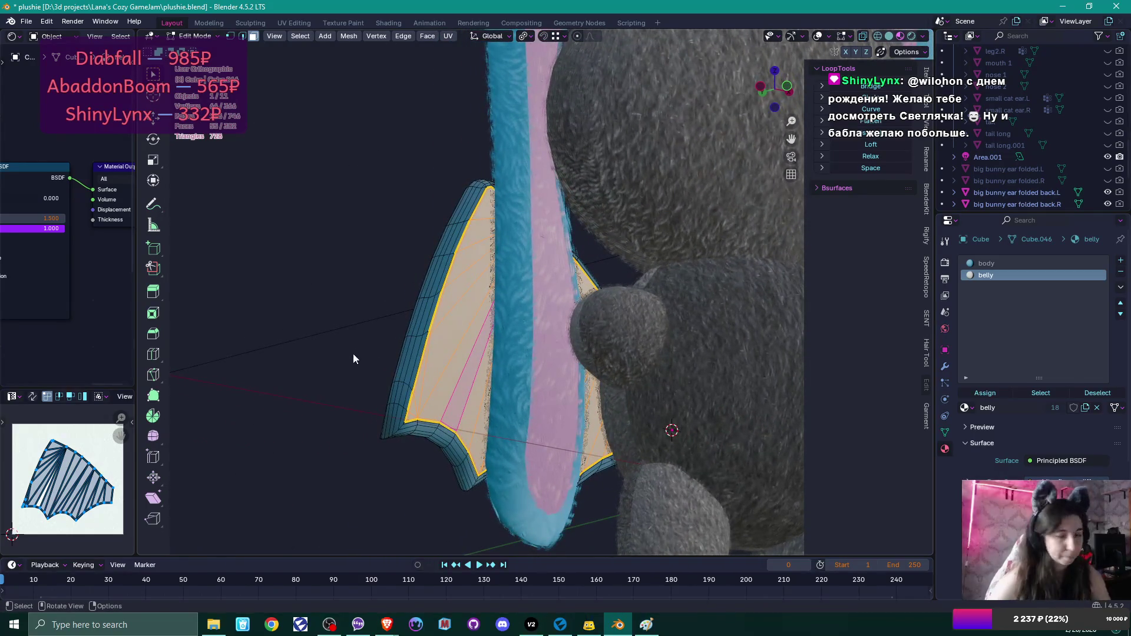
key(Tab)
mouse_move(359, 373)
middle_down()
mouse_move(371, 377)
mouse_move(303, 381)
mouse_move(322, 393)
middle_up()
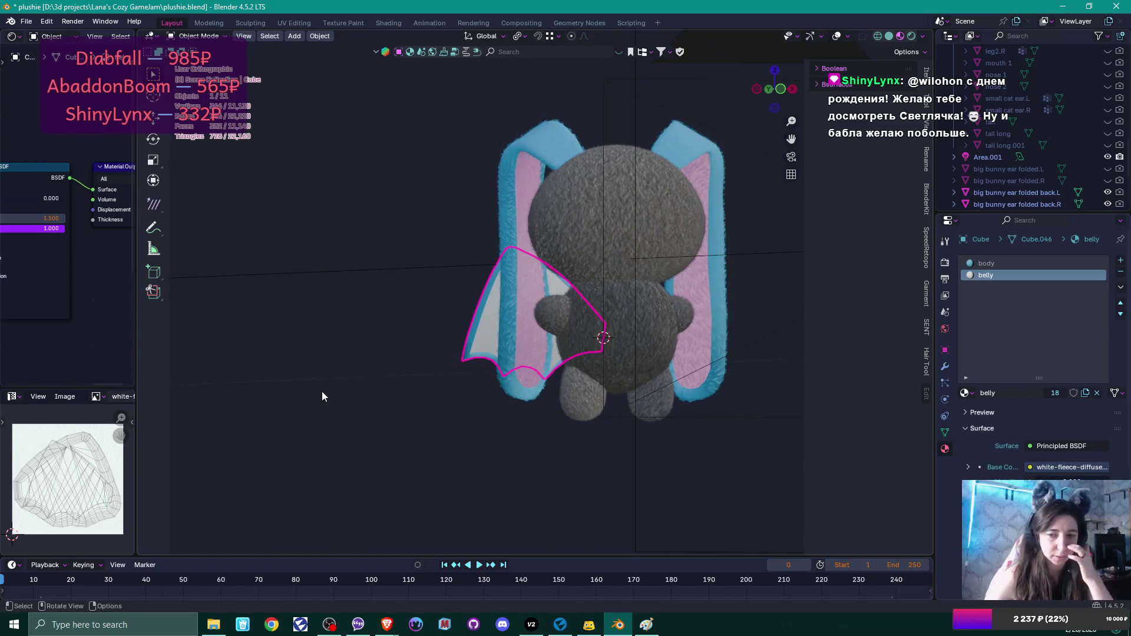
- Zoom in and orbit around the wing's lighter belly faces, then enter Edit Mode on the wing
scroll(348, 393, up, 6)
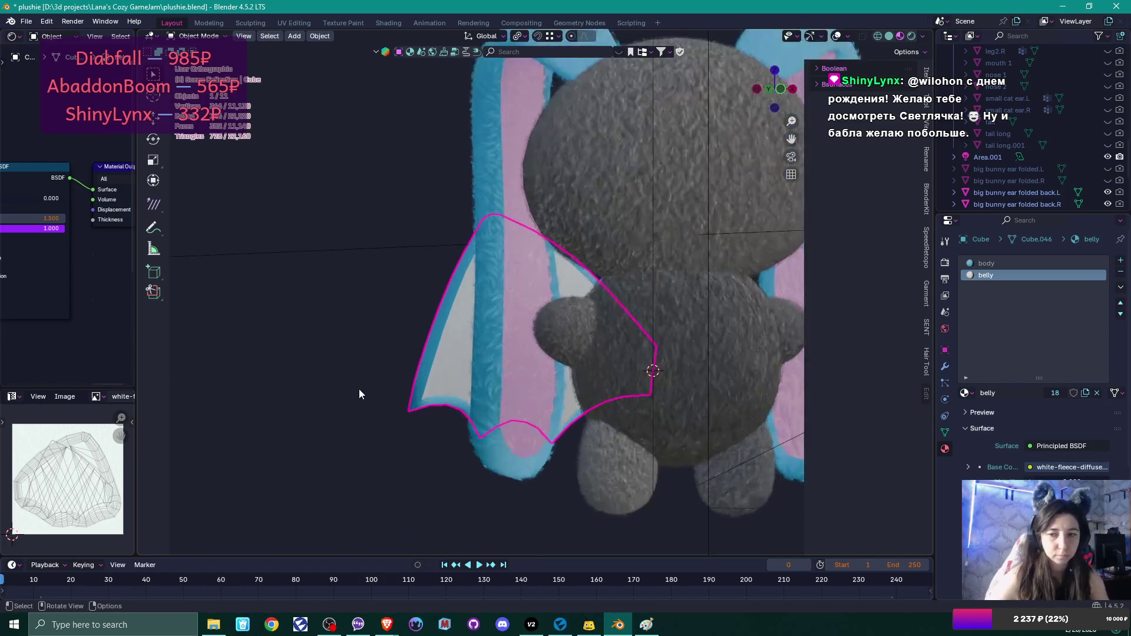
mouse_move(359, 389)
middle_down()
mouse_move(419, 383)
mouse_move(460, 401)
mouse_move(426, 409)
middle_up()
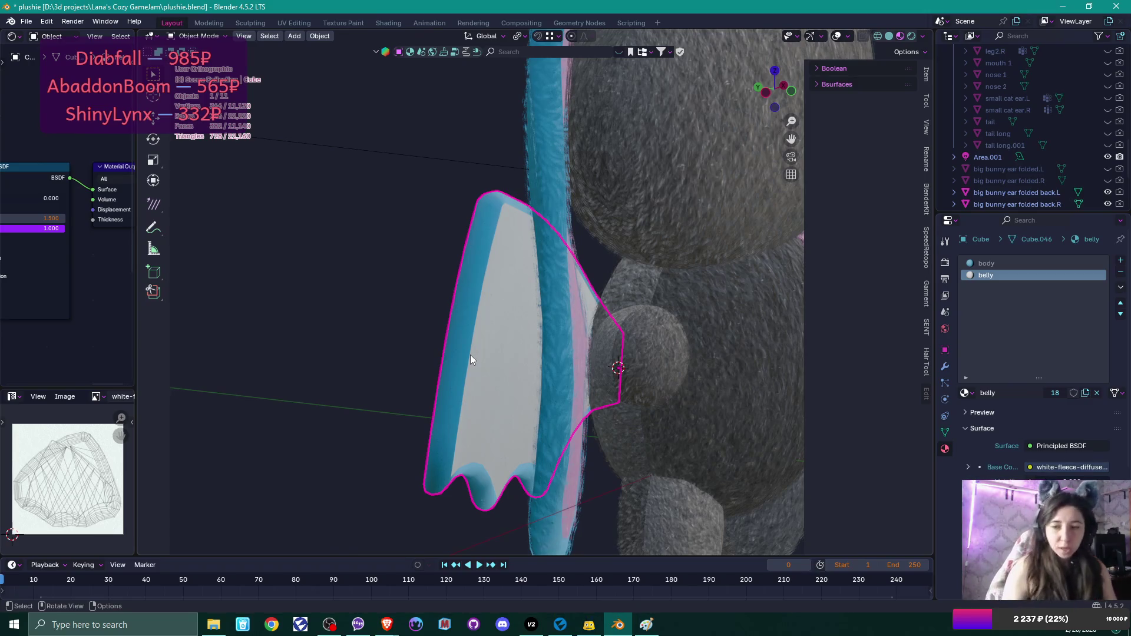
mouse_move(534, 291)
middle_down()
mouse_move(582, 296)
mouse_move(564, 272)
mouse_move(574, 267)
mouse_move(565, 289)
mouse_move(542, 267)
mouse_move(552, 272)
middle_up()
key(Tab)
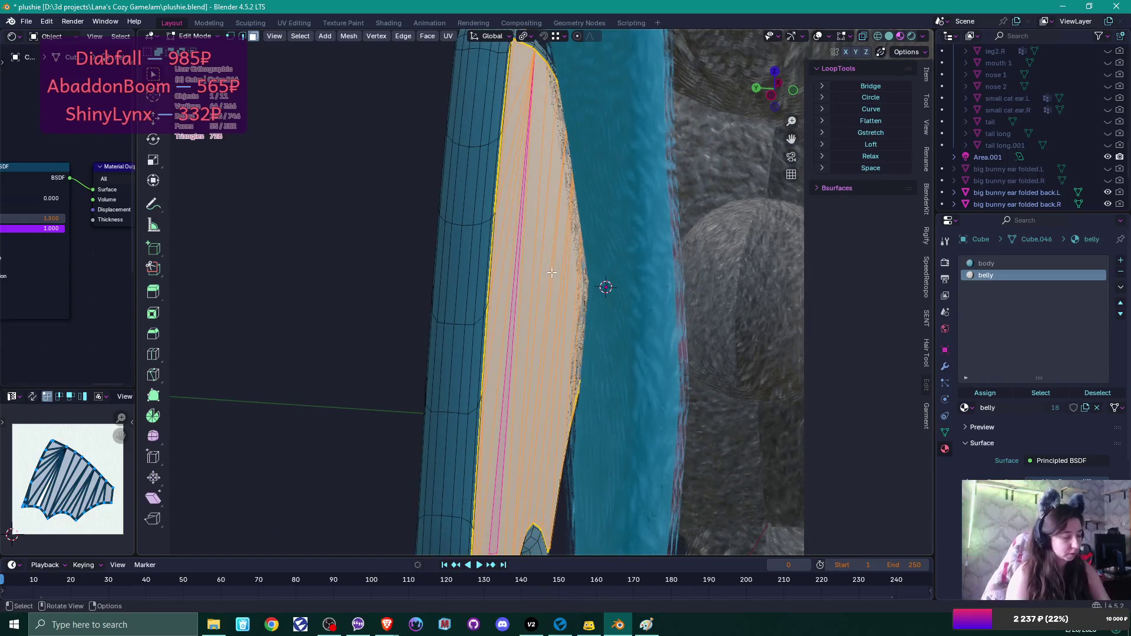
key(a)
key(shift+1)
mouse_move(573, 233)
middle_down()
mouse_move(458, 290)
mouse_move(521, 295)
mouse_move(472, 306)
mouse_move(395, 314)
mouse_move(481, 246)
mouse_move(371, 277)
middle_up()
scroll(507, 277, up, 5)
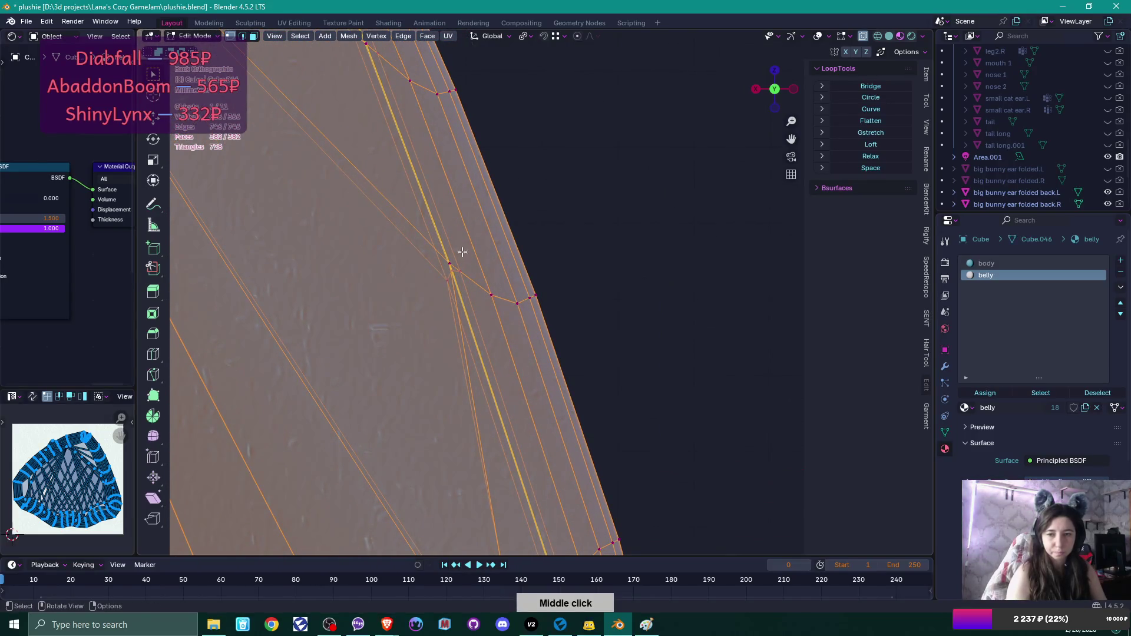
click(462, 251)
mouse_move(462, 252)
middle_down()
mouse_move(502, 262)
mouse_move(488, 275)
mouse_move(562, 193)
middle_up()
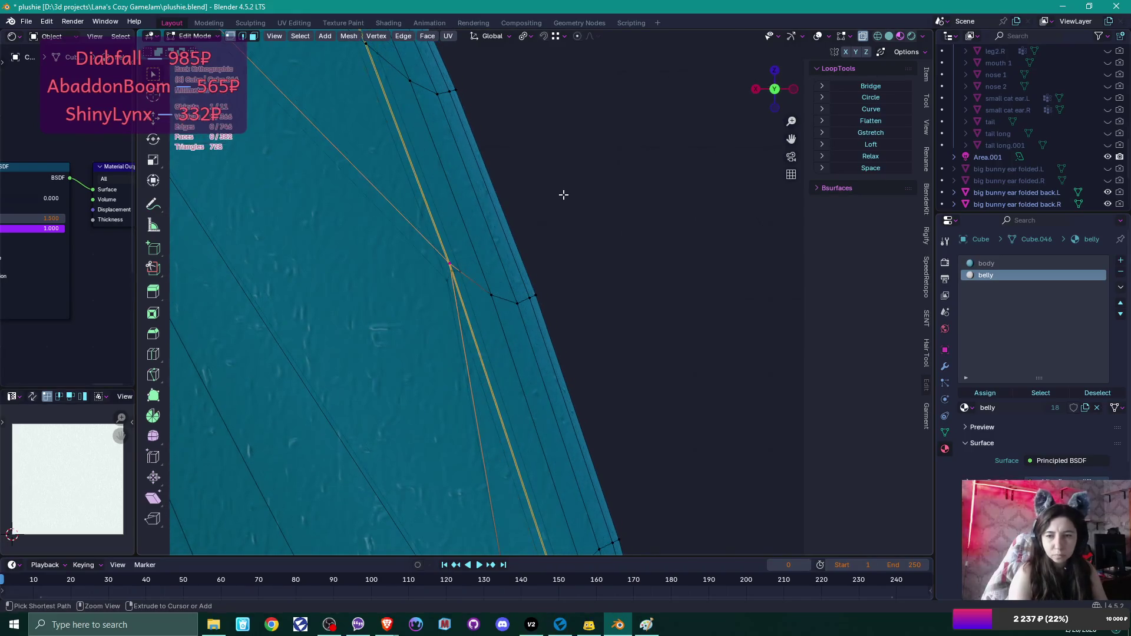
mouse_move(447, 301)
shift+middle_down()
mouse_move(467, 222)
mouse_move(405, 232)
shift+middle_up()
scroll(441, 312, up, 3)
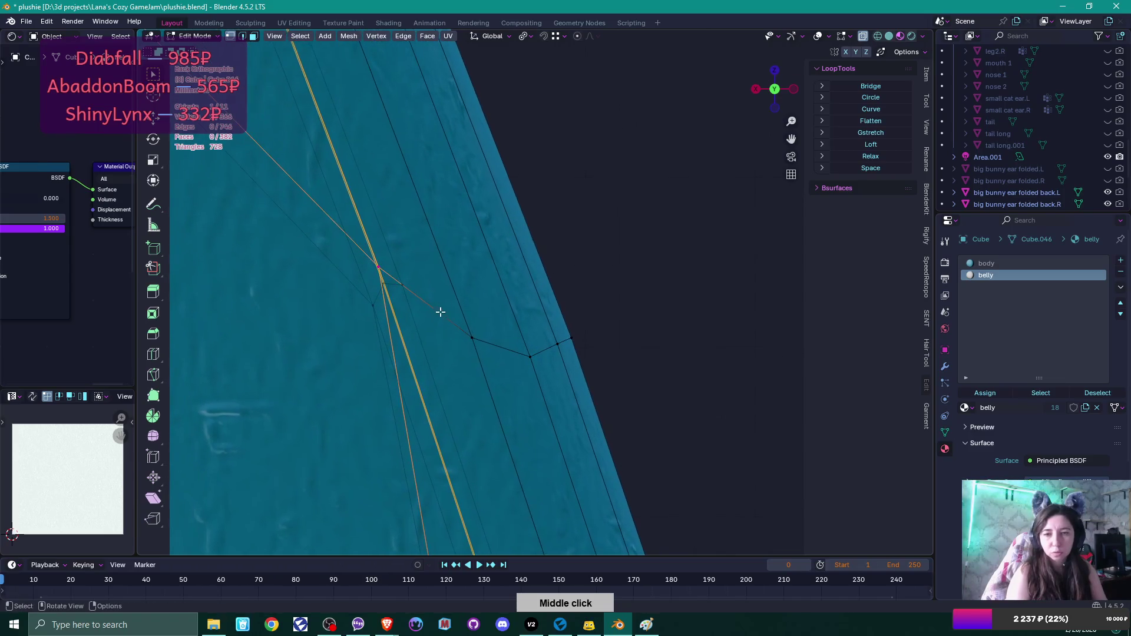
middle_drag(485, 308, 498, 435)
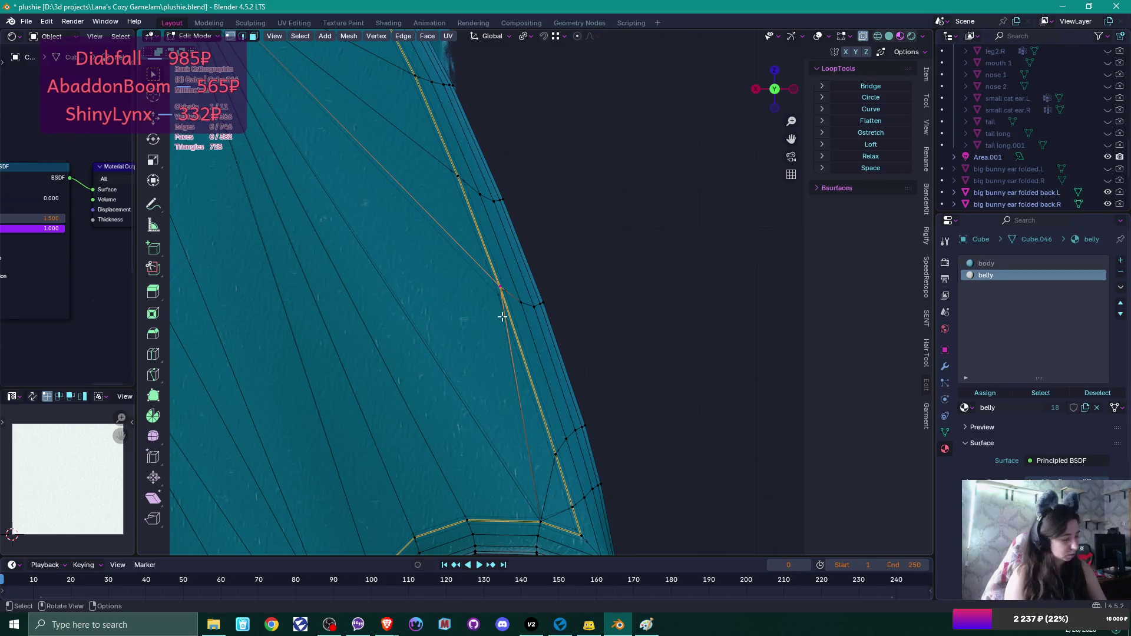
key(a)
middle_drag(593, 285, 556, 301)
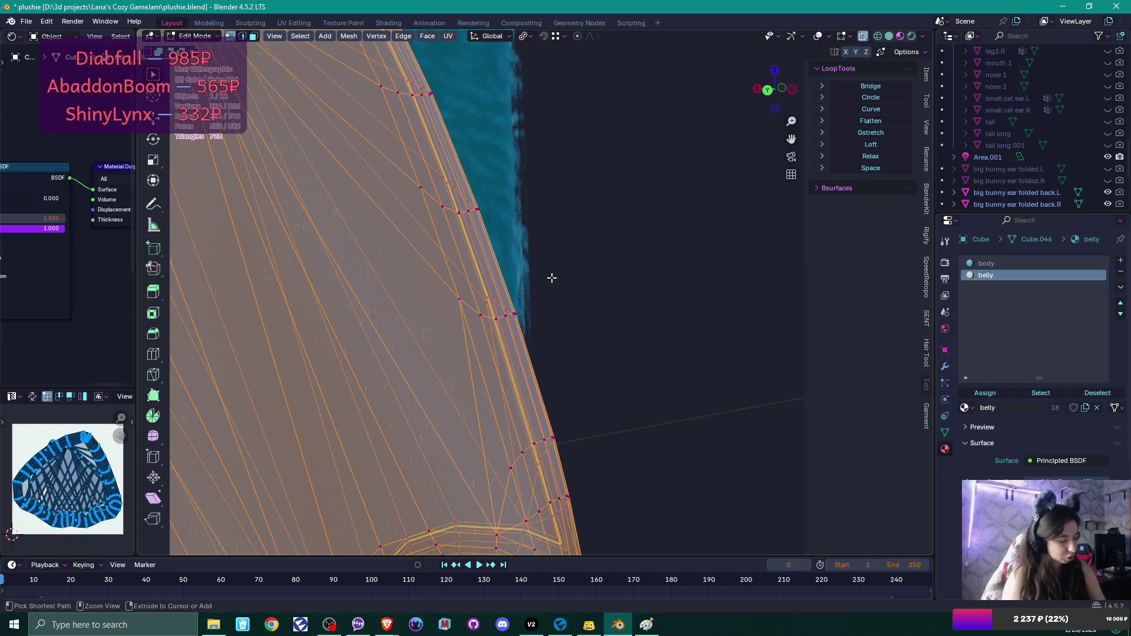
scroll(567, 251, down, 3)
mouse_move(566, 250)
alt+middle_down()
mouse_move(583, 260)
mouse_move(685, 242)
mouse_move(670, 260)
mouse_move(677, 247)
alt+middle_up()
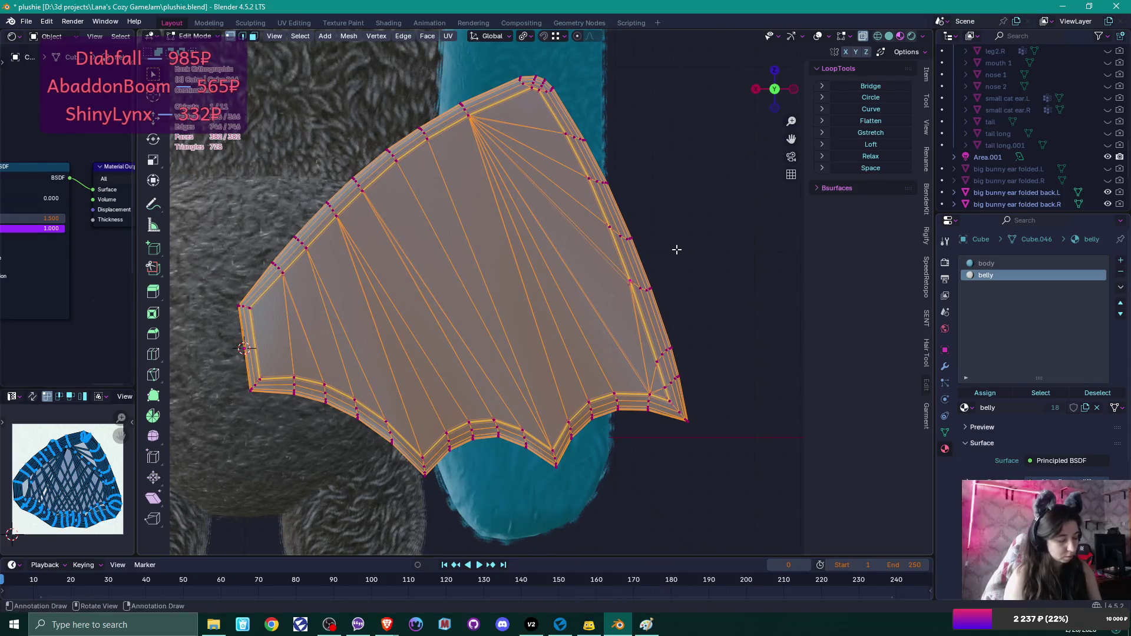
- Scale the wing mesh up to 1.017 and switch the viewport to Solid shading
key(s)
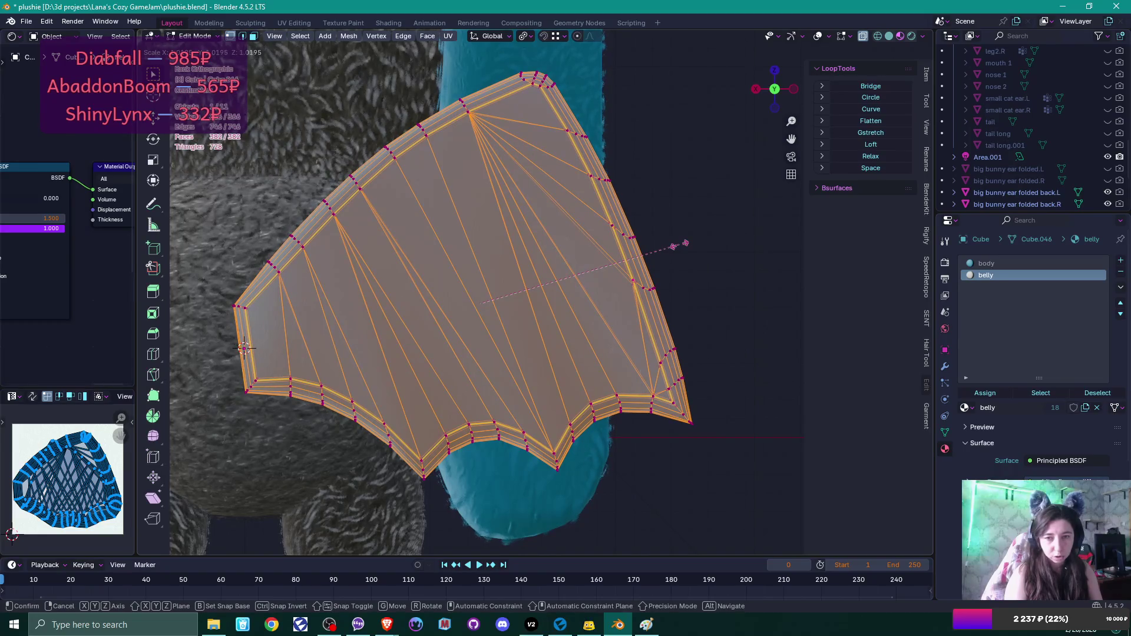
click(680, 245)
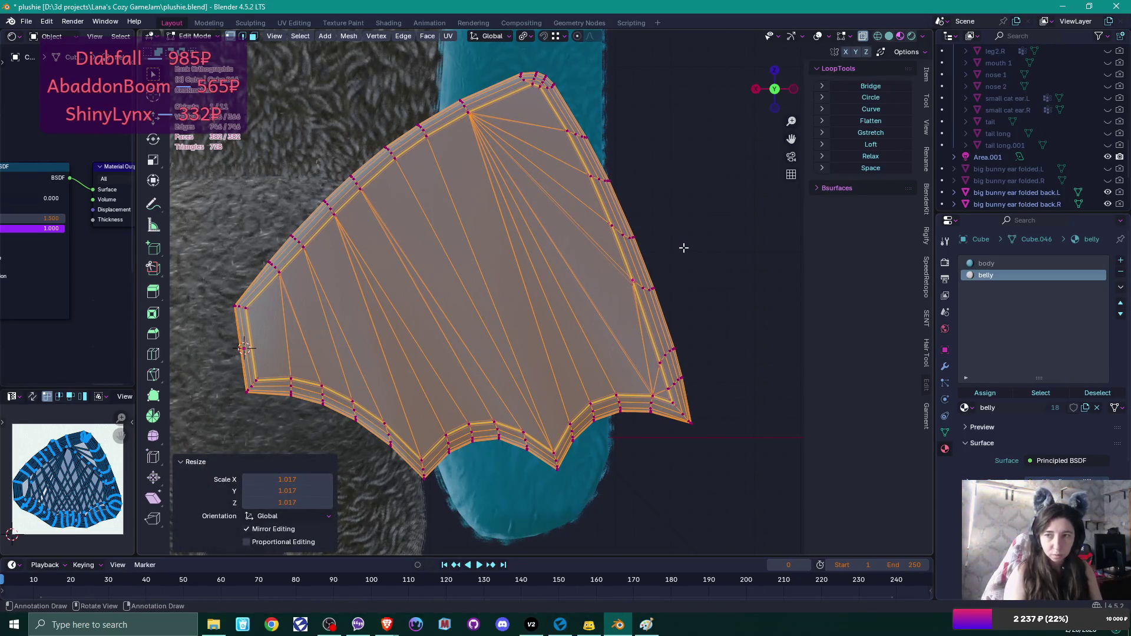
click(889, 36)
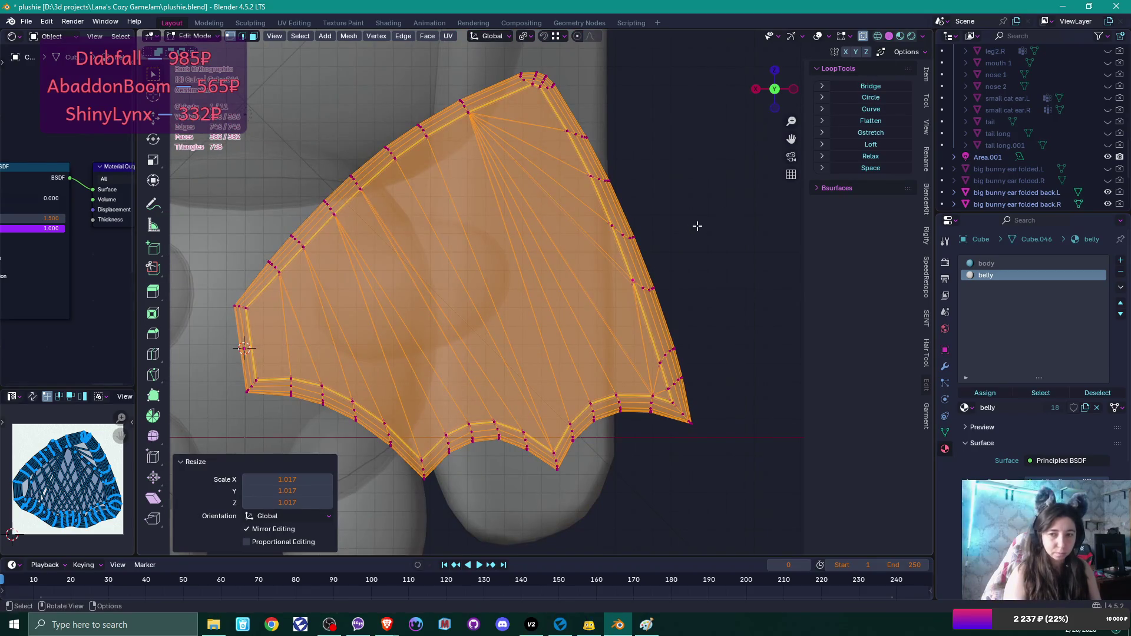
mouse_move(699, 226)
middle_down()
mouse_move(698, 240)
mouse_move(613, 261)
mouse_move(547, 248)
middle_up()
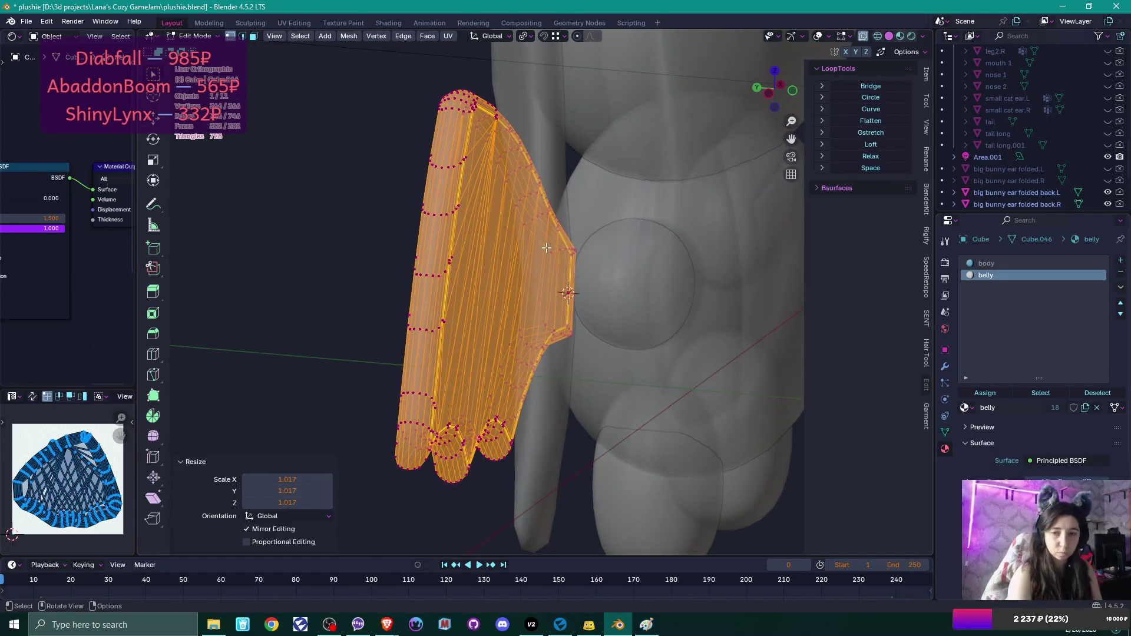
- Isolate the wing in Local View with X-ray on, deselect all, and frame it in front view
key(KP_Divide)
ctrl+middle_drag(609, 293, 623, 218)
key(alt+z)
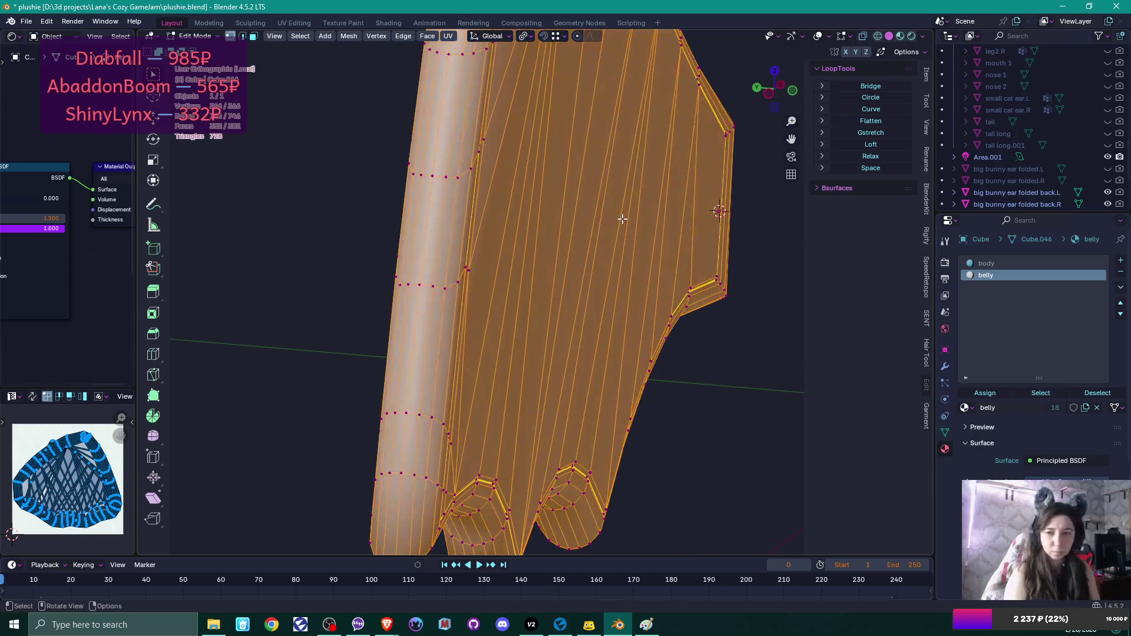
key(alt+z)
mouse_move(623, 219)
middle_down()
mouse_move(588, 232)
mouse_move(518, 230)
middle_up()
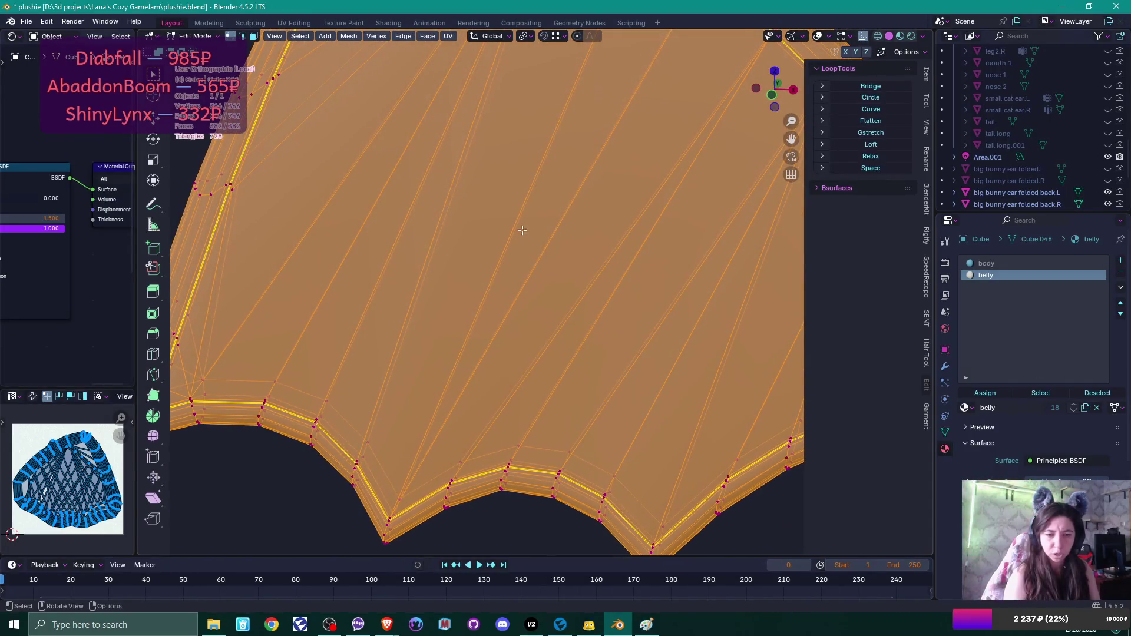
mouse_move(573, 223)
middle_down()
mouse_move(619, 222)
mouse_move(555, 290)
mouse_move(585, 271)
middle_up()
click(571, 224)
key(KP_1)
mouse_move(619, 213)
ctrl+middle_down()
mouse_move(530, 255)
mouse_move(531, 233)
mouse_move(530, 255)
mouse_move(535, 234)
mouse_move(492, 281)
mouse_move(506, 254)
ctrl+middle_up()
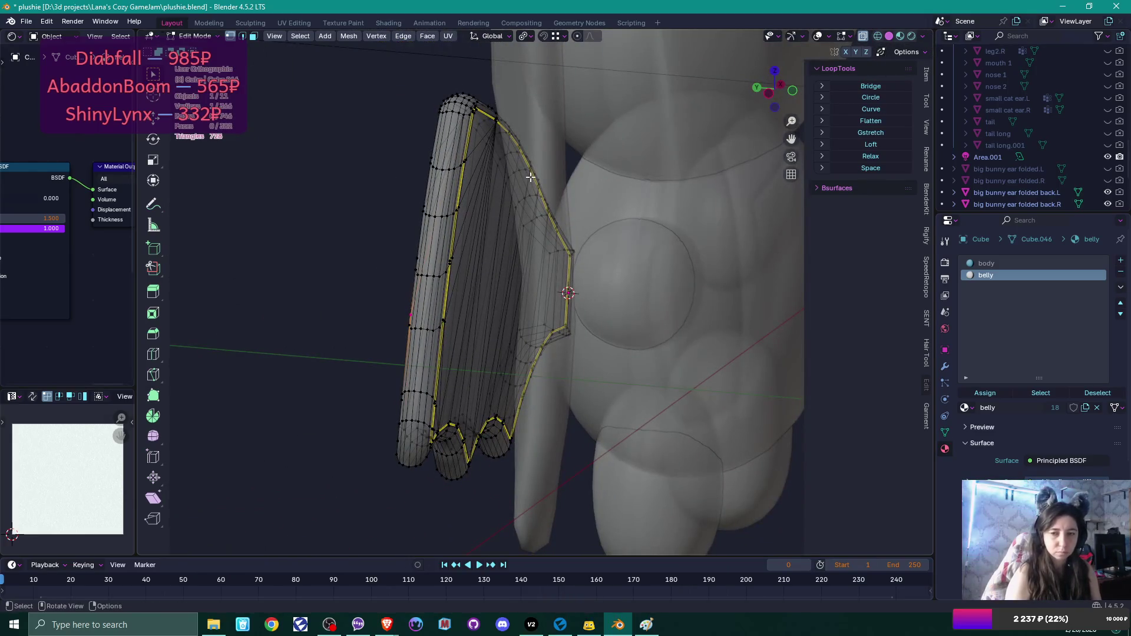
- Show the wing alone in Local View in front view, then select its whole mesh in Edit Mode
key(Tab)
key(KP_Divide)
mouse_move(539, 174)
middle_down()
mouse_move(549, 284)
mouse_move(510, 259)
middle_up()
key(Tab)
scroll(593, 208, up, 2)
mouse_move(593, 209)
ctrl+middle_down()
mouse_move(576, 184)
mouse_move(560, 185)
mouse_move(472, 278)
mouse_move(475, 291)
mouse_move(487, 242)
ctrl+middle_up()
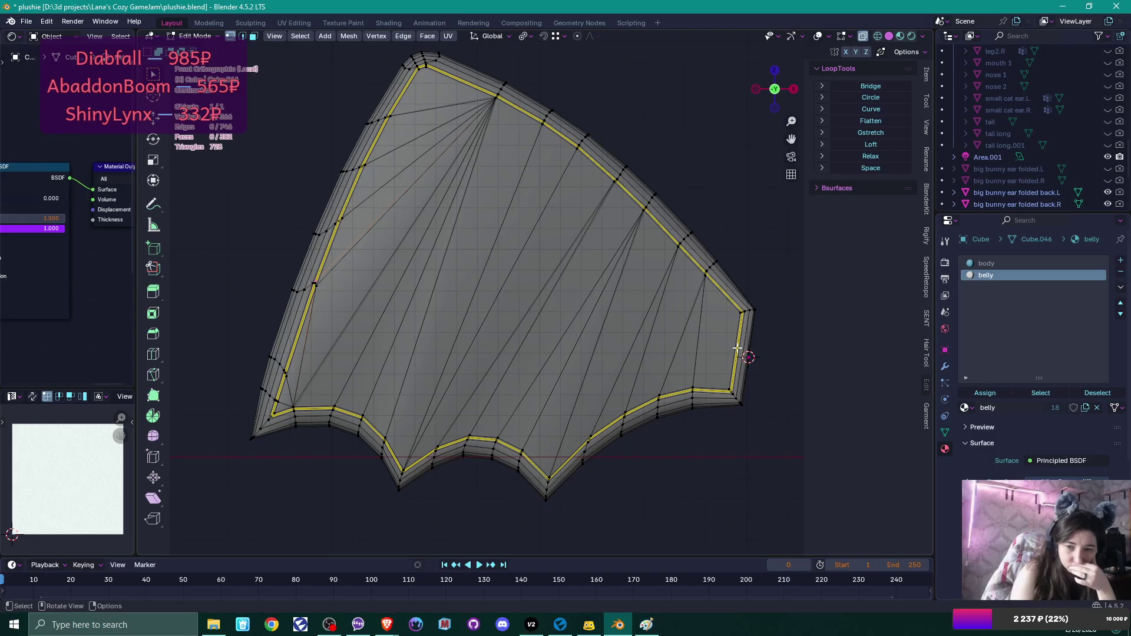
middle_drag(669, 239, 602, 277)
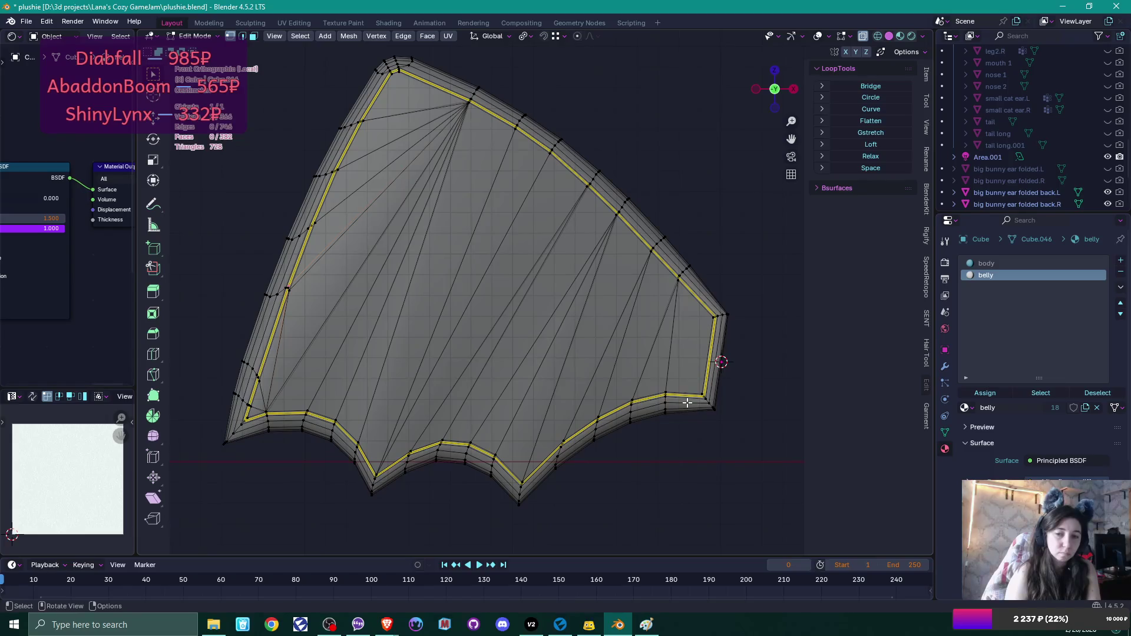
key(a)
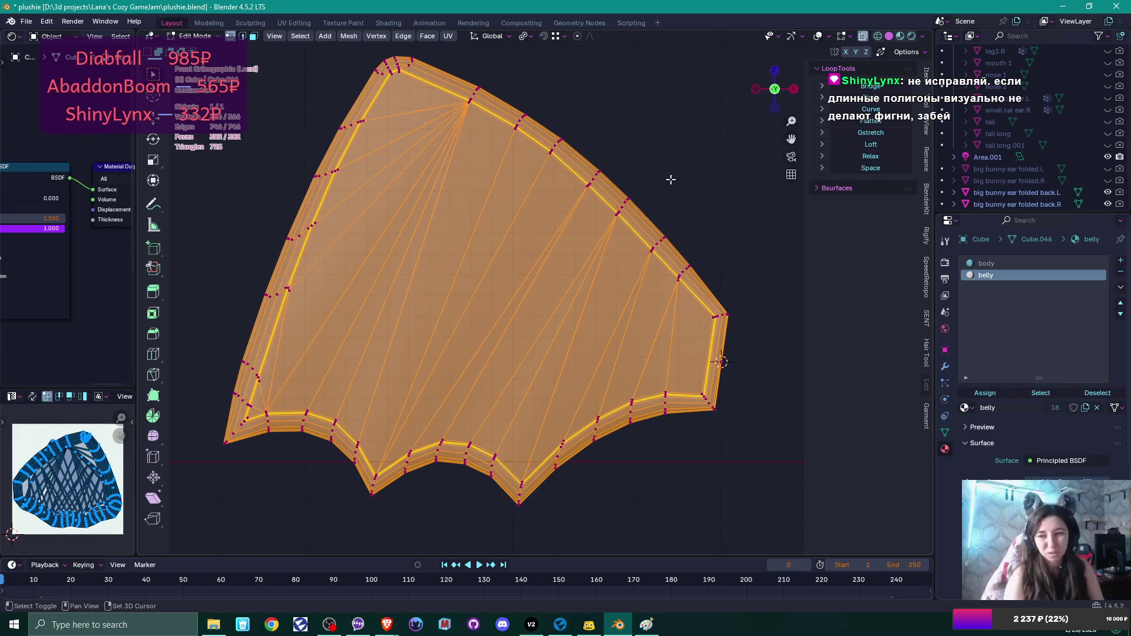
- Duplicate the whole wing mesh and scale the copy up by 1.016 on all axes
mouse_move(667, 207)
middle_down()
mouse_move(616, 212)
mouse_move(617, 263)
middle_up()
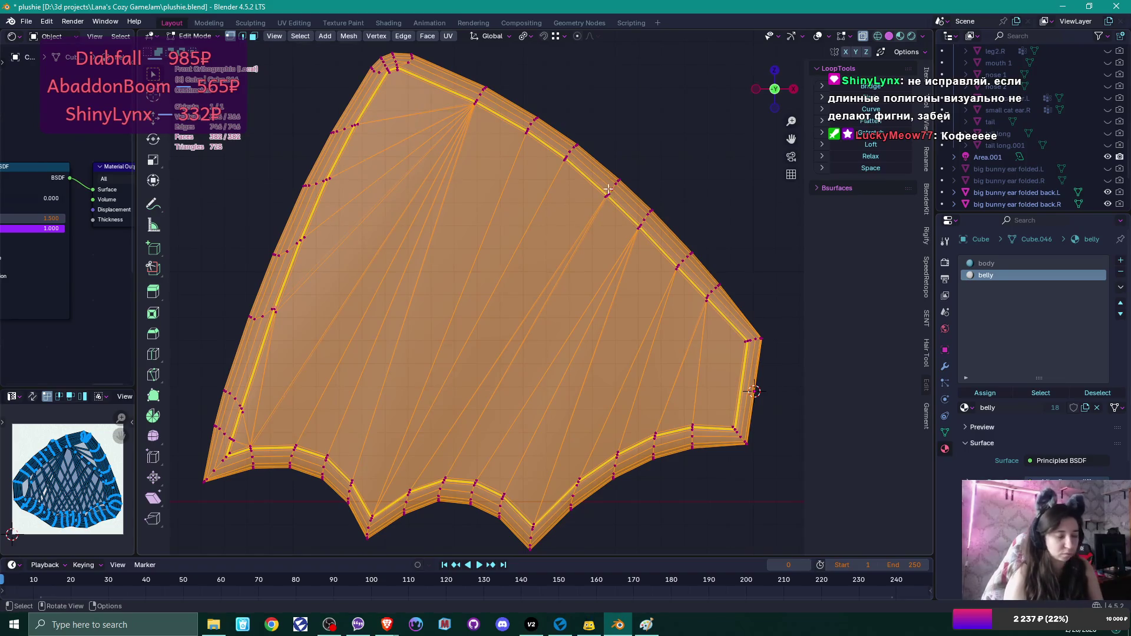
key(shift+d)
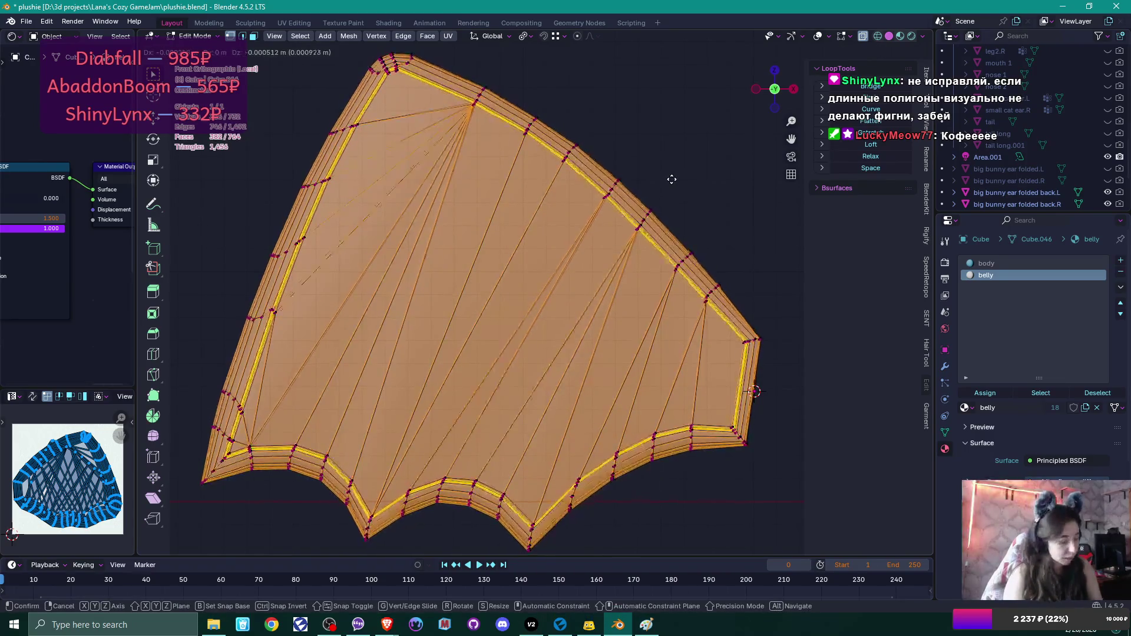
key(s)
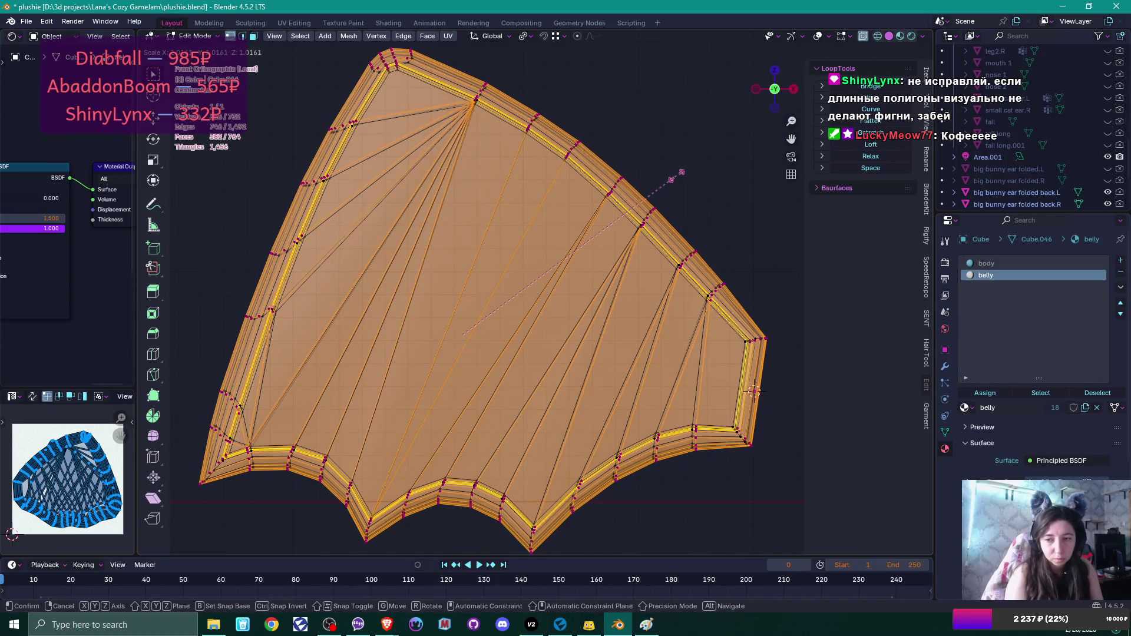
click(677, 175)
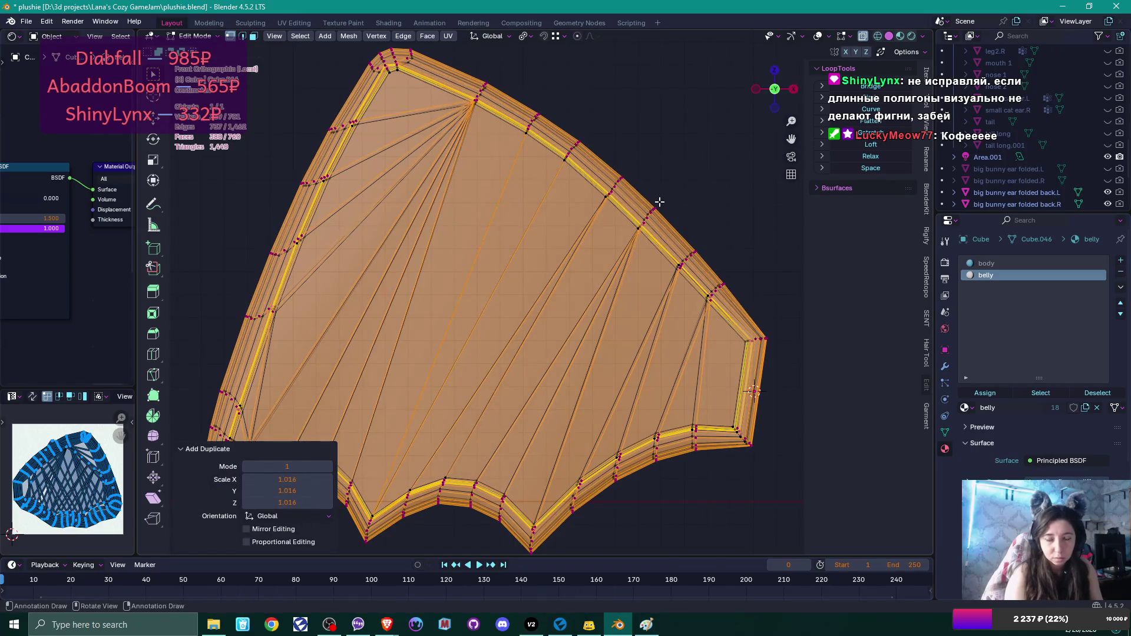
scroll(660, 202, up, 6)
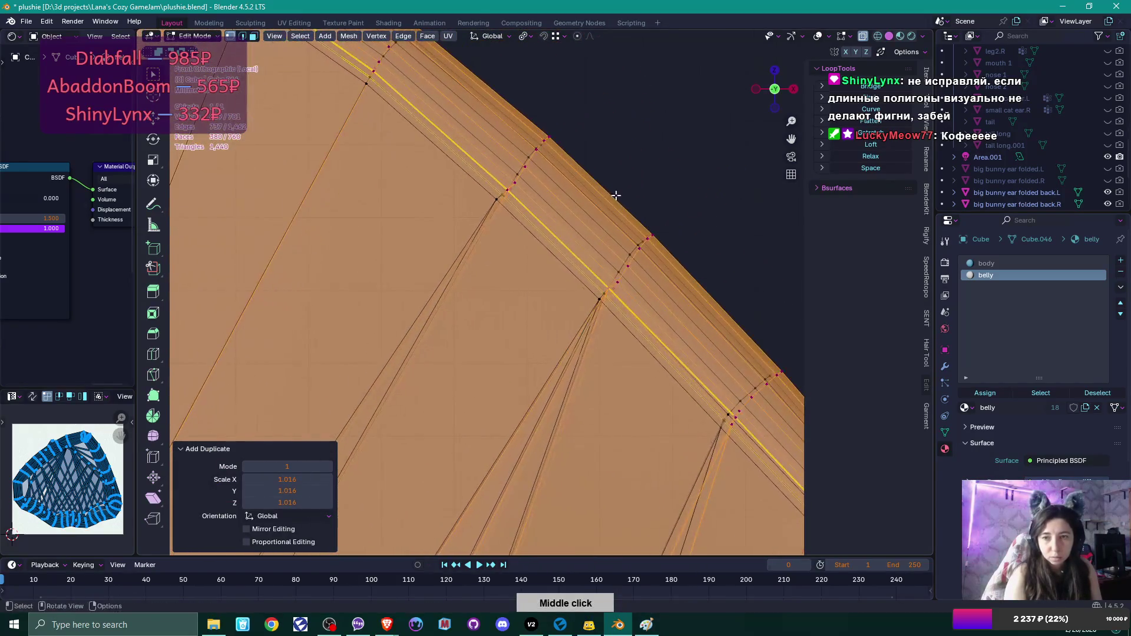
- Zoom in on the layered edge band and scale the duplicated shell by 0.994
scroll(616, 192, up, 3)
mouse_move(617, 187)
shift+middle_down()
mouse_move(554, 258)
mouse_move(583, 236)
shift+middle_up()
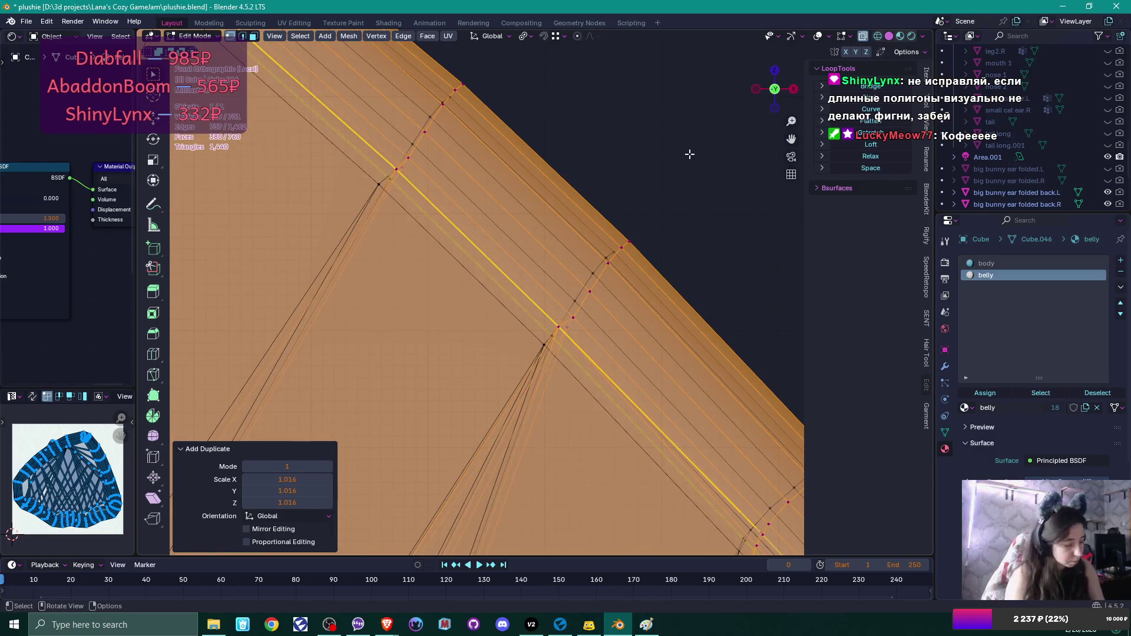
key(s)
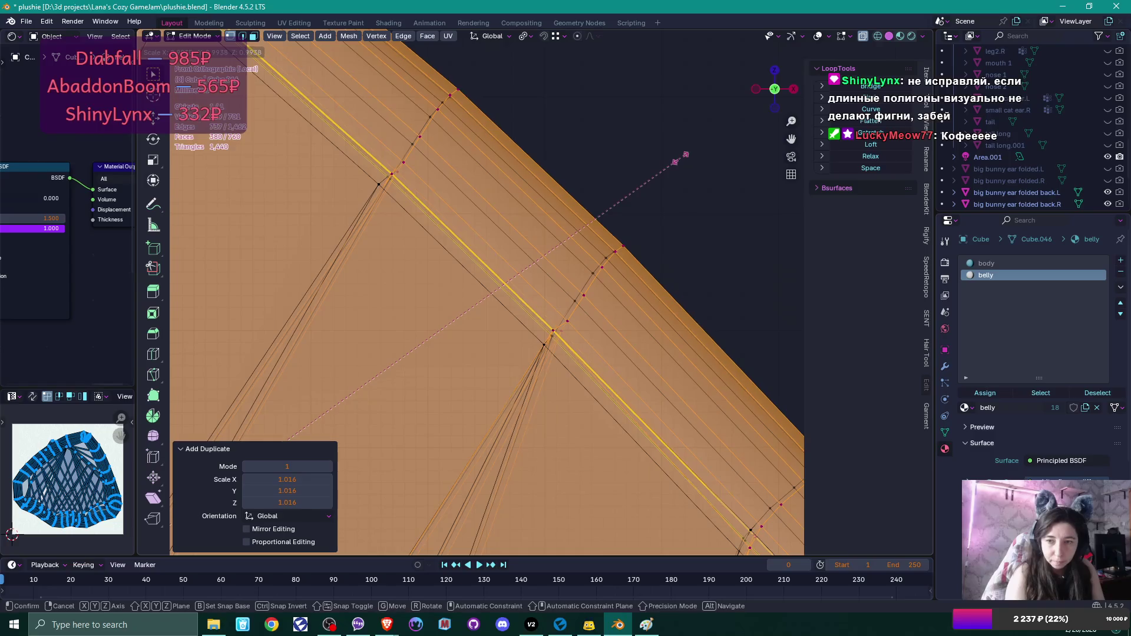
click(682, 159)
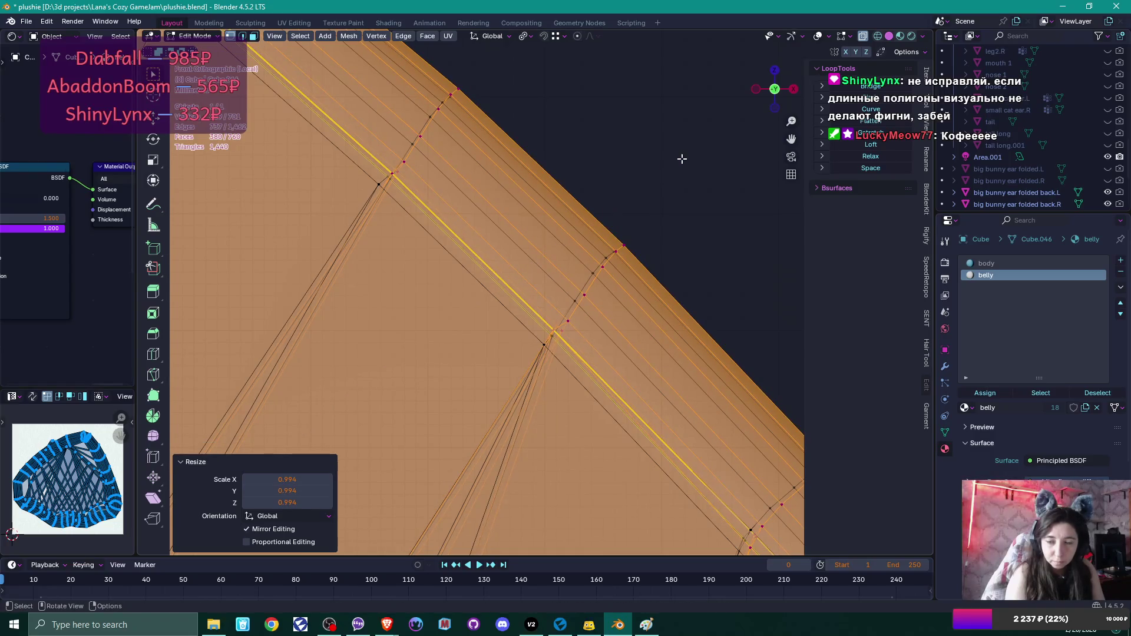
mouse_move(681, 159)
middle_down()
mouse_move(624, 273)
mouse_move(500, 289)
mouse_move(677, 143)
mouse_move(634, 210)
mouse_move(654, 242)
mouse_move(676, 157)
mouse_move(616, 286)
mouse_move(626, 264)
middle_up()
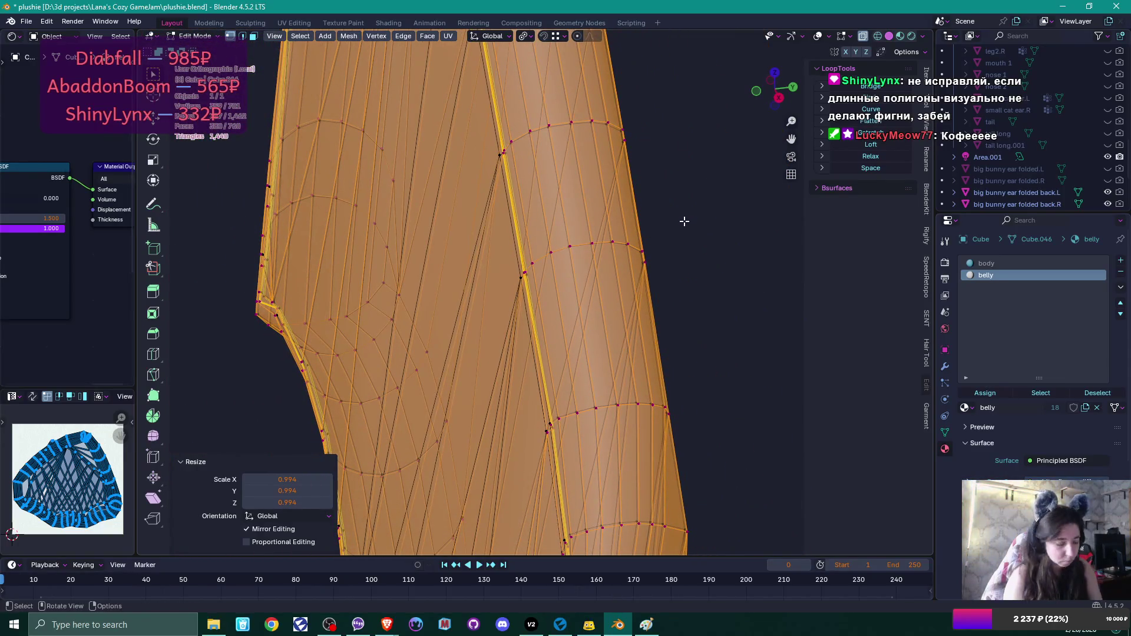
- Stretch the duplicated shell to 1.110 along Y only, leaving X and Z at 1.000
key(s)
key(y)
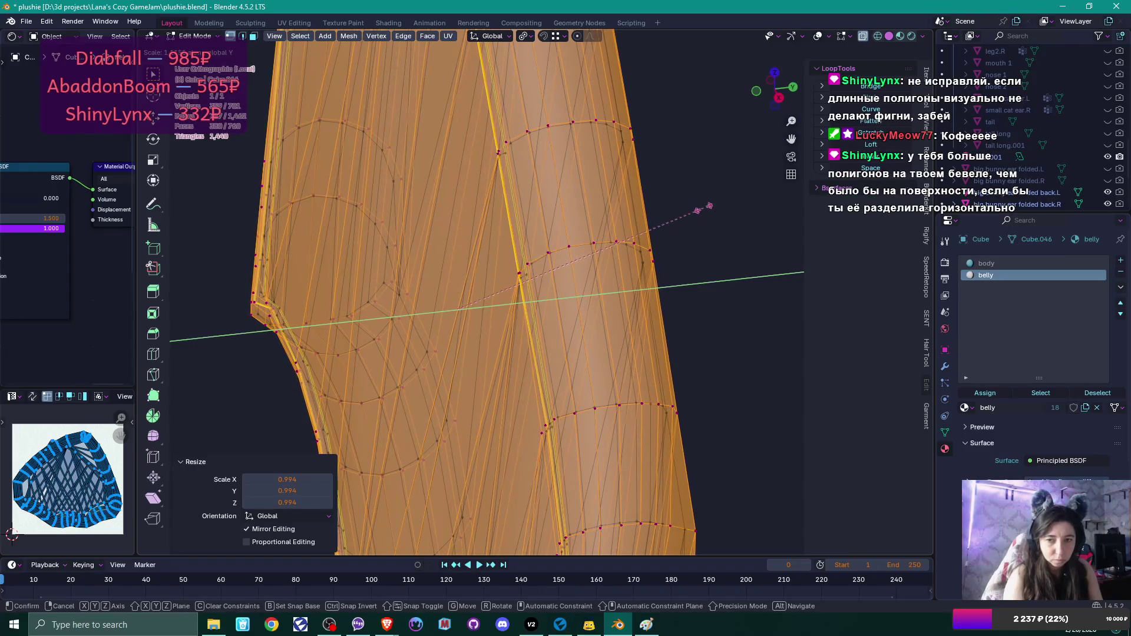
mouse_move(677, 218)
middle_down()
mouse_move(649, 222)
mouse_move(658, 209)
mouse_move(631, 306)
mouse_move(640, 242)
mouse_move(657, 277)
mouse_move(699, 253)
mouse_move(639, 341)
mouse_move(636, 359)
mouse_move(677, 358)
middle_up()
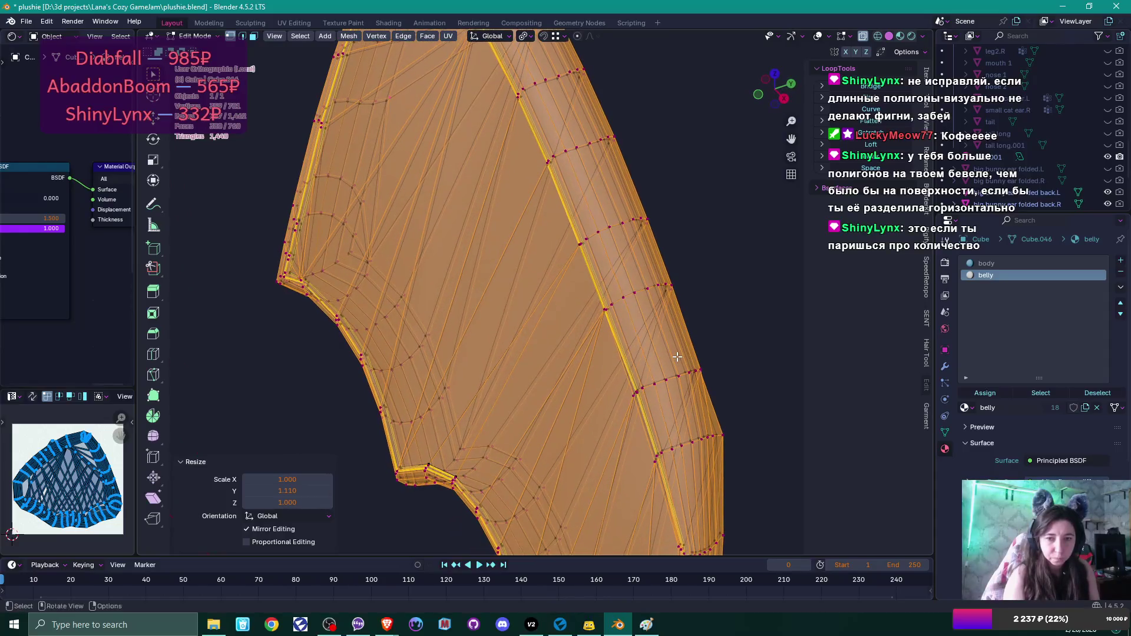
mouse_move(645, 295)
middle_down()
mouse_move(607, 265)
mouse_move(623, 266)
mouse_move(601, 324)
mouse_move(633, 186)
middle_up()
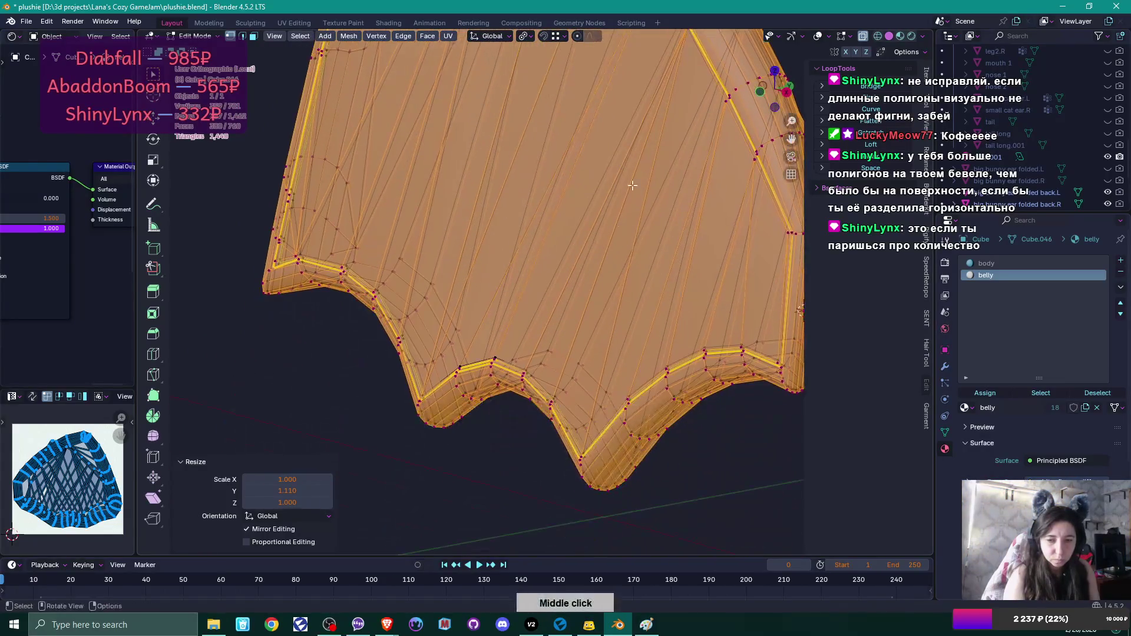
- Move the duplicated shell -0.00028 m along Y to align the scalloped lower edge
scroll(604, 272, up, 2)
mouse_move(599, 291)
middle_down()
mouse_move(646, 308)
mouse_move(624, 282)
mouse_move(623, 254)
mouse_move(617, 268)
mouse_move(723, 284)
mouse_move(751, 274)
mouse_move(759, 254)
mouse_move(738, 234)
mouse_move(637, 252)
mouse_move(542, 289)
middle_up()
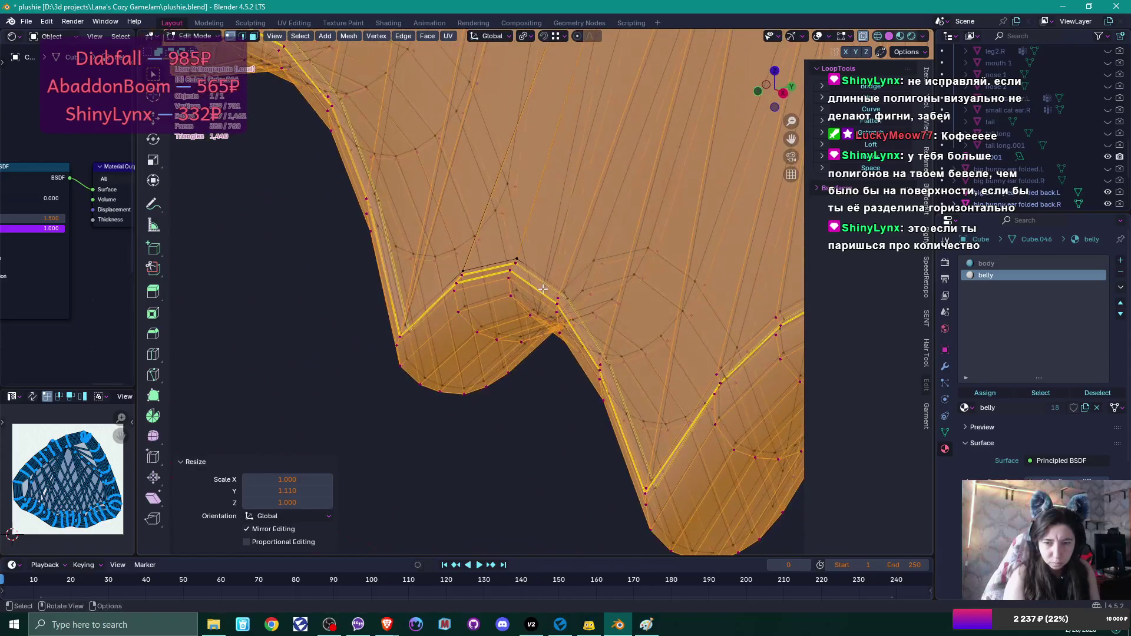
mouse_move(627, 260)
middle_down()
mouse_move(620, 287)
mouse_move(582, 212)
middle_up()
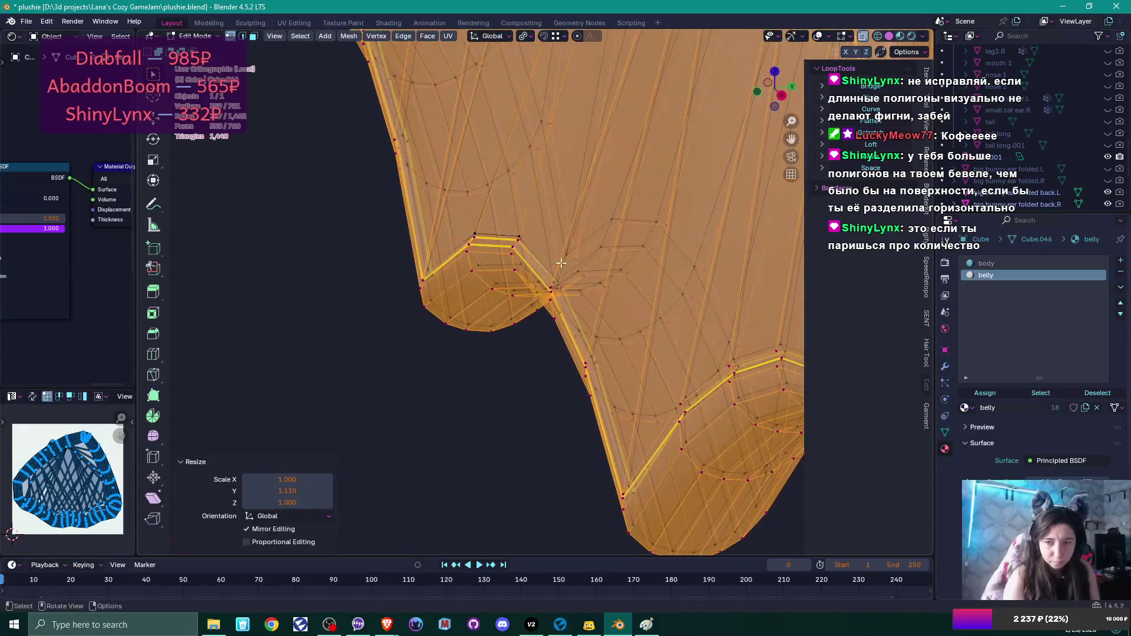
key(g)
key(y)
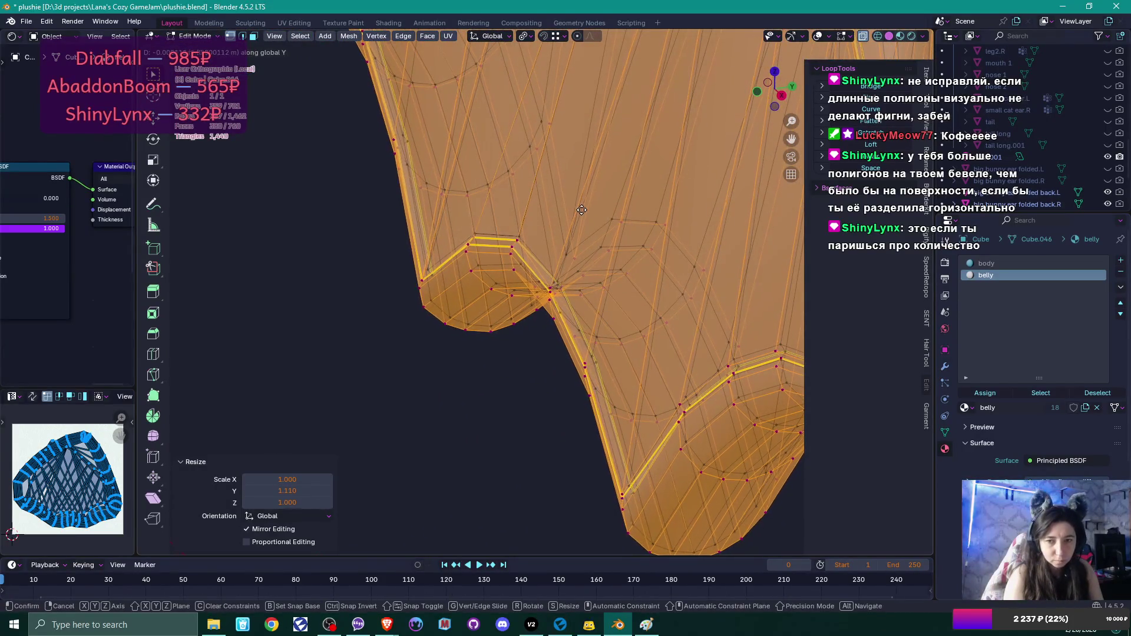
click(580, 208)
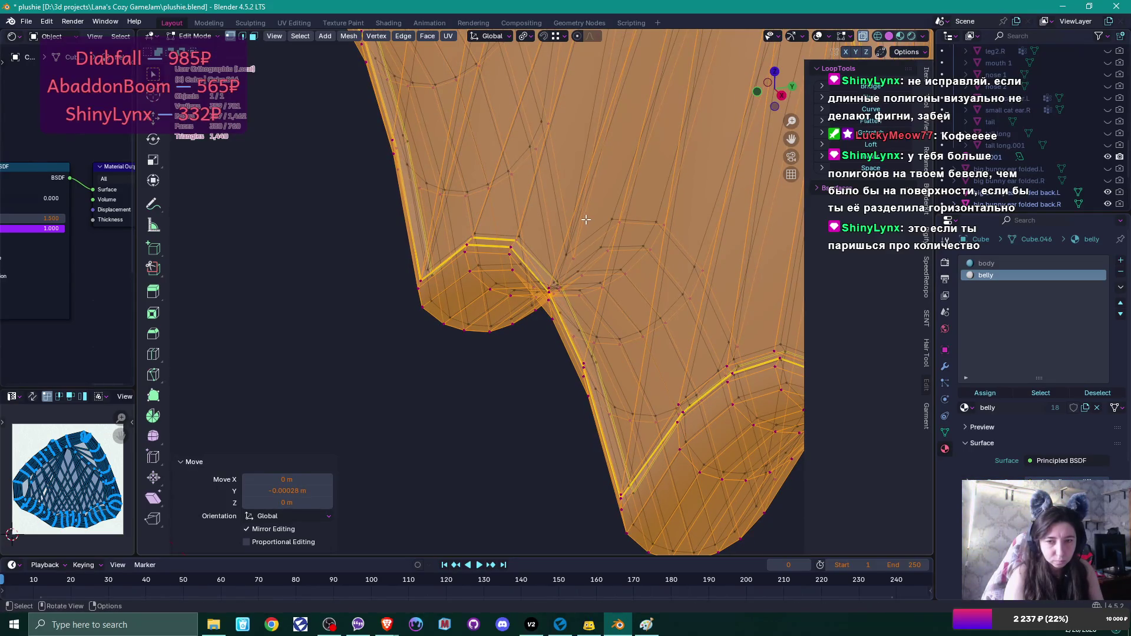
- Rescale the duplicated shell along the Z axis only
key(s)
key(z)
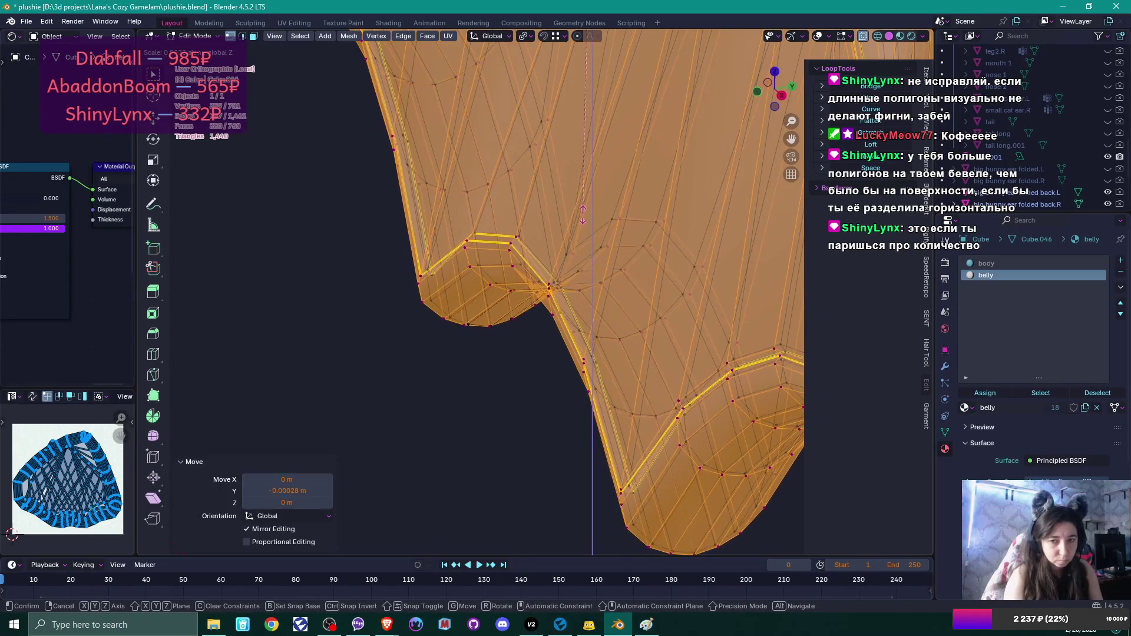
click(583, 213)
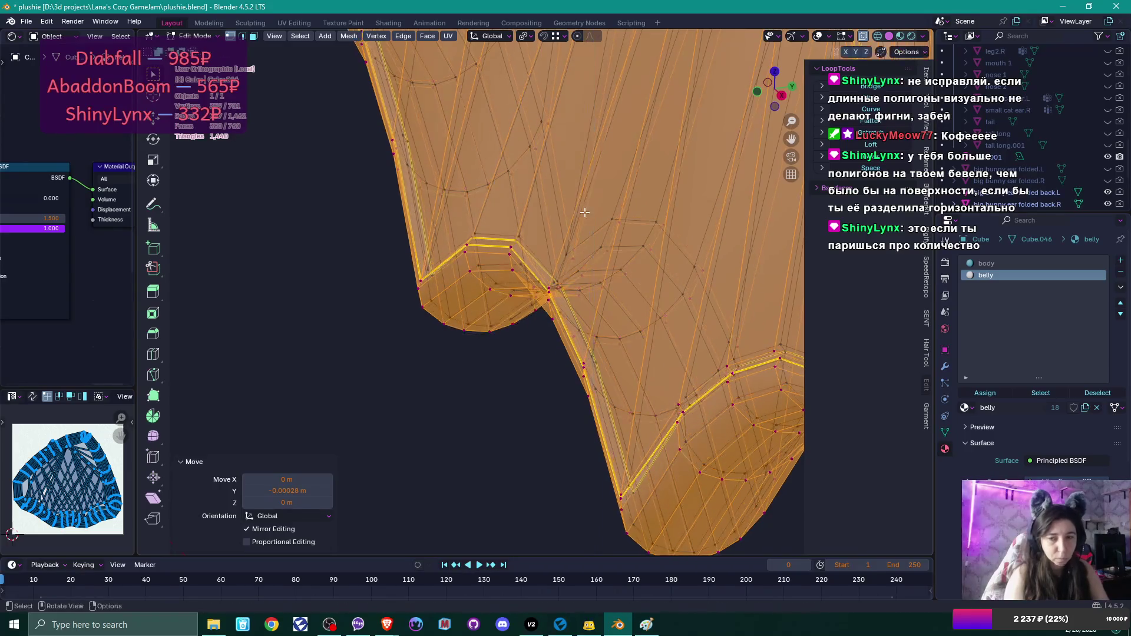
mouse_move(590, 217)
middle_down()
mouse_move(565, 221)
mouse_move(571, 212)
middle_up()
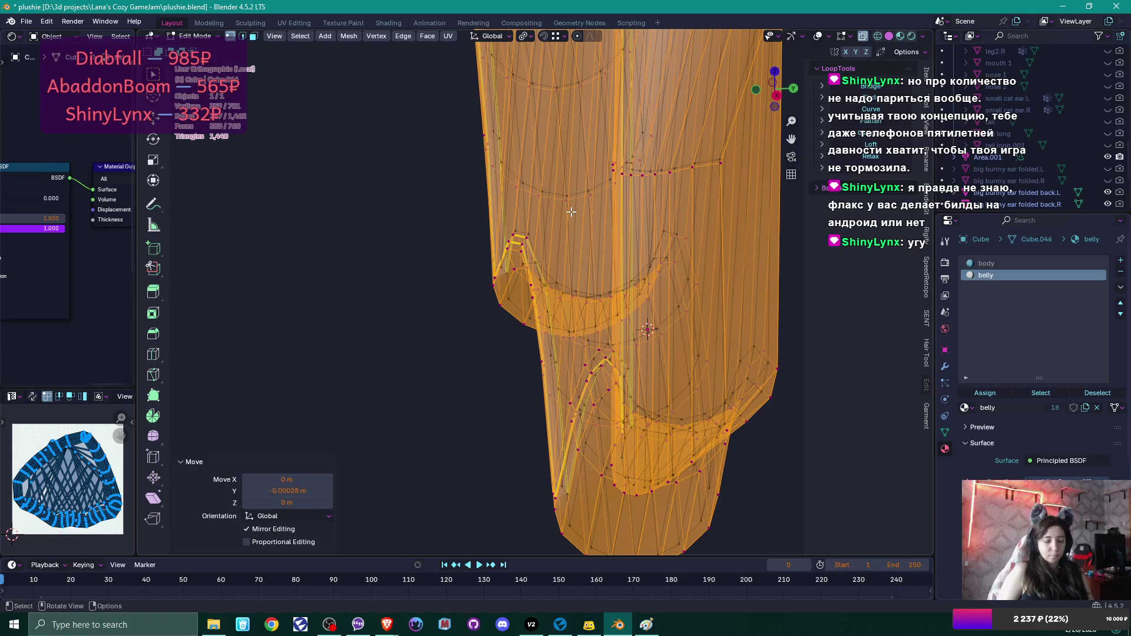
- Zoom around the wing's scalloped edge and select one vertex on the belly layer
scroll(516, 295, up, 5)
mouse_move(516, 295)
middle_down()
mouse_move(543, 270)
mouse_move(500, 429)
mouse_move(504, 375)
middle_up()
mouse_move(511, 323)
ctrl+middle_down()
mouse_move(489, 351)
mouse_move(523, 363)
mouse_move(502, 305)
ctrl+middle_up()
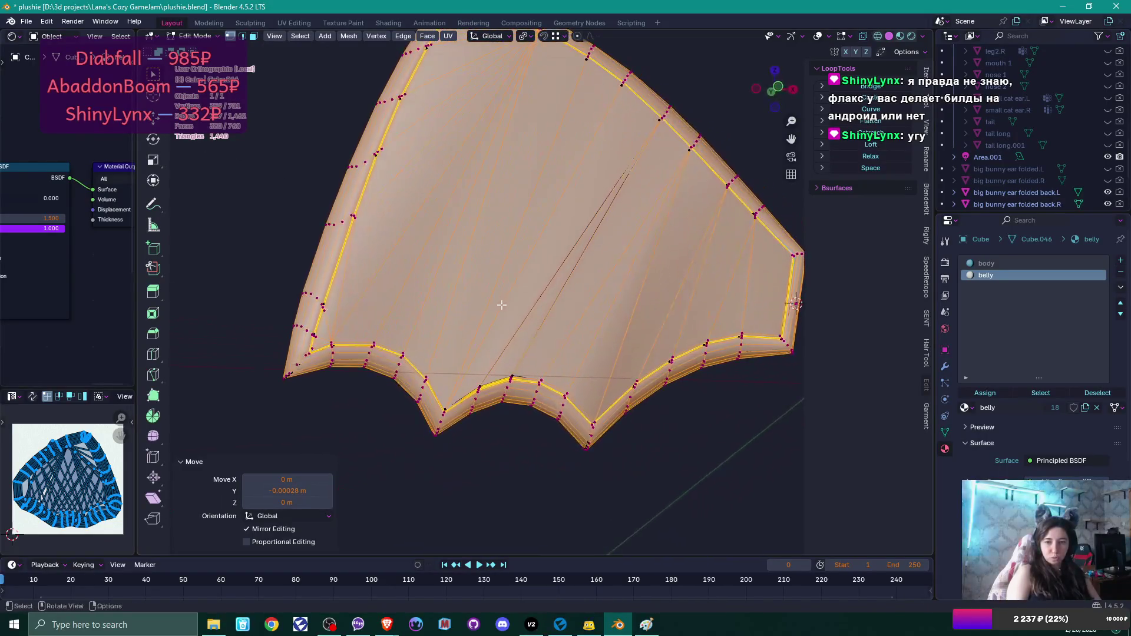
click(310, 350)
scroll(324, 389, up, 5)
mouse_move(323, 389)
middle_down()
mouse_move(505, 253)
mouse_move(366, 287)
mouse_move(425, 308)
mouse_move(430, 324)
mouse_move(399, 340)
mouse_move(388, 314)
middle_up()
key(ctrl+l)
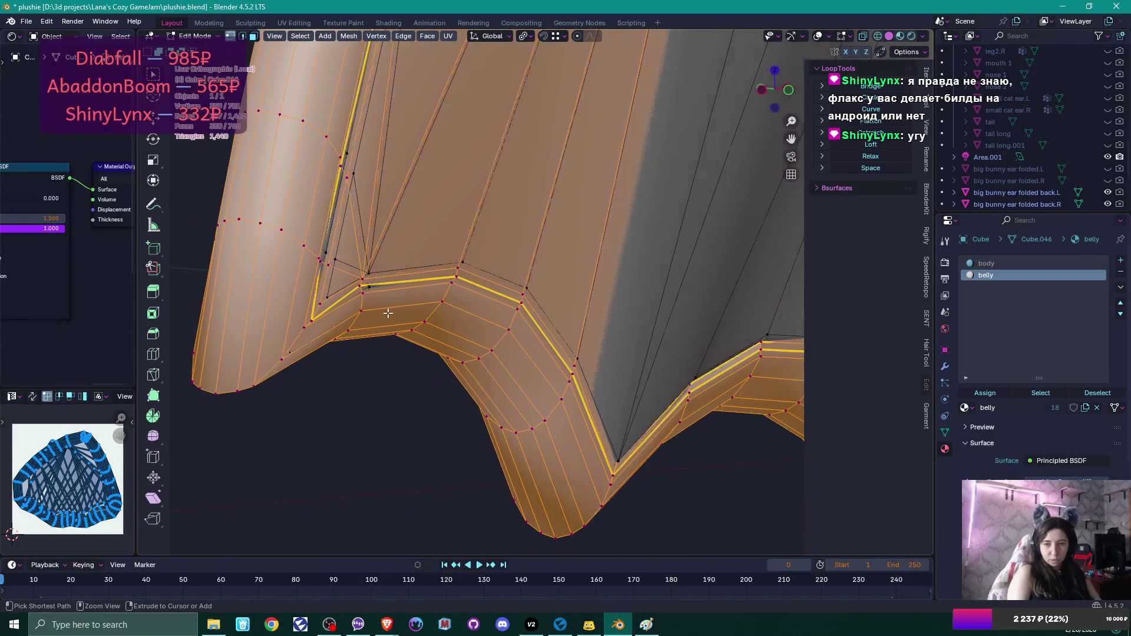
key(x)
click(388, 314)
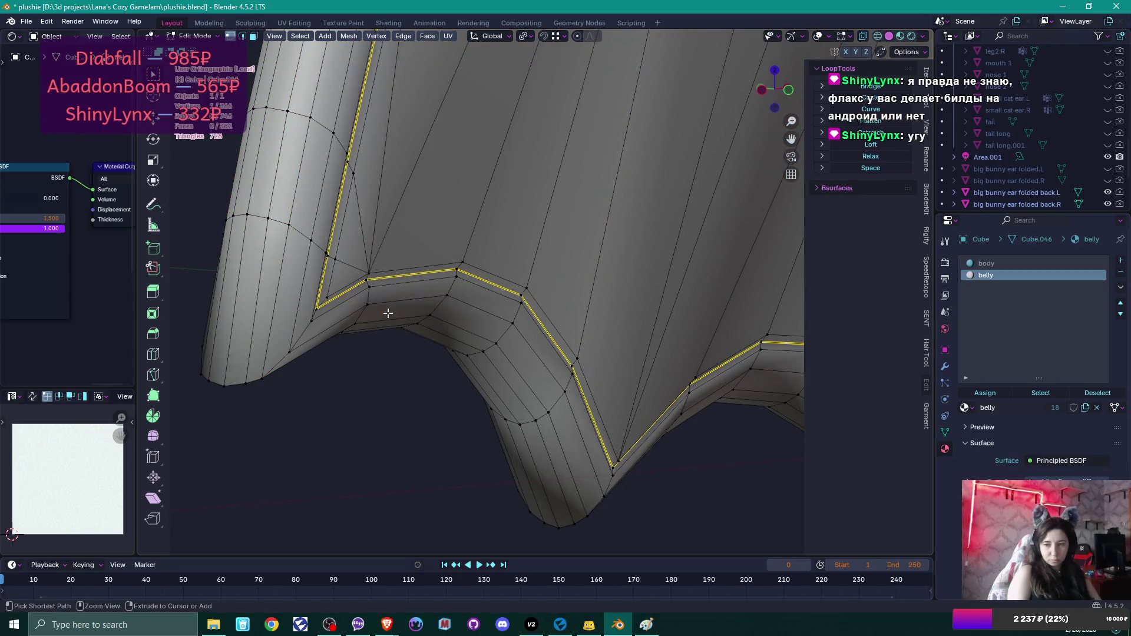
key(Tab)
key(Tab)
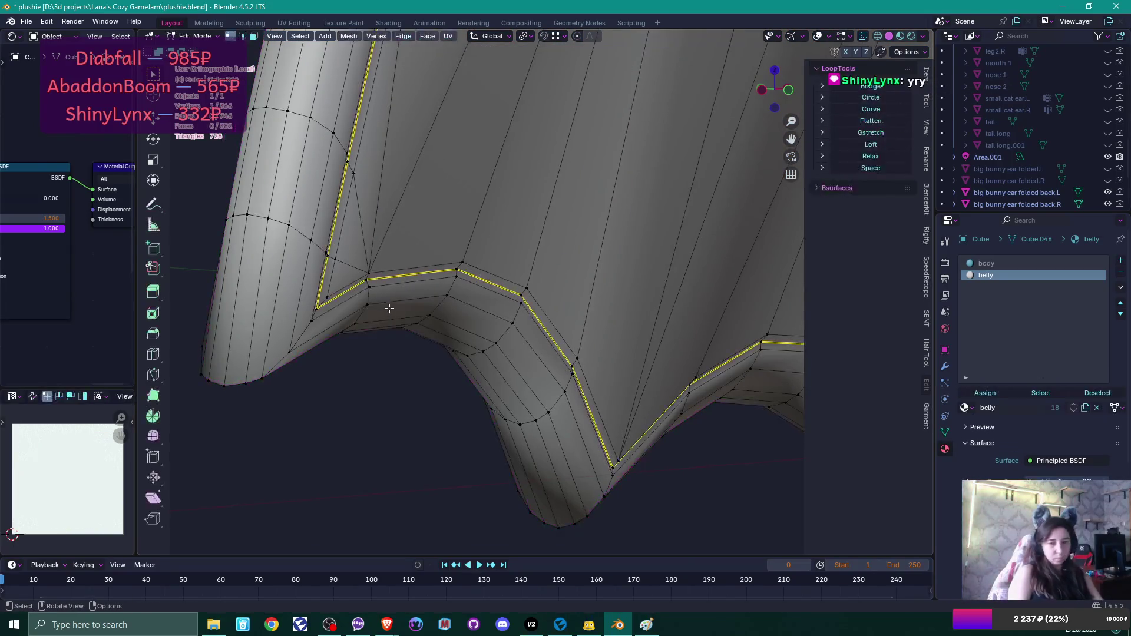
mouse_move(380, 308)
middle_down()
mouse_move(302, 347)
mouse_move(404, 248)
middle_up()
mouse_move(310, 257)
middle_down()
mouse_move(343, 274)
mouse_move(390, 211)
mouse_move(481, 305)
mouse_move(323, 156)
mouse_move(363, 360)
middle_up()
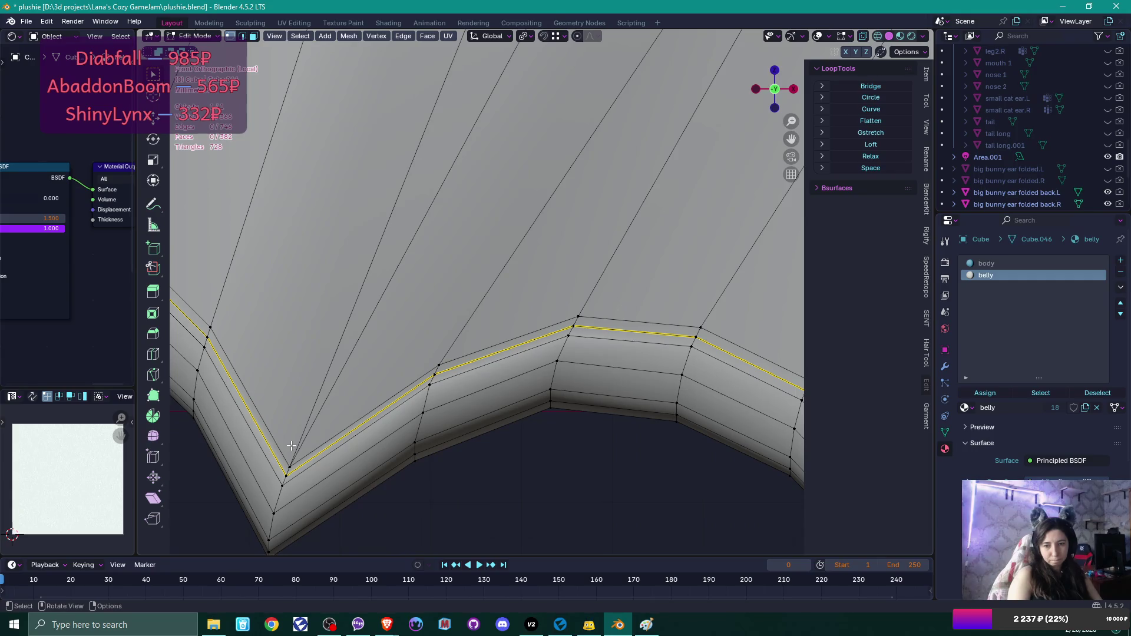
mouse_move(286, 460)
middle_down()
mouse_move(305, 353)
mouse_move(592, 295)
mouse_move(431, 377)
mouse_move(525, 336)
mouse_move(450, 361)
mouse_move(472, 384)
mouse_move(455, 389)
mouse_move(450, 369)
mouse_move(458, 392)
mouse_move(516, 416)
mouse_move(510, 336)
mouse_move(450, 331)
middle_up()
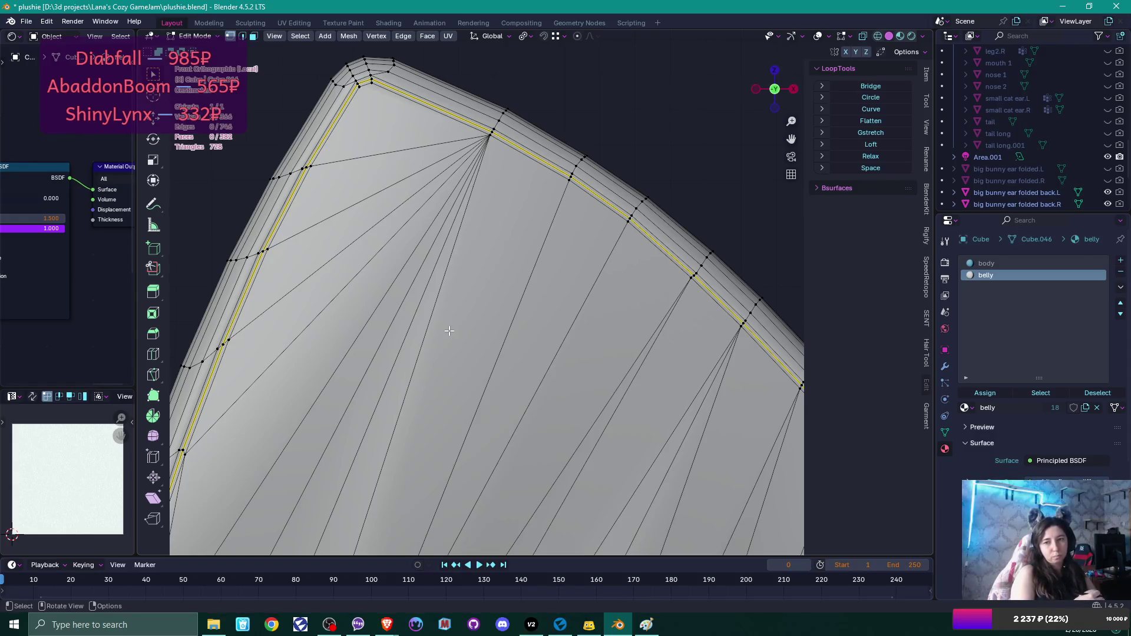
key(a)
- Try thickening the wing with Extrude Faces Along Normals, then cancel and undo it
mouse_move(514, 315)
middle_down()
mouse_move(546, 348)
mouse_move(495, 273)
mouse_move(501, 351)
mouse_move(500, 290)
mouse_move(496, 301)
middle_up()
key(alt+e)
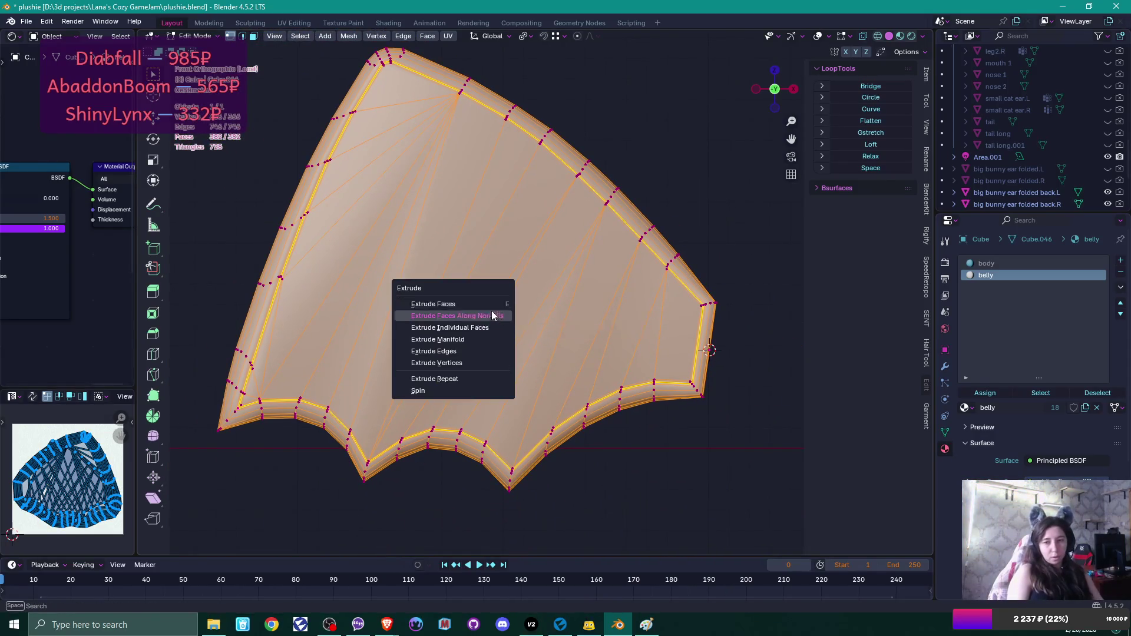
click(493, 319)
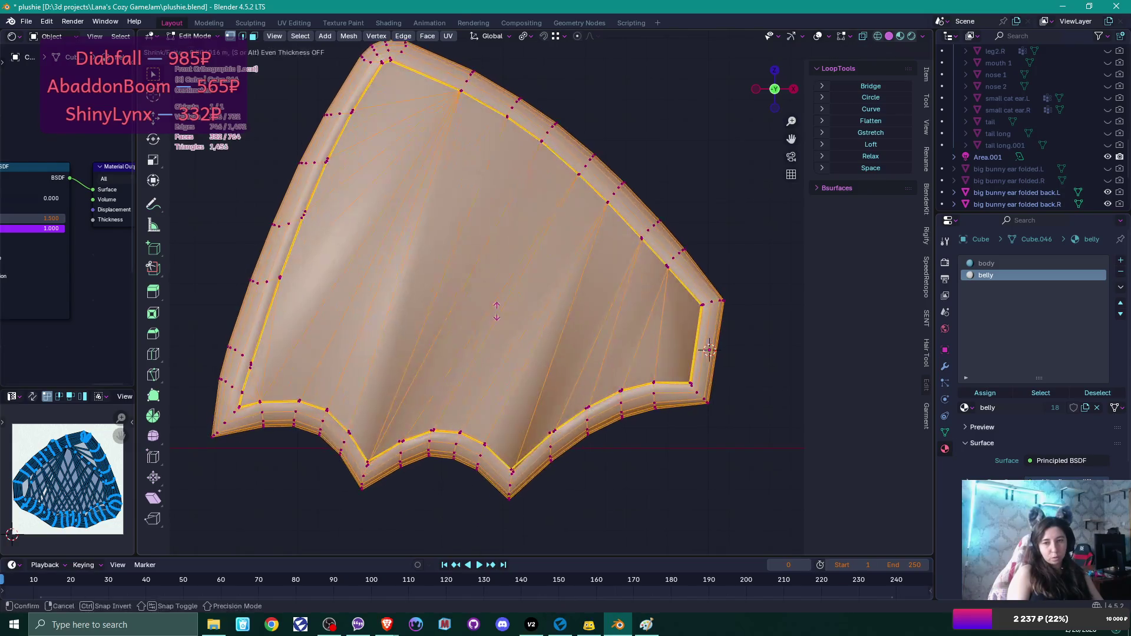
right_click(511, 284)
mouse_move(511, 285)
middle_down()
mouse_move(489, 319)
mouse_move(421, 318)
mouse_move(535, 313)
mouse_move(527, 306)
middle_up()
key(ctrl+z)
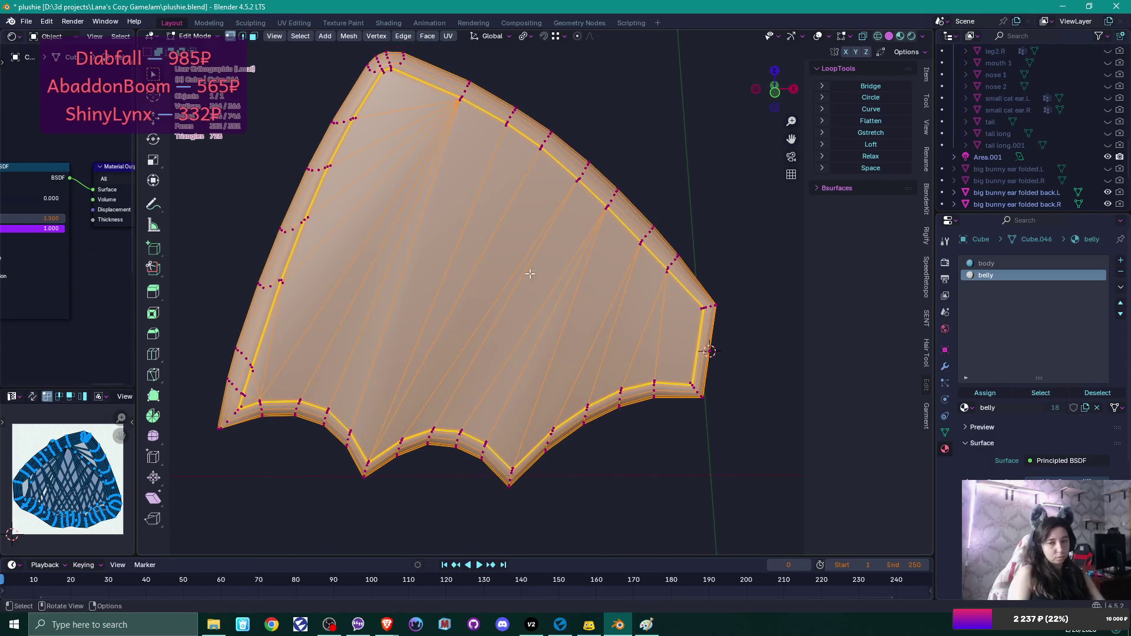
- View the wing from the front (numpad 1) with X-ray see-through turned on
key(KP_1)
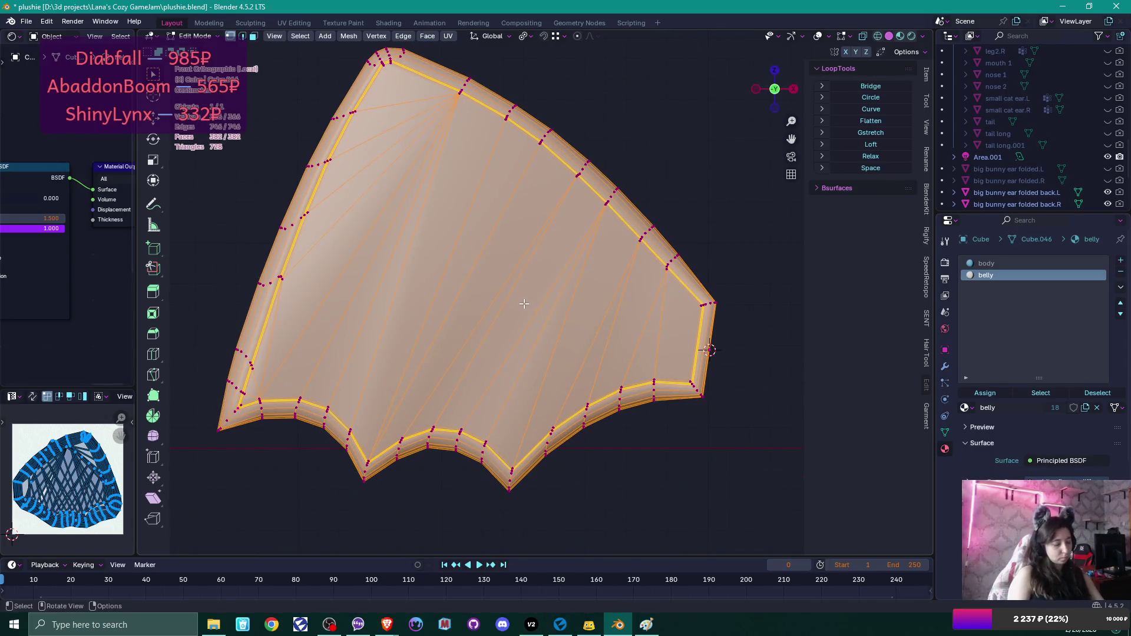
key(alt+z)
ctrl+middle_drag(527, 328, 532, 297)
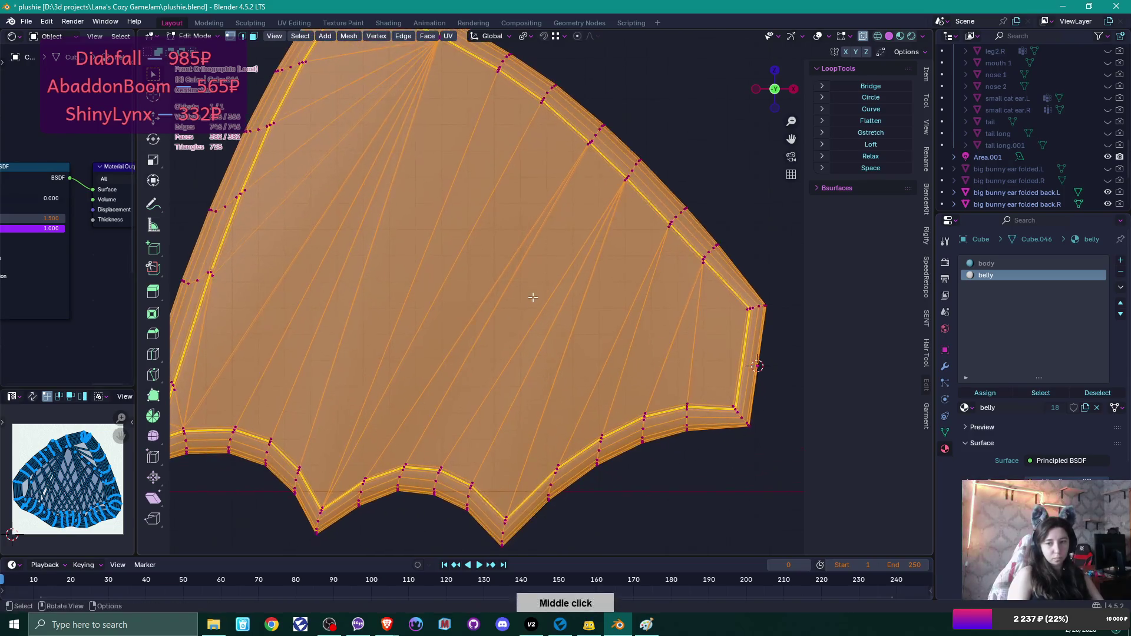
- Hide the N sidebar, inspect the wing, and duplicate the whole wing mesh with Shift+D
mouse_move(554, 246)
middle_down()
mouse_move(528, 293)
mouse_move(538, 303)
mouse_move(454, 307)
mouse_move(438, 298)
mouse_move(507, 263)
mouse_move(442, 248)
mouse_move(515, 306)
middle_up()
scroll(492, 270, up, 3)
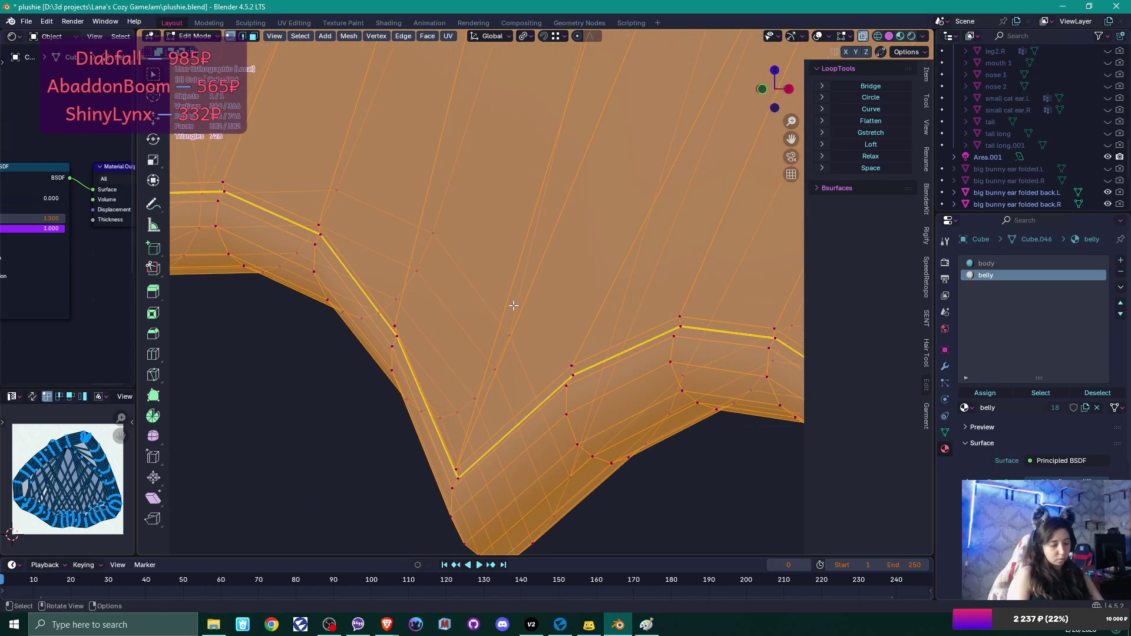
key(n)
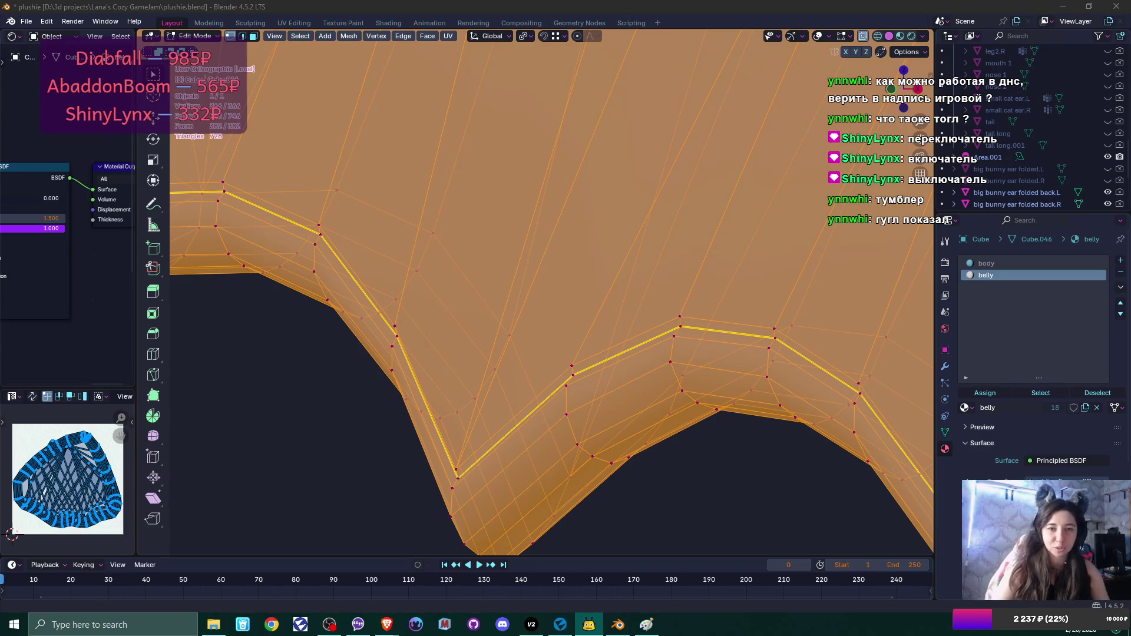
key(alt+Tab)
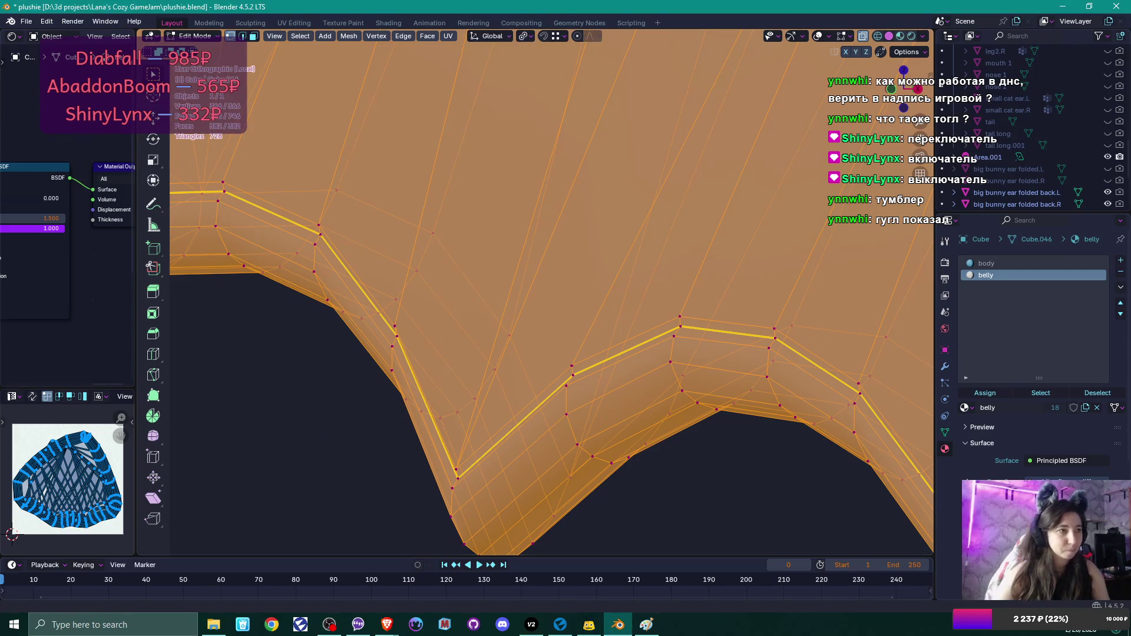
key(alt+Tab)
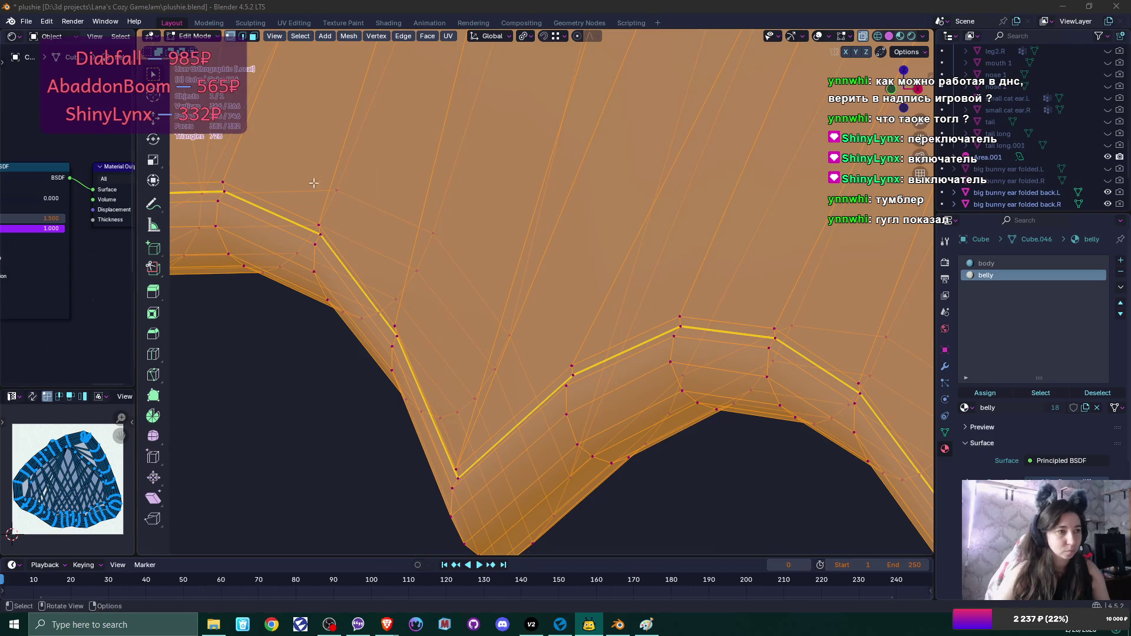
key(alt+Tab)
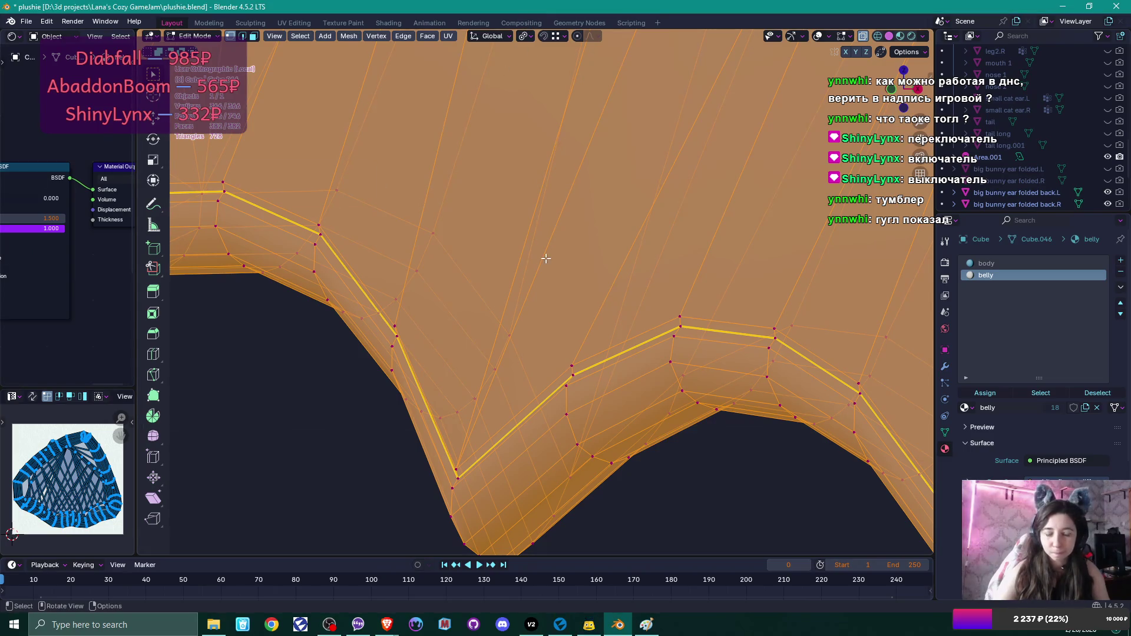
mouse_move(580, 245)
middle_down()
mouse_move(599, 325)
mouse_move(601, 274)
mouse_move(624, 326)
mouse_move(692, 276)
mouse_move(703, 212)
mouse_move(522, 318)
mouse_move(584, 278)
mouse_move(608, 289)
mouse_move(591, 255)
mouse_move(548, 240)
mouse_move(540, 303)
middle_up()
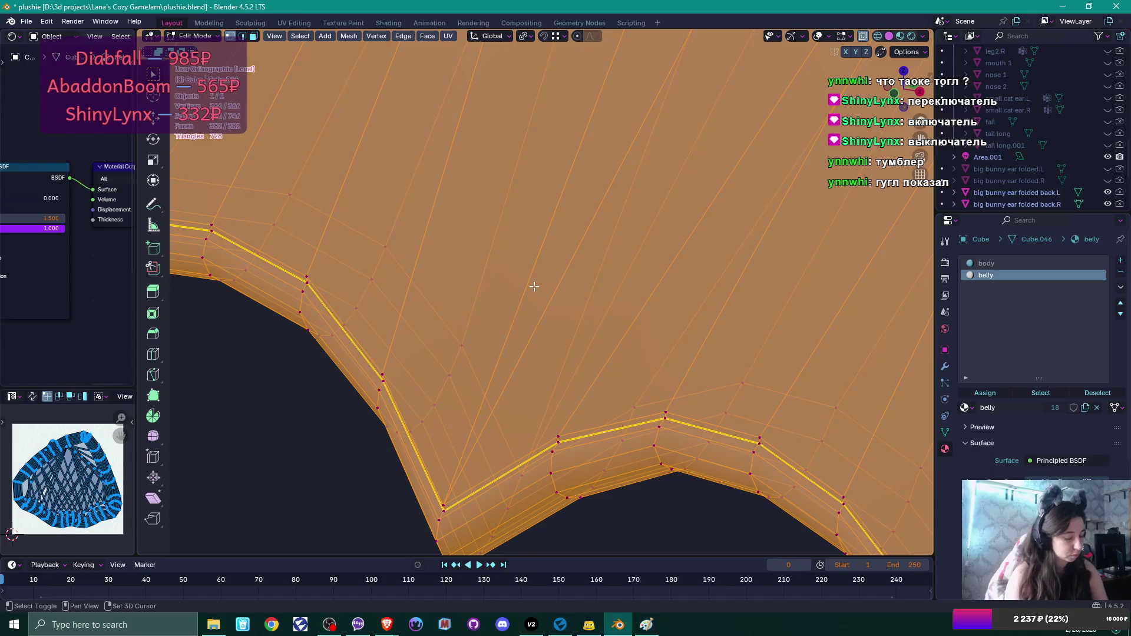
key(shift+d)
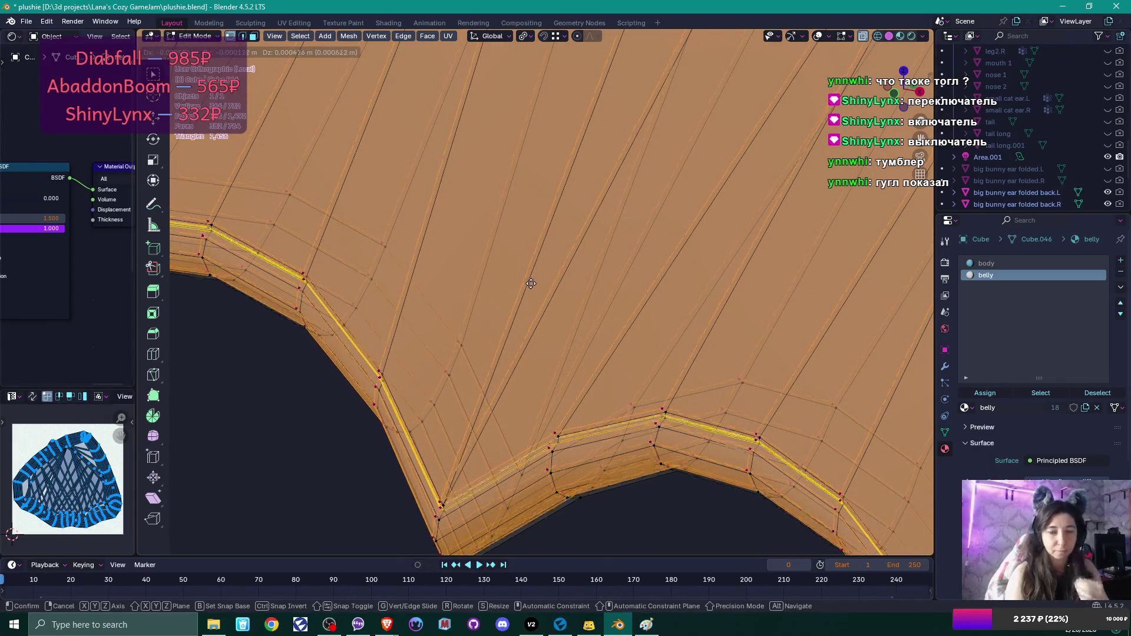
- Replace the offset duplicate with a copy of the wing kept exactly in place
click(539, 283)
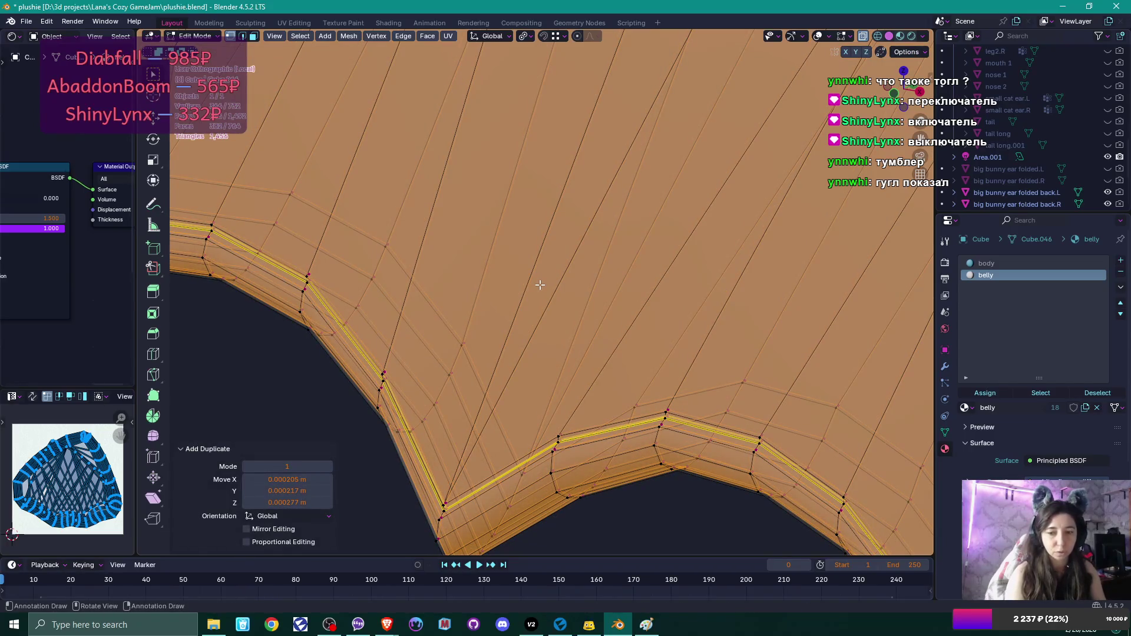
key(ctrl+z)
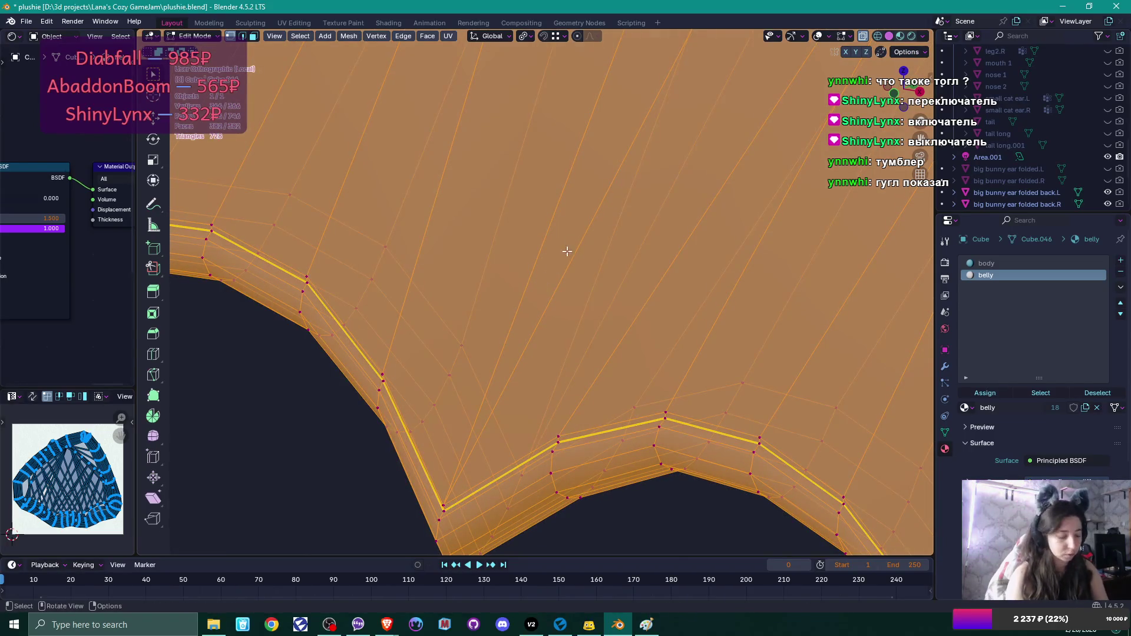
key(shift+d)
right_click(561, 257)
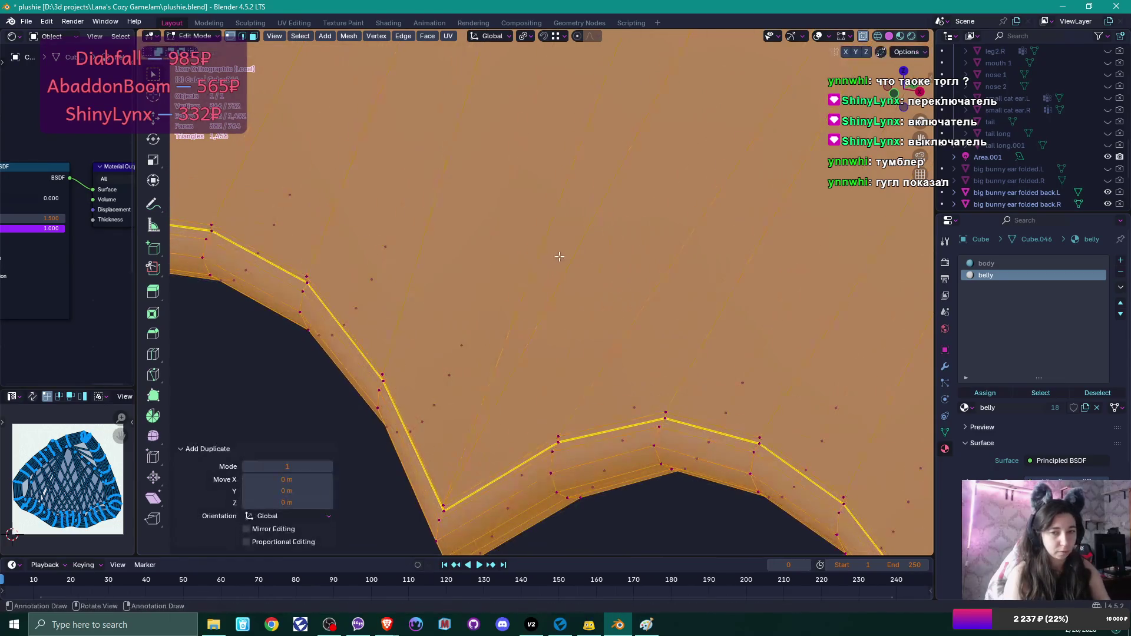
- Extrude the copy along its normals by 0.000721 m as an outer shell, then use face select
key(alt+e)
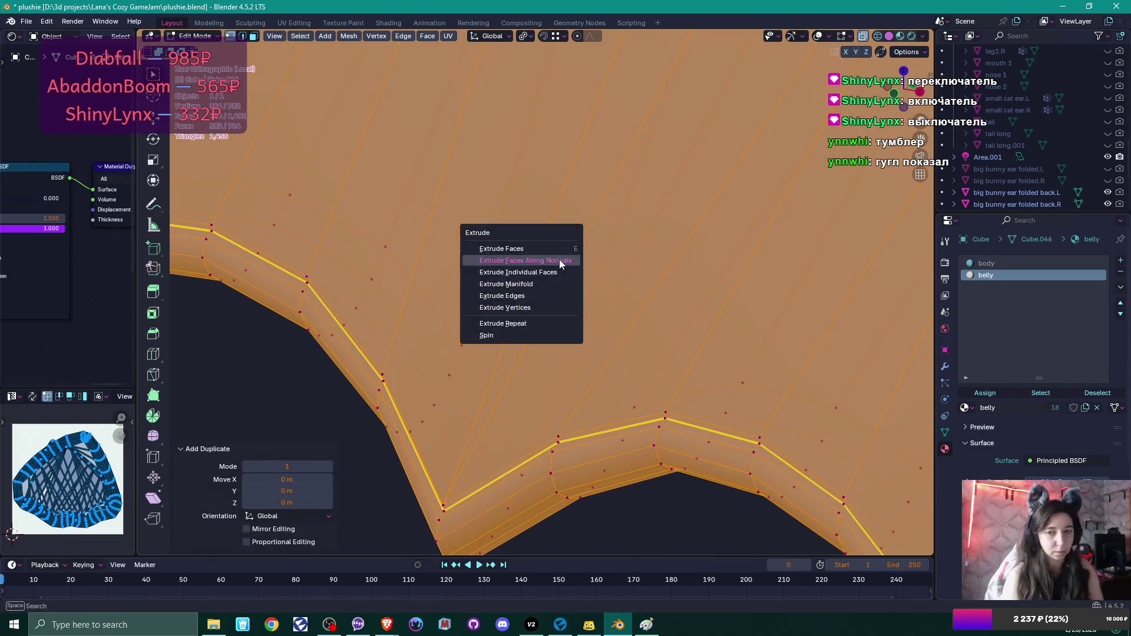
click(561, 261)
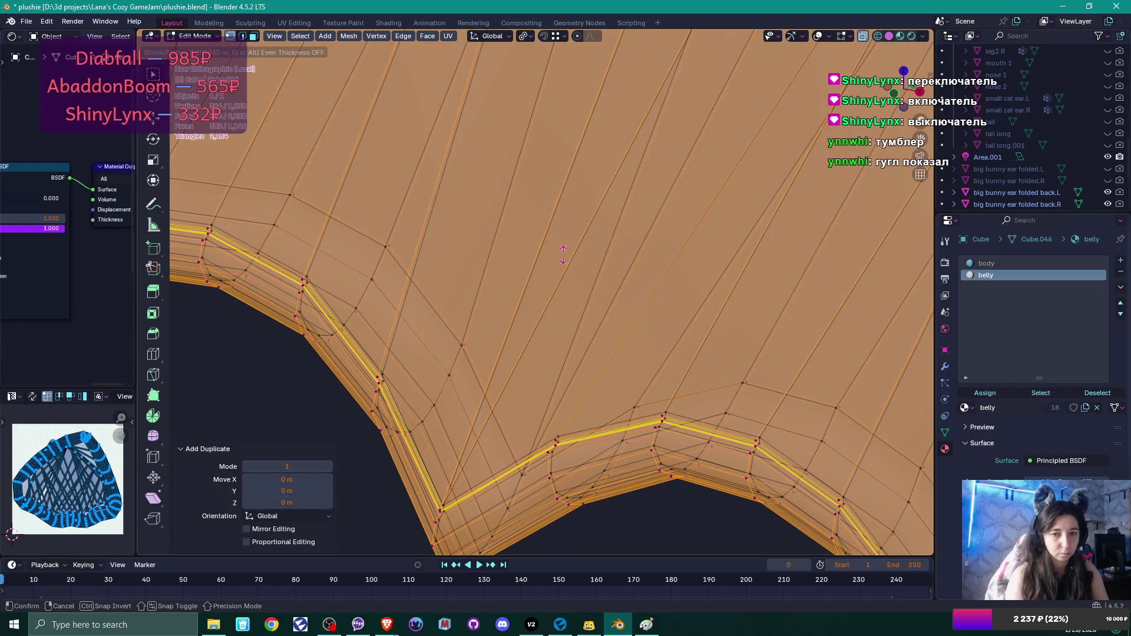
click(561, 258)
mouse_move(562, 257)
middle_down()
mouse_move(583, 255)
mouse_move(601, 228)
mouse_move(557, 284)
mouse_move(692, 309)
mouse_move(677, 298)
mouse_move(585, 350)
mouse_move(538, 253)
middle_up()
mouse_move(615, 266)
middle_down()
mouse_move(646, 274)
mouse_move(591, 238)
middle_up()
mouse_move(602, 285)
middle_down()
mouse_move(556, 313)
mouse_move(578, 327)
mouse_move(573, 338)
mouse_move(620, 257)
mouse_move(609, 315)
mouse_move(551, 305)
mouse_move(614, 267)
mouse_move(546, 318)
mouse_move(588, 323)
middle_up()
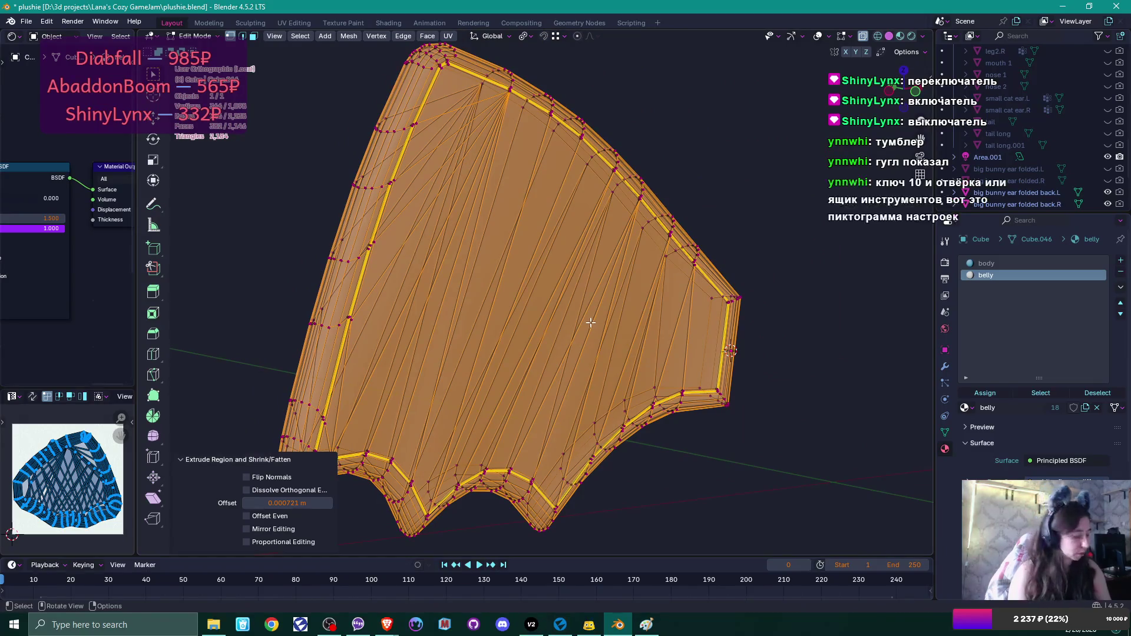
mouse_move(585, 312)
middle_down()
mouse_move(575, 283)
mouse_move(583, 297)
middle_up()
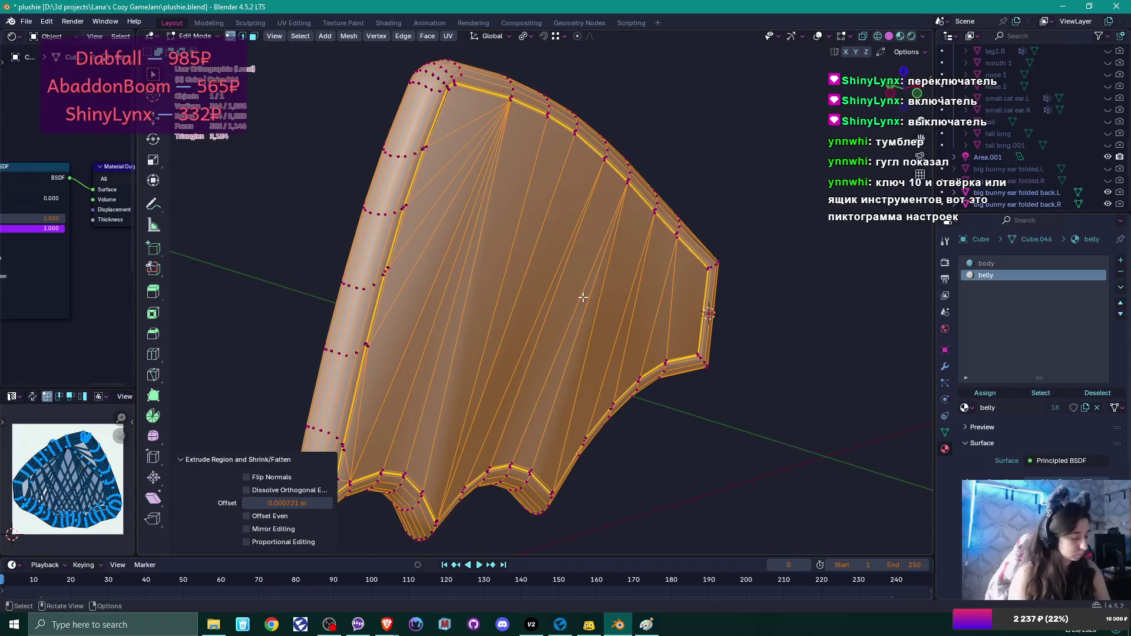
key(3)
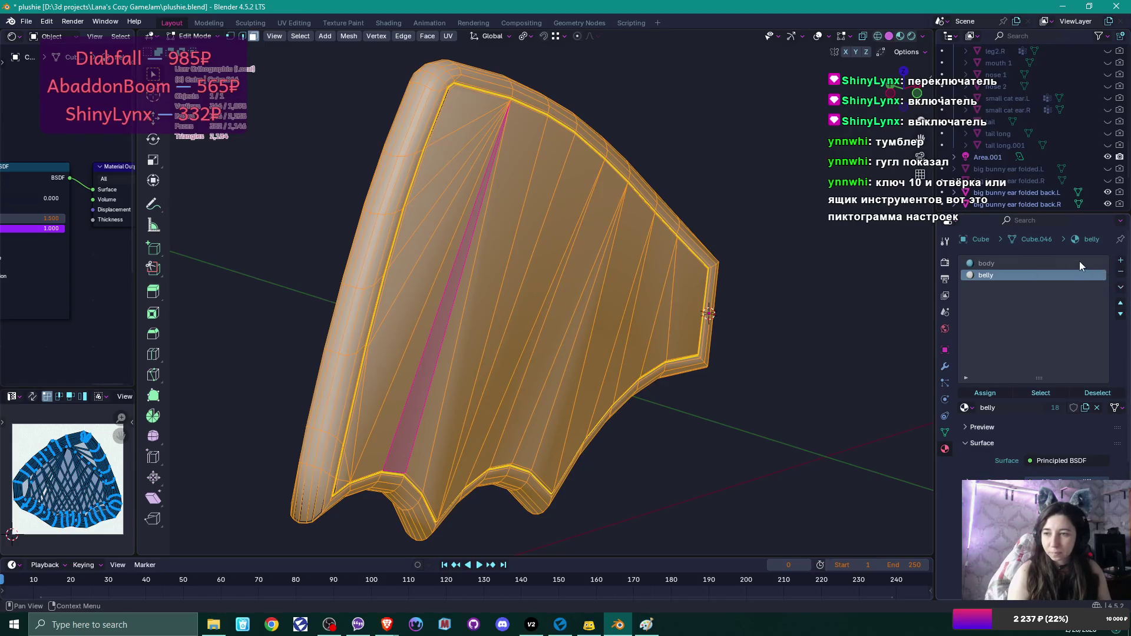
- Add a body fuzzy material slot above belly and assign it to the outer rim faces
click(1120, 262)
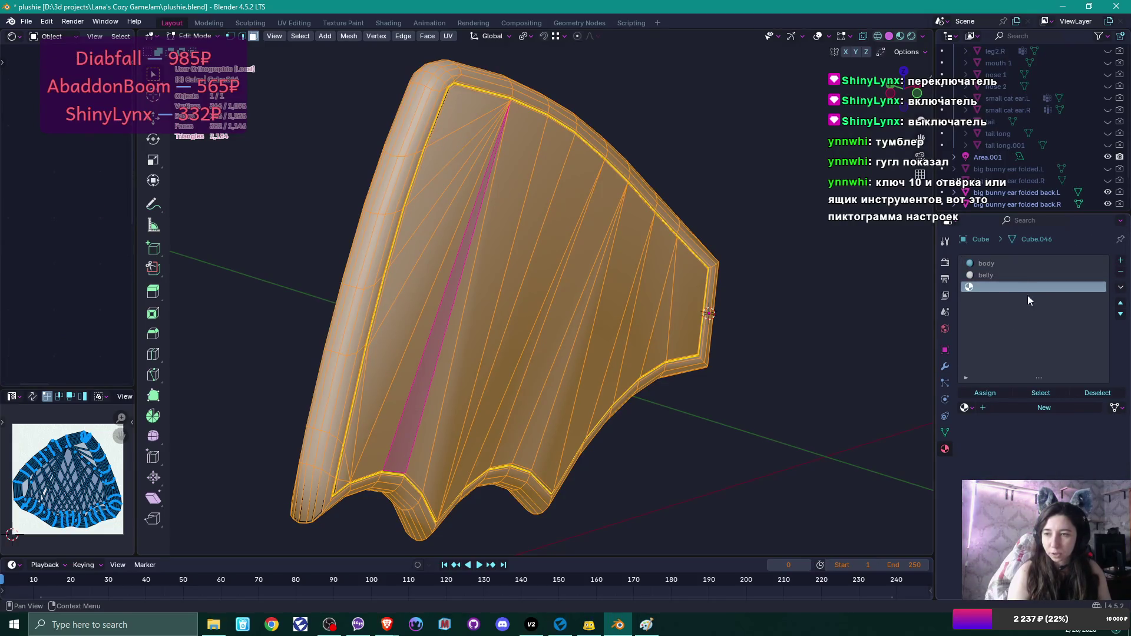
click(966, 408)
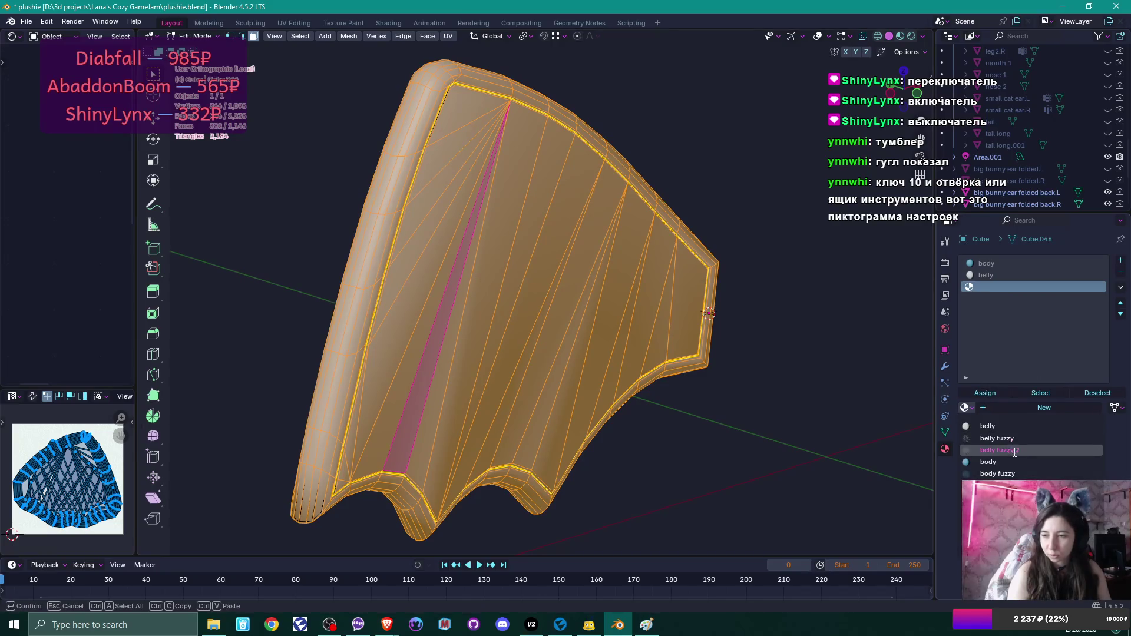
click(998, 474)
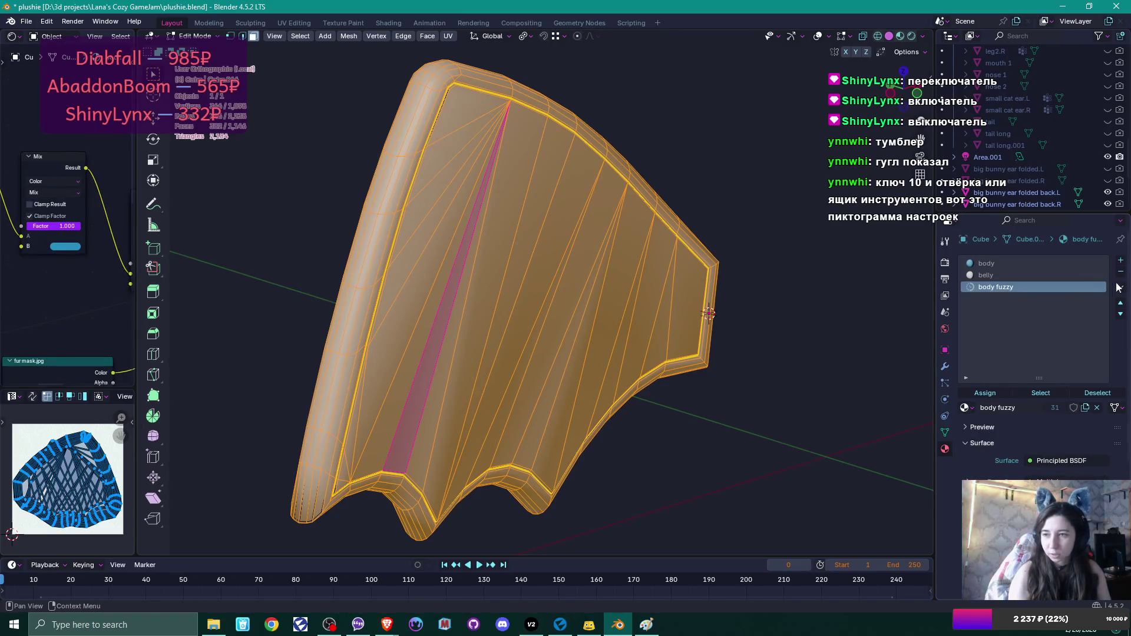
click(1121, 302)
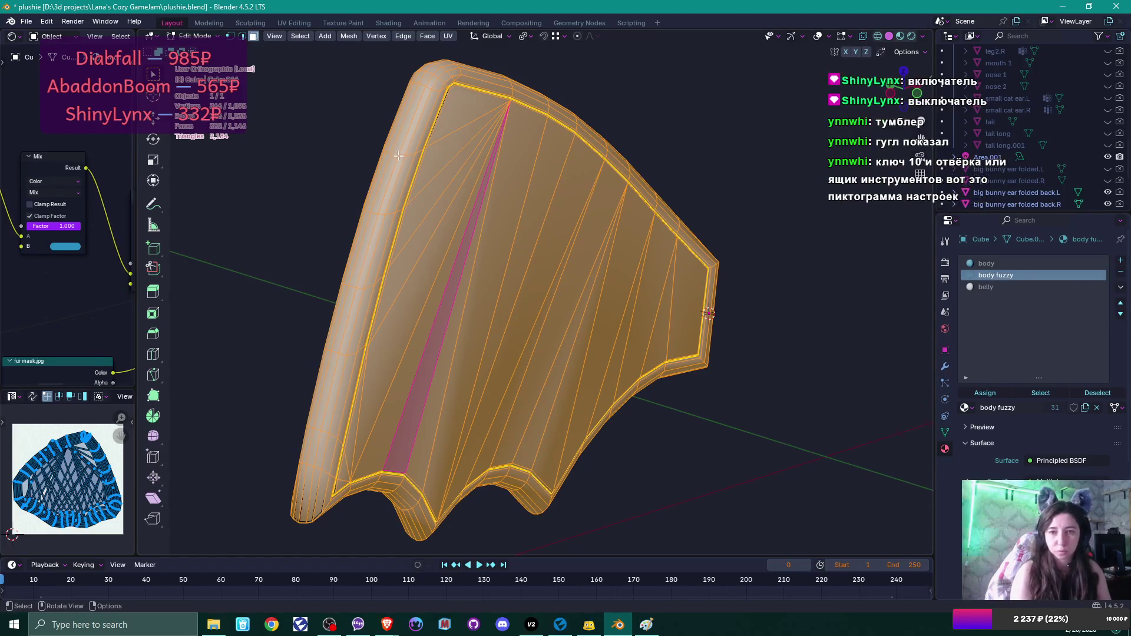
click(406, 167)
key(ctrl+l)
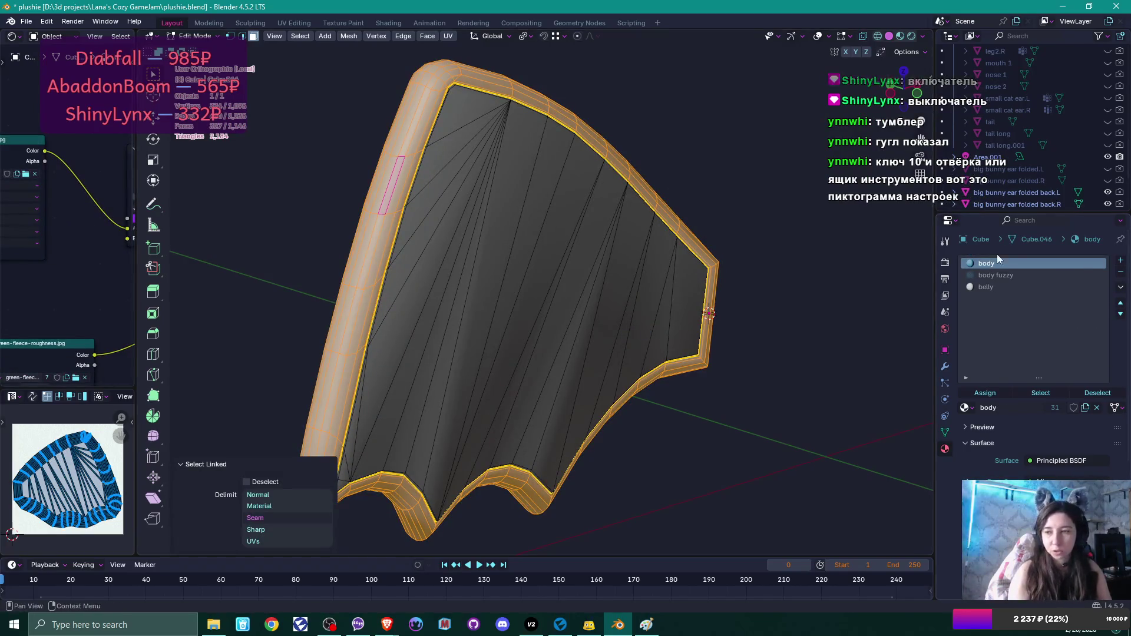
click(1027, 275)
click(998, 392)
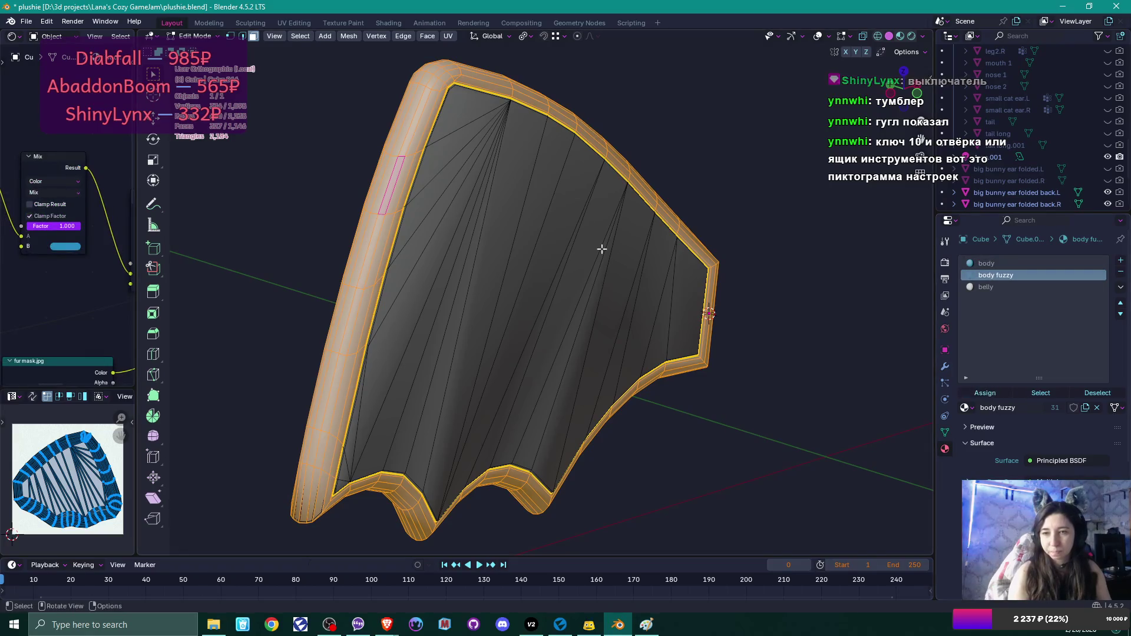
- Add a belly fuzzy slot and assign it to the inner membrane faces selected with L
click(1073, 287)
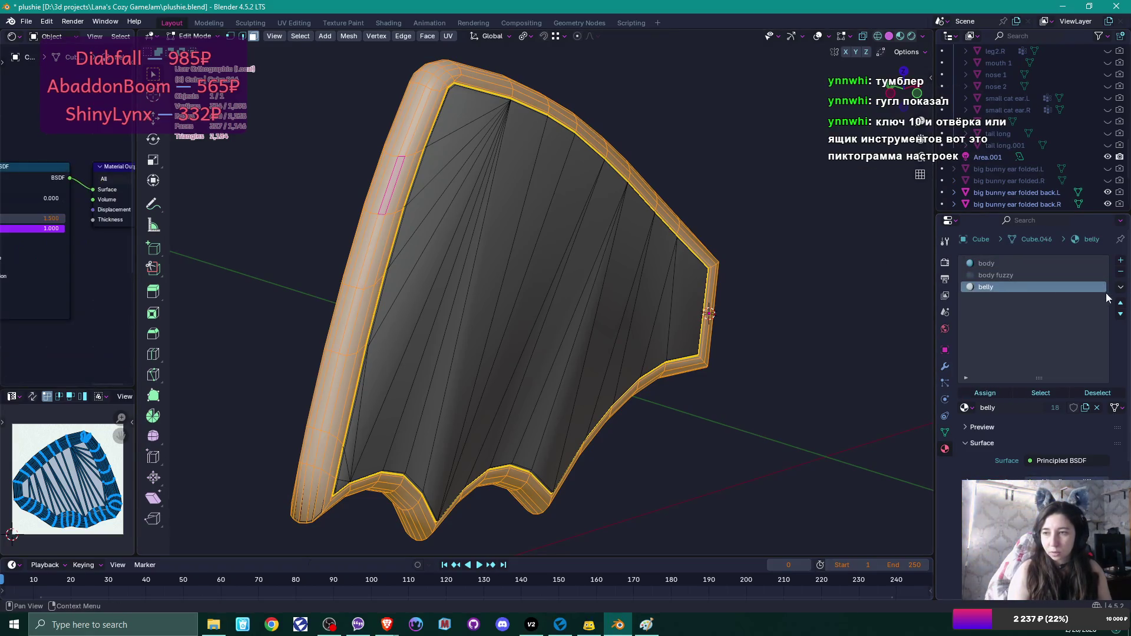
click(1121, 260)
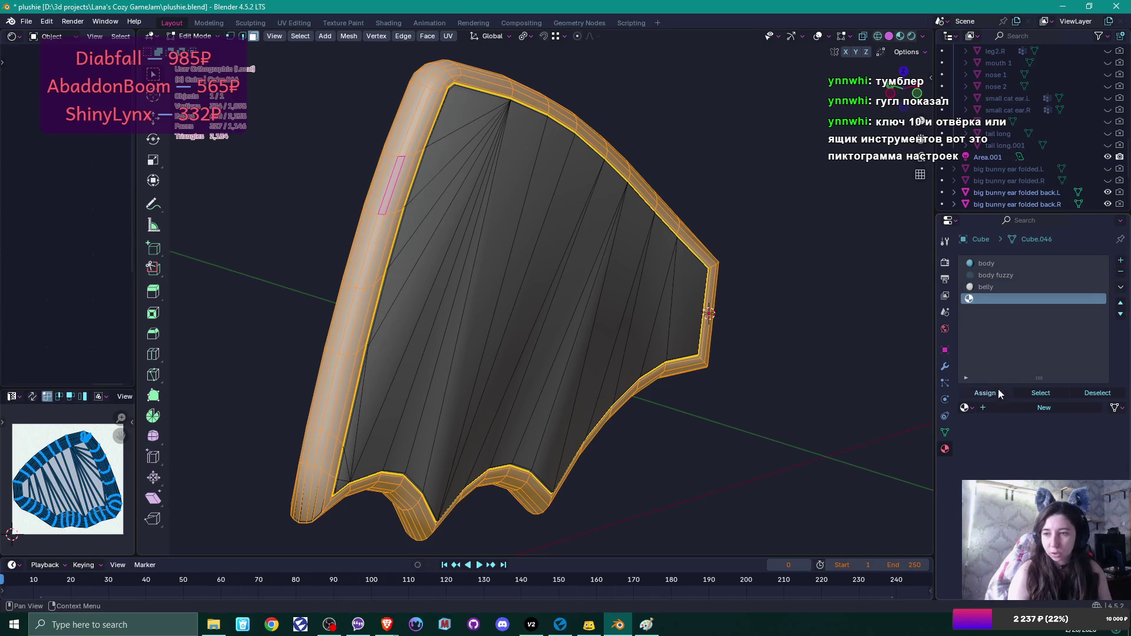
click(966, 408)
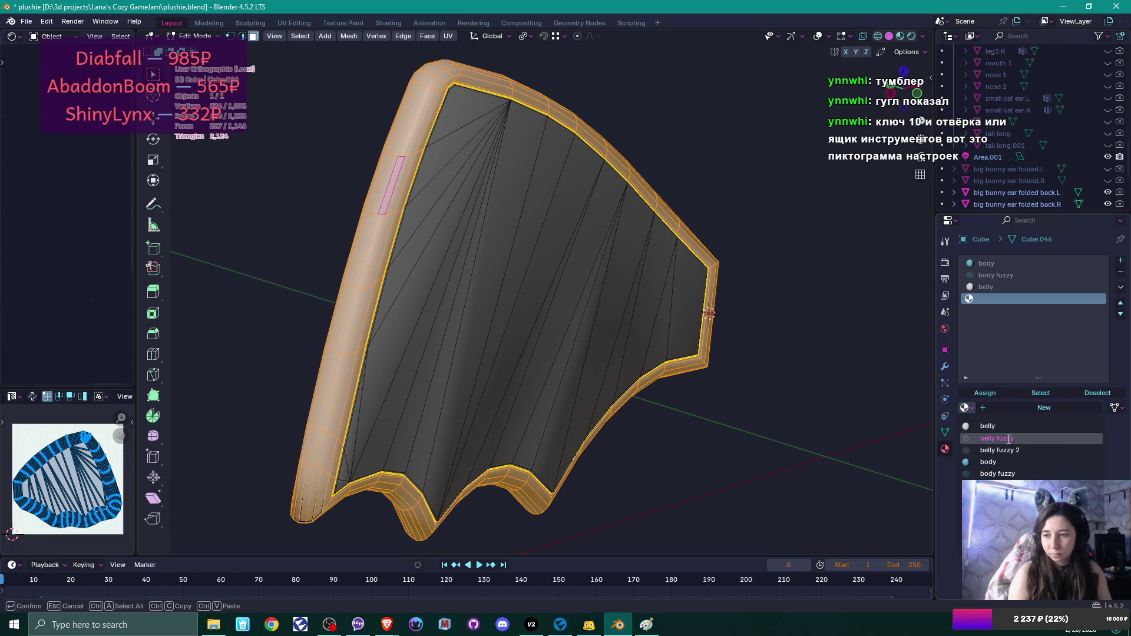
click(1008, 440)
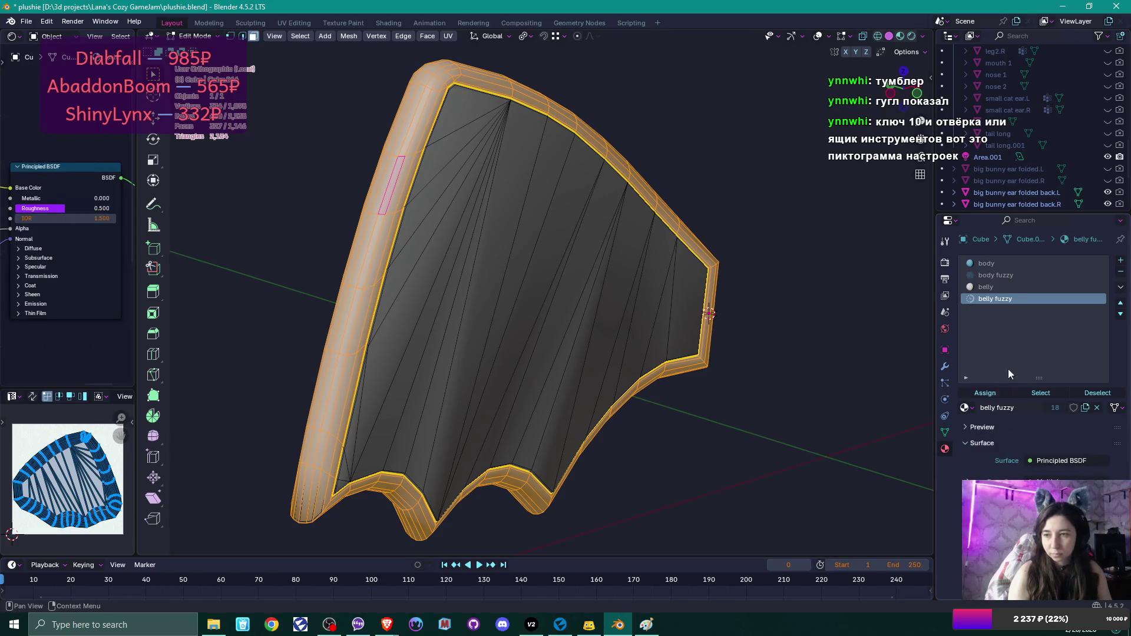
click(586, 242)
key(l)
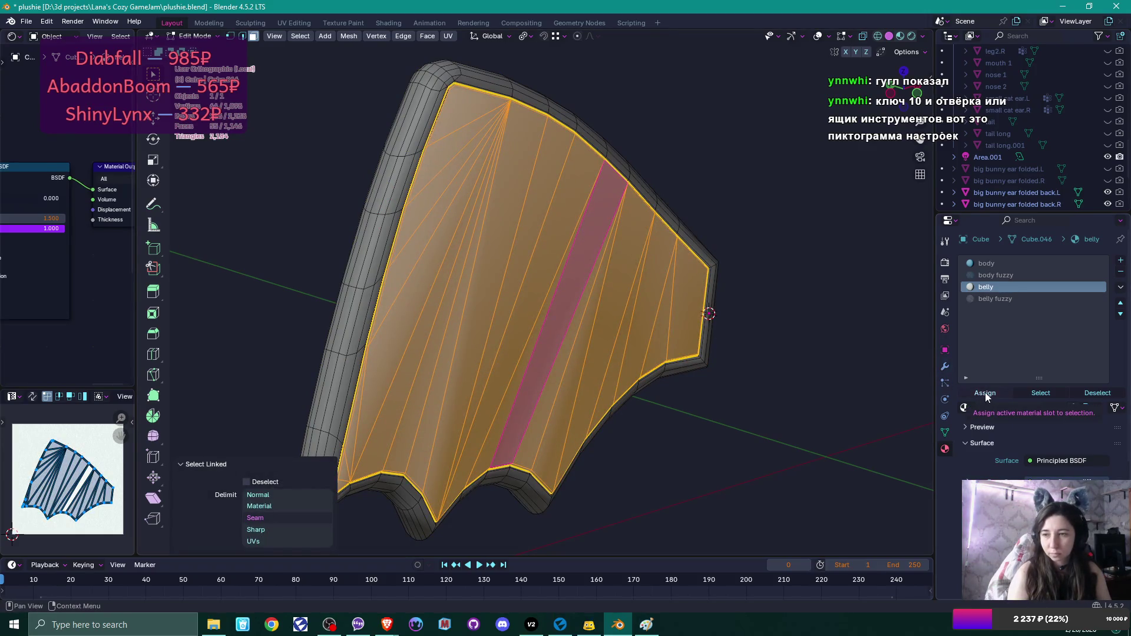
click(1013, 299)
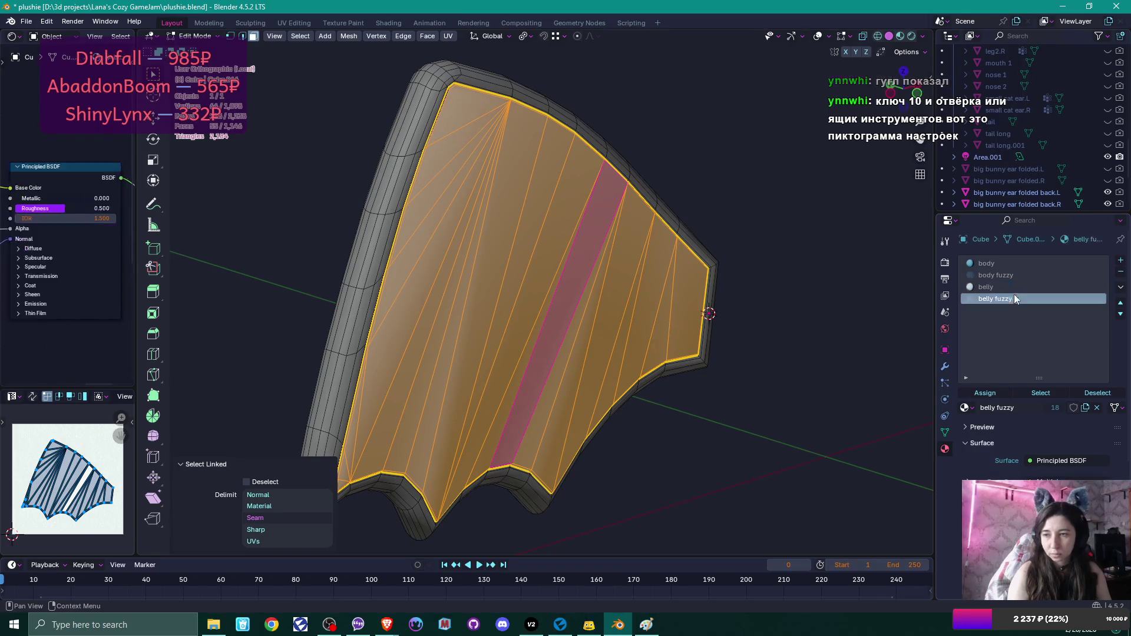
click(986, 393)
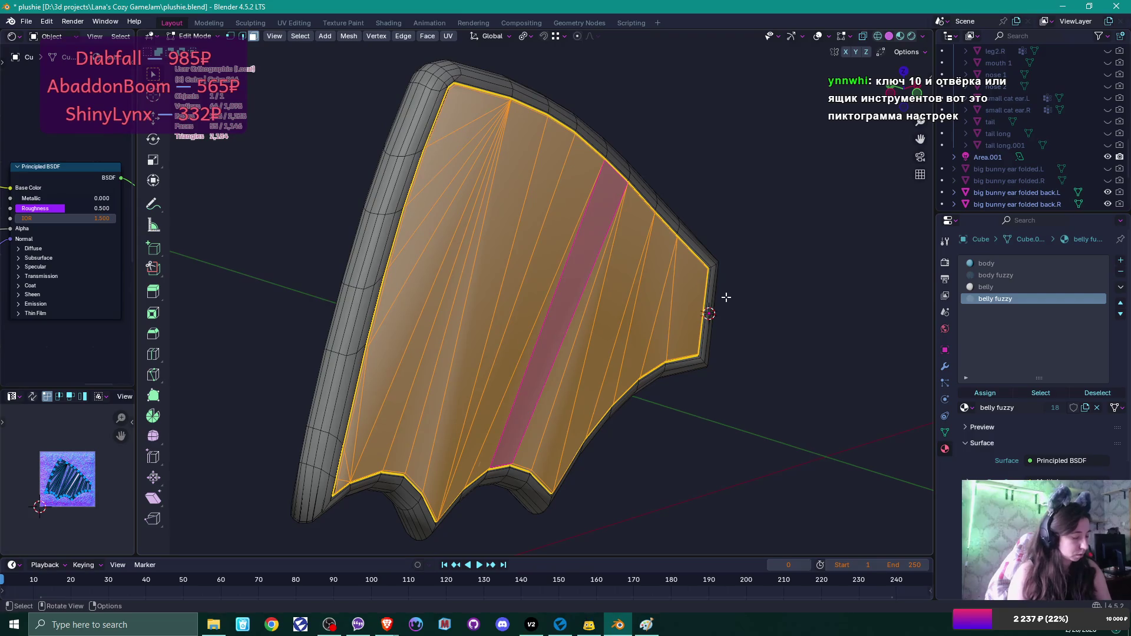
- Duplicate the wing faces in place and extrude them along normals as a second shell
key(l)
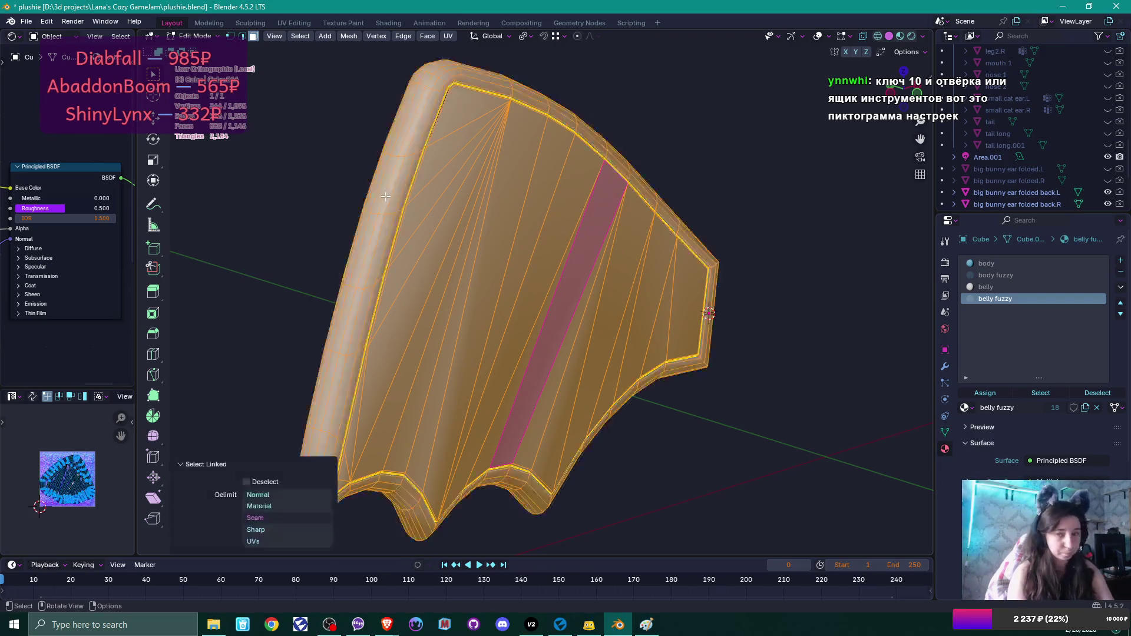
key(1)
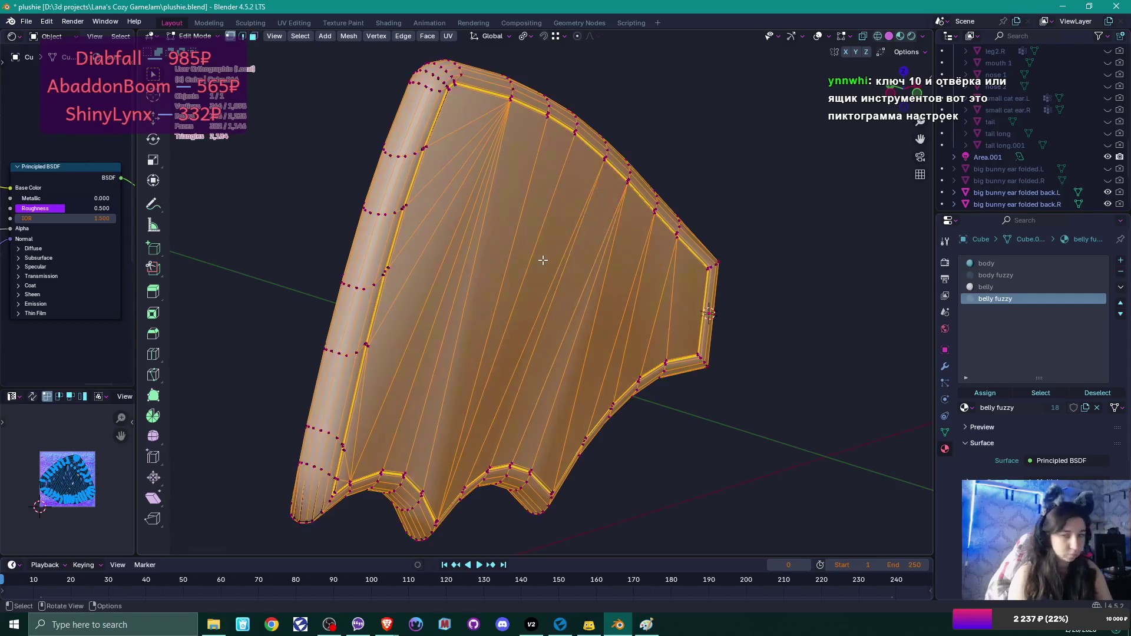
mouse_move(543, 259)
middle_down()
mouse_move(566, 259)
mouse_move(531, 251)
mouse_move(554, 266)
mouse_move(531, 354)
mouse_move(506, 312)
mouse_move(627, 261)
middle_up()
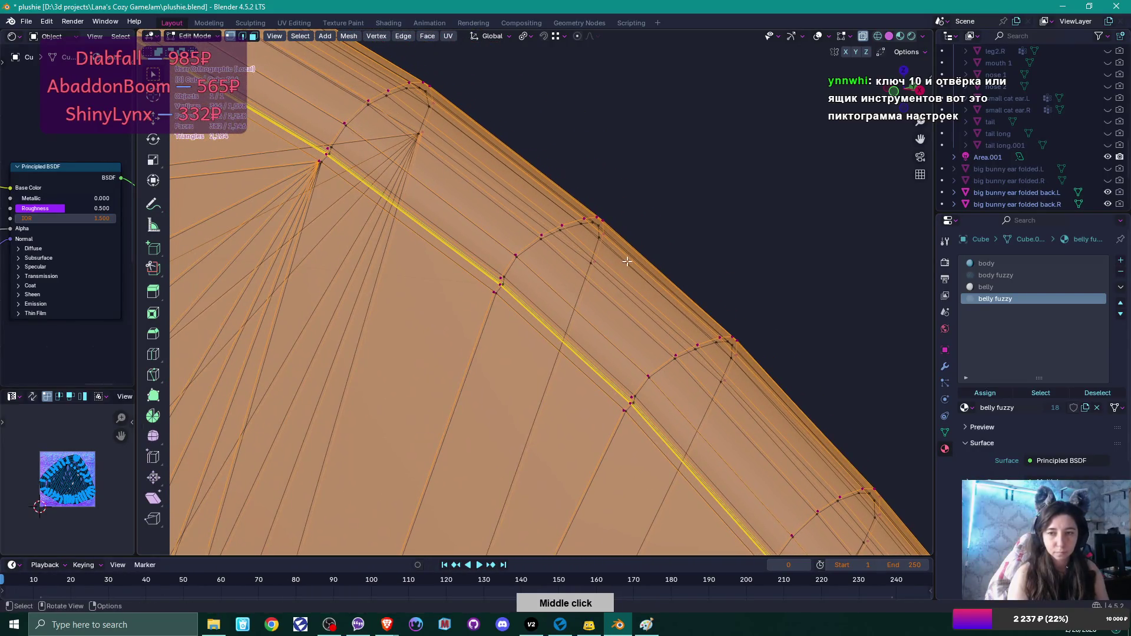
key(shift+d)
right_click(706, 210)
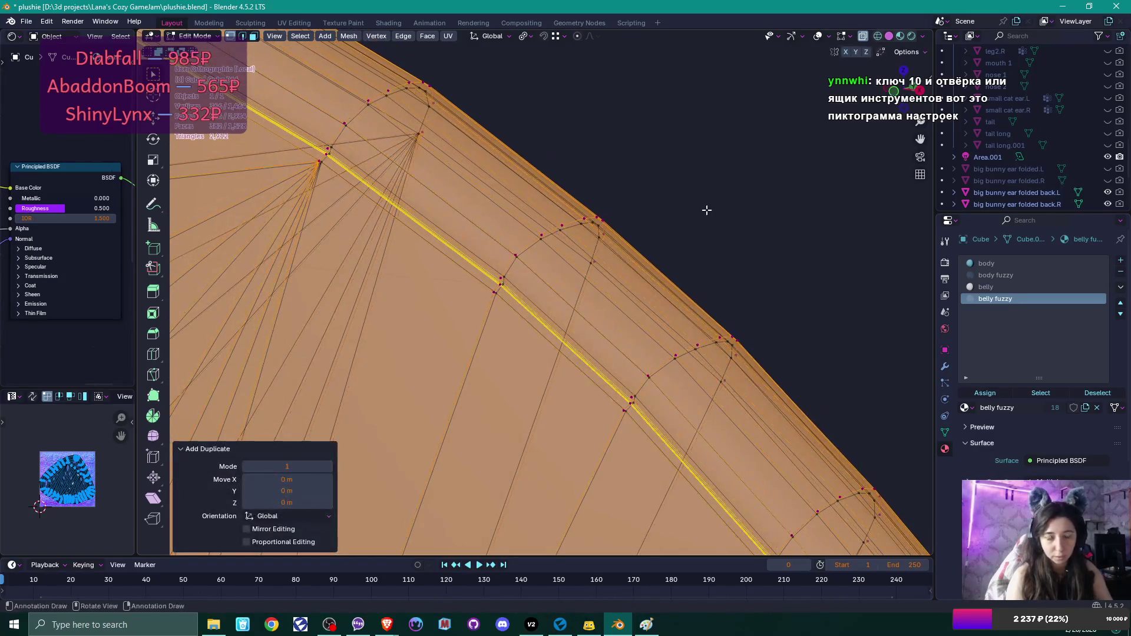
key(alt+e)
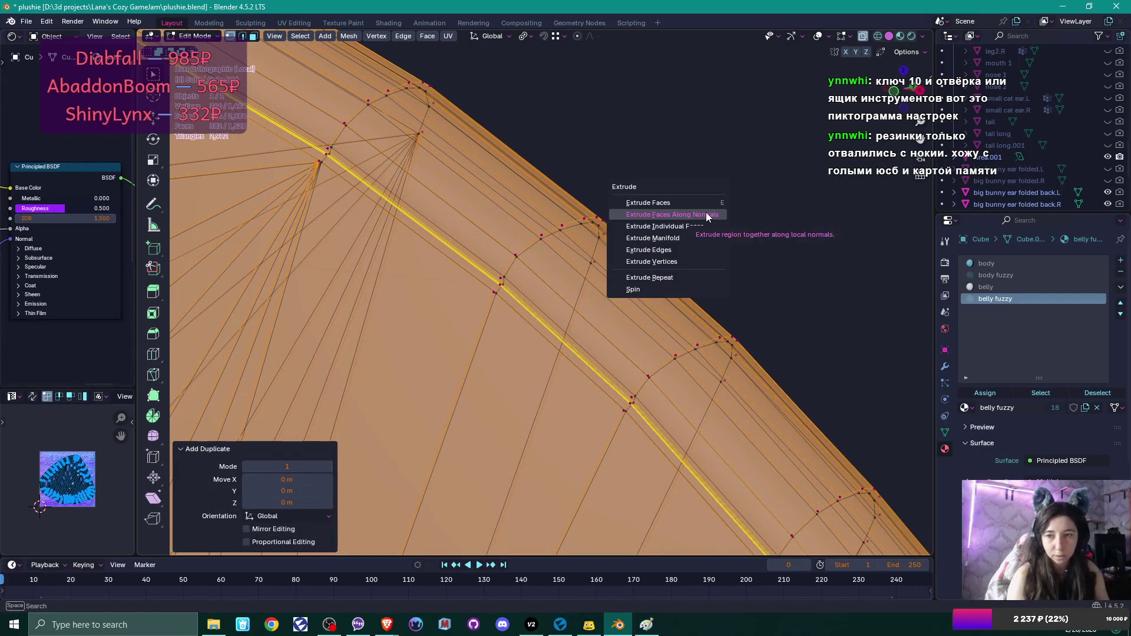
click(707, 214)
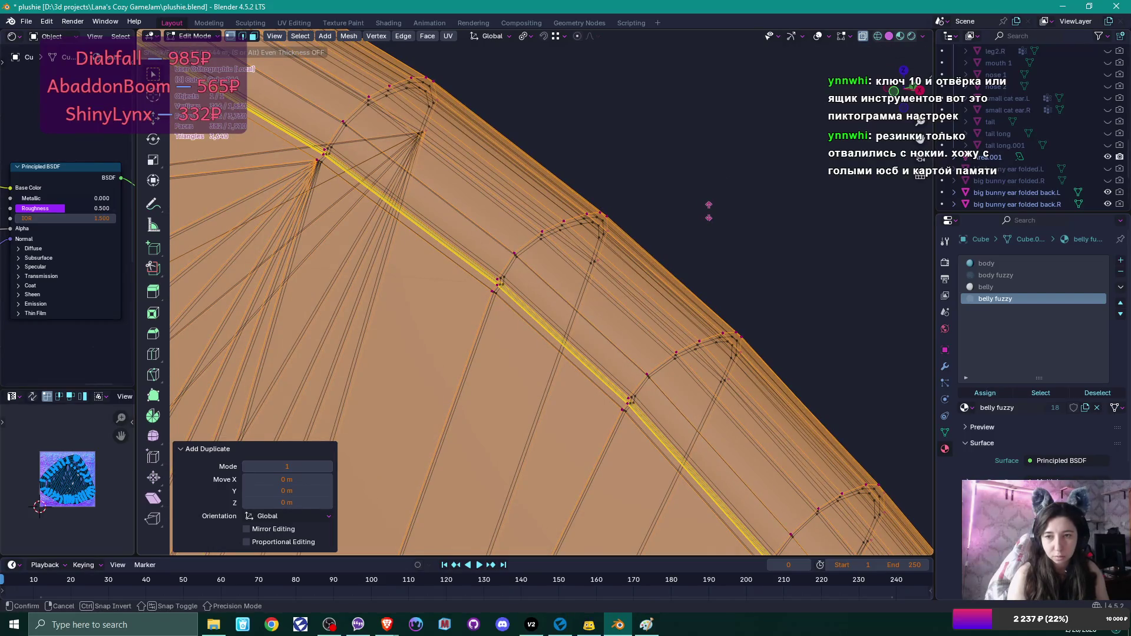
click(710, 212)
- Turn off X-ray and assign a new belly fuzzy 2 slot to the inner membrane faces
mouse_move(739, 213)
middle_down()
mouse_move(715, 275)
mouse_move(670, 263)
mouse_move(749, 250)
middle_up()
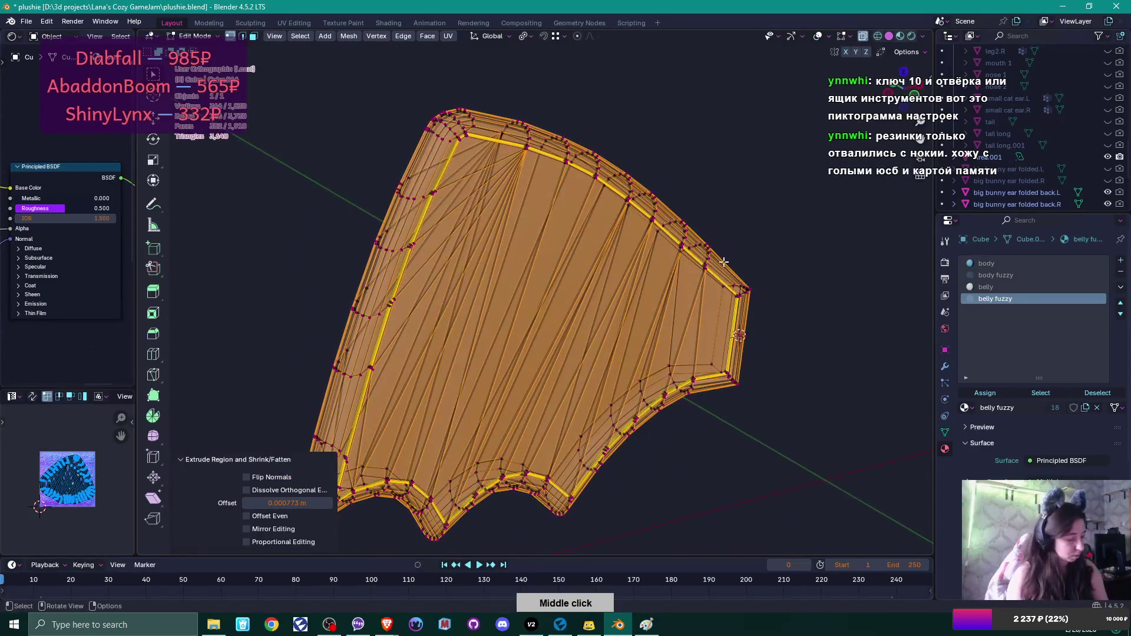
key(alt+z)
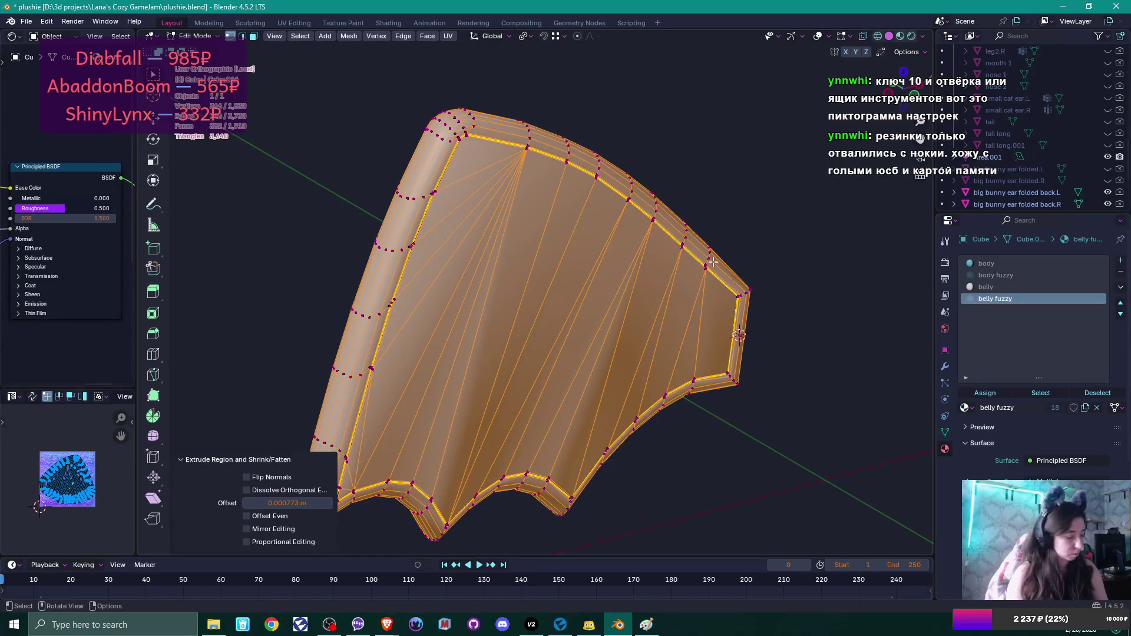
key(3)
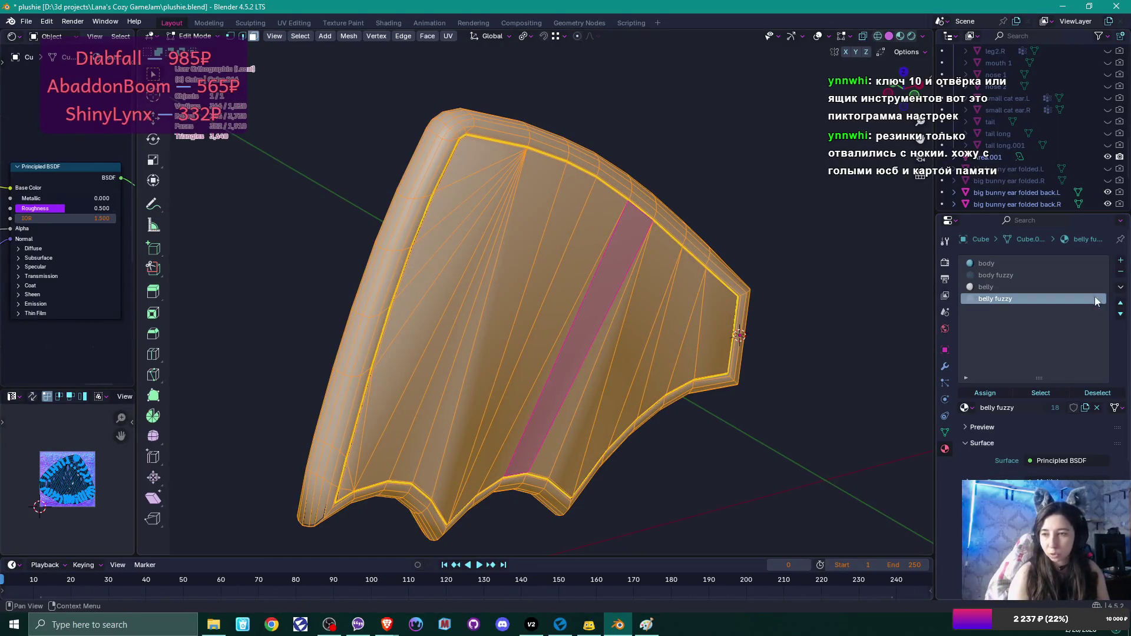
click(1120, 260)
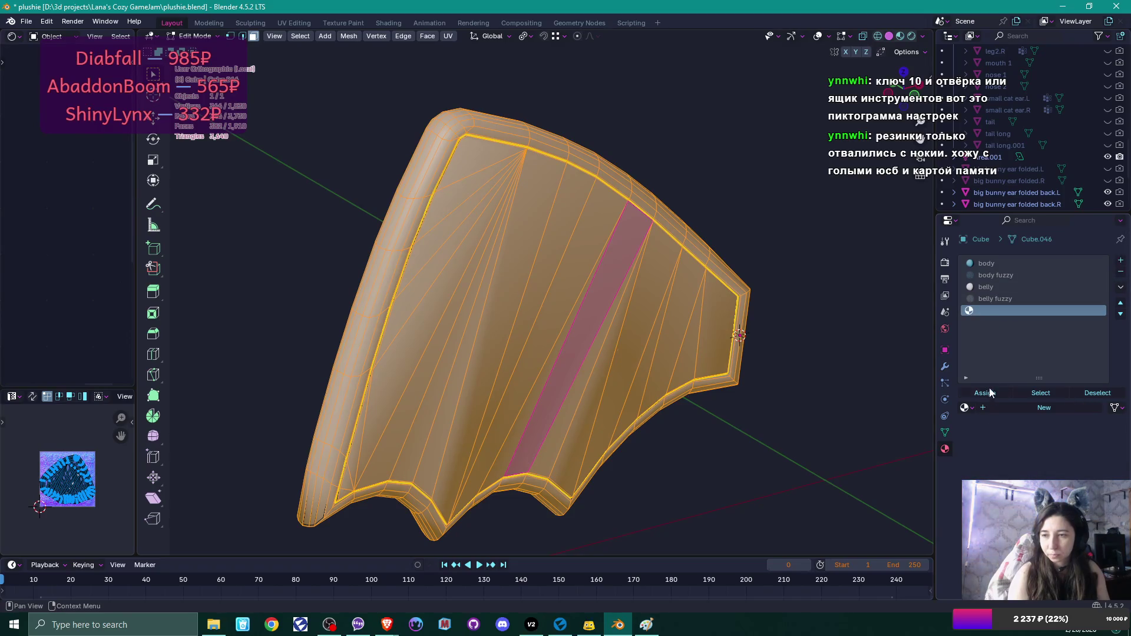
click(964, 408)
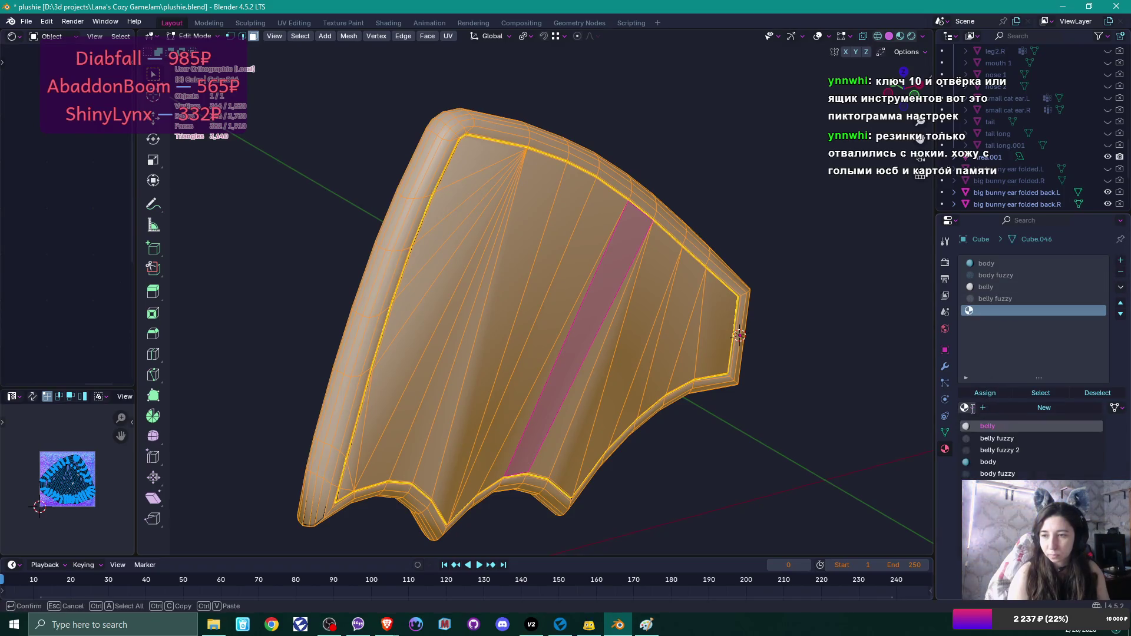
click(1008, 451)
click(590, 268)
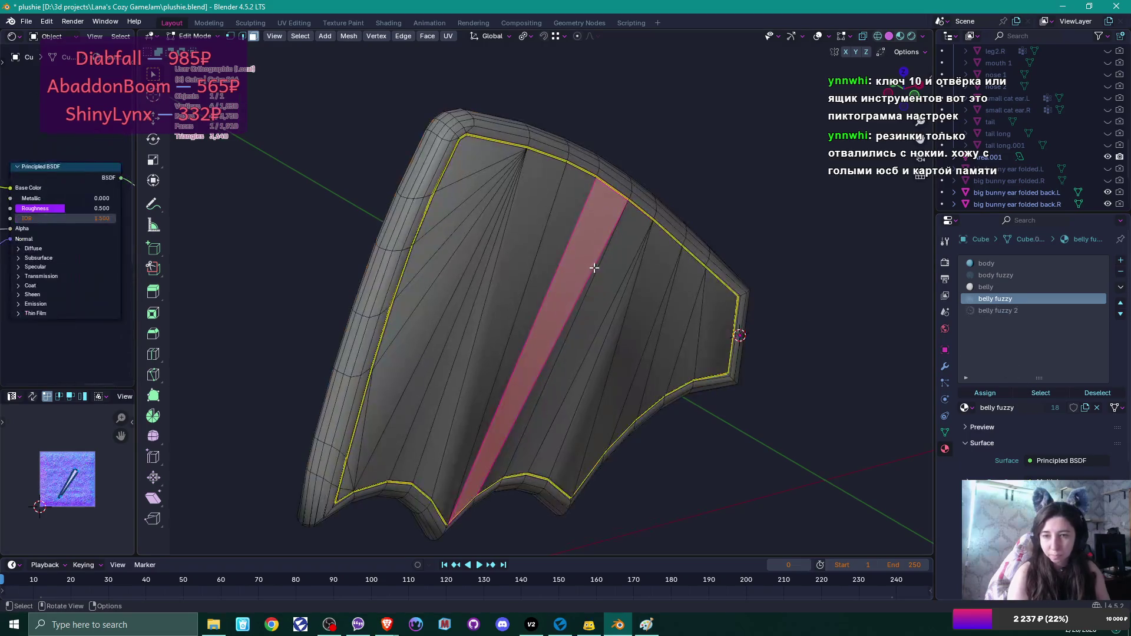
key(ctrl+l)
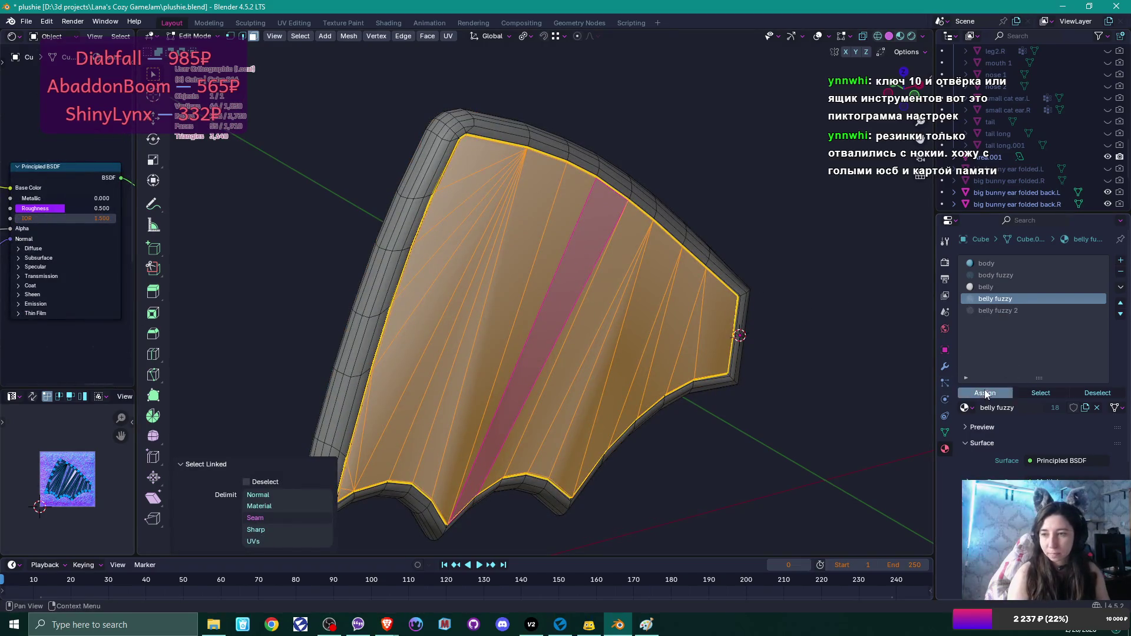
click(989, 392)
click(1015, 310)
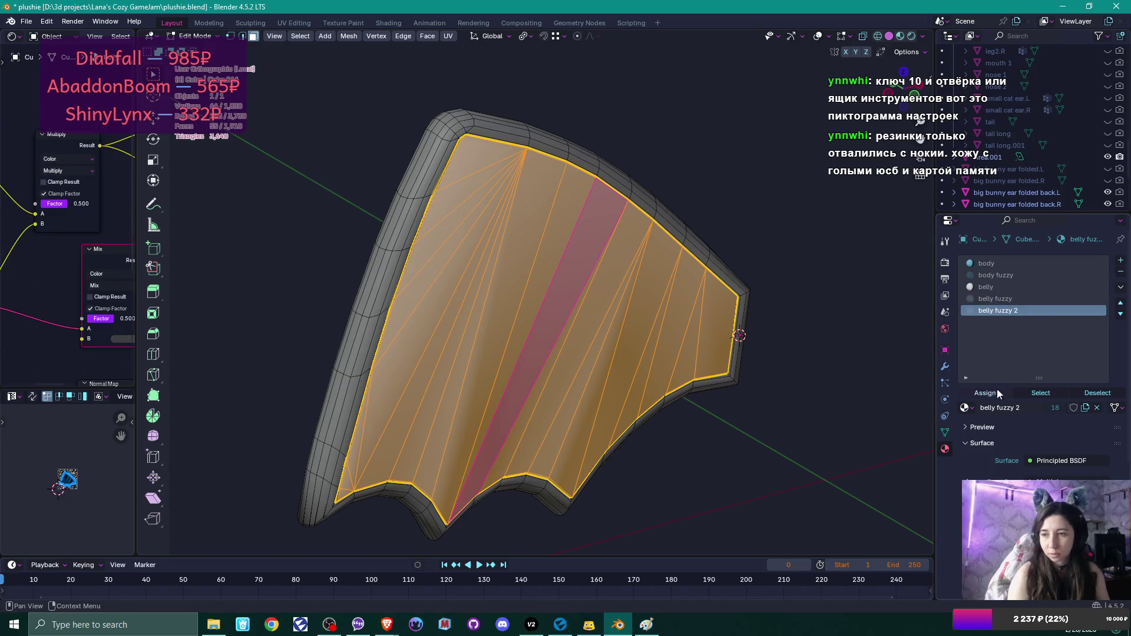
- Add a body fuzzy 2 slot, move it up the list, and assign it to the rim faces
click(1121, 260)
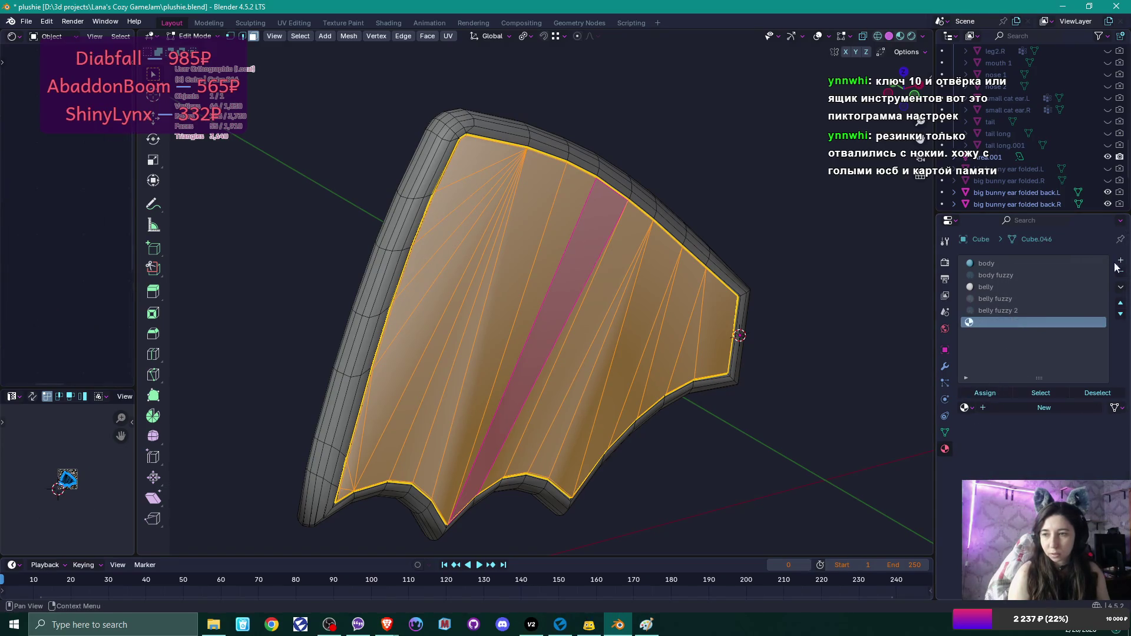
click(967, 408)
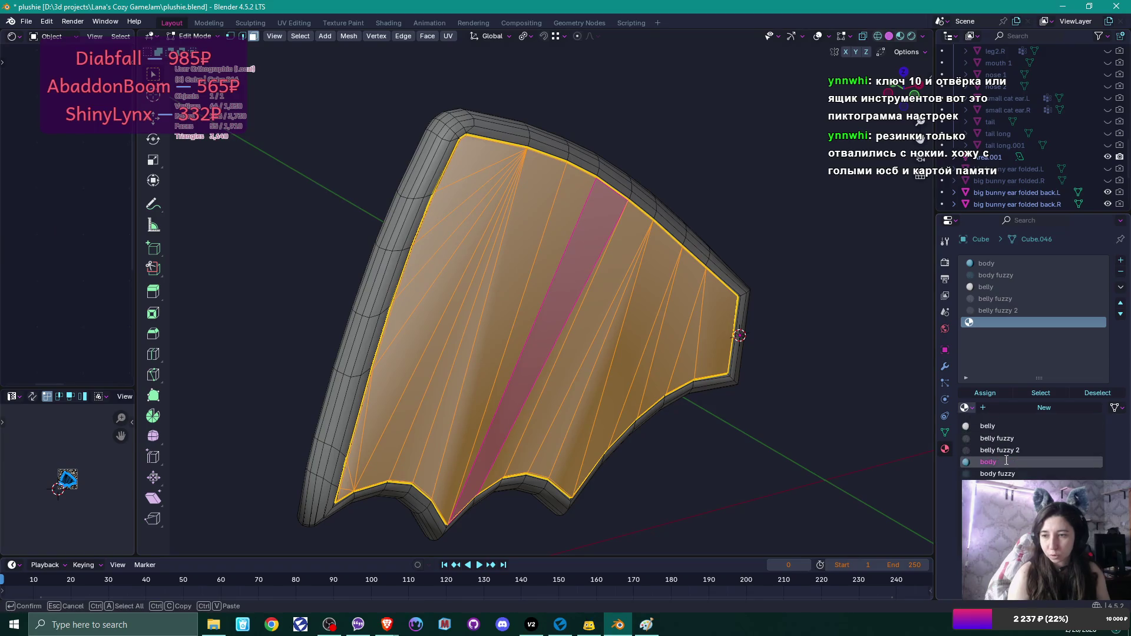
click(1000, 486)
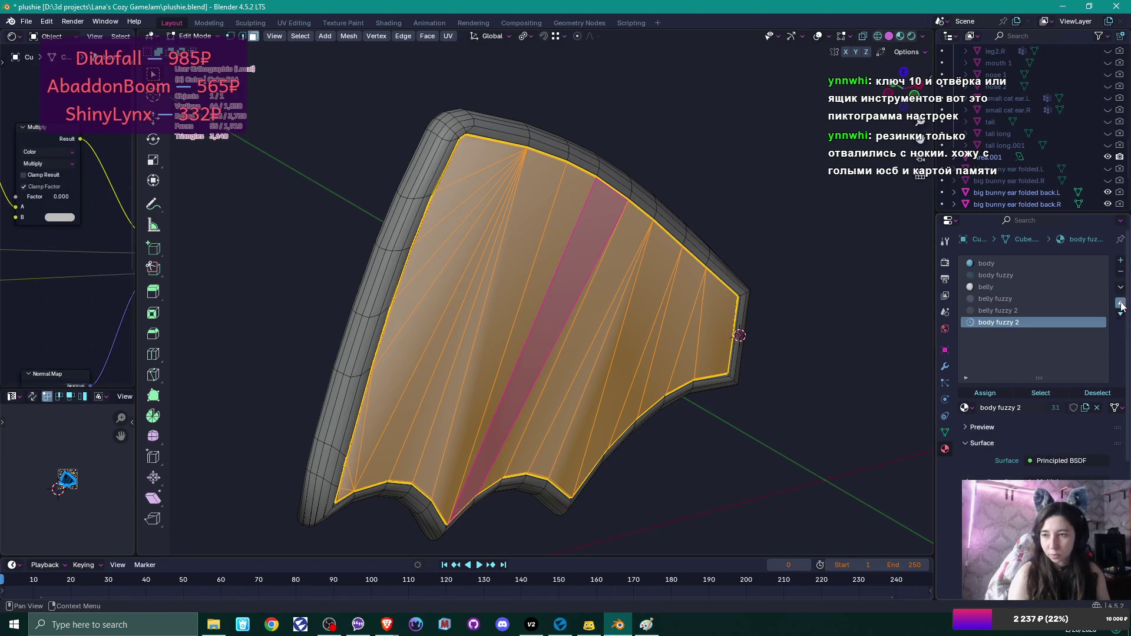
click(1121, 303)
click(1122, 303)
click(1121, 303)
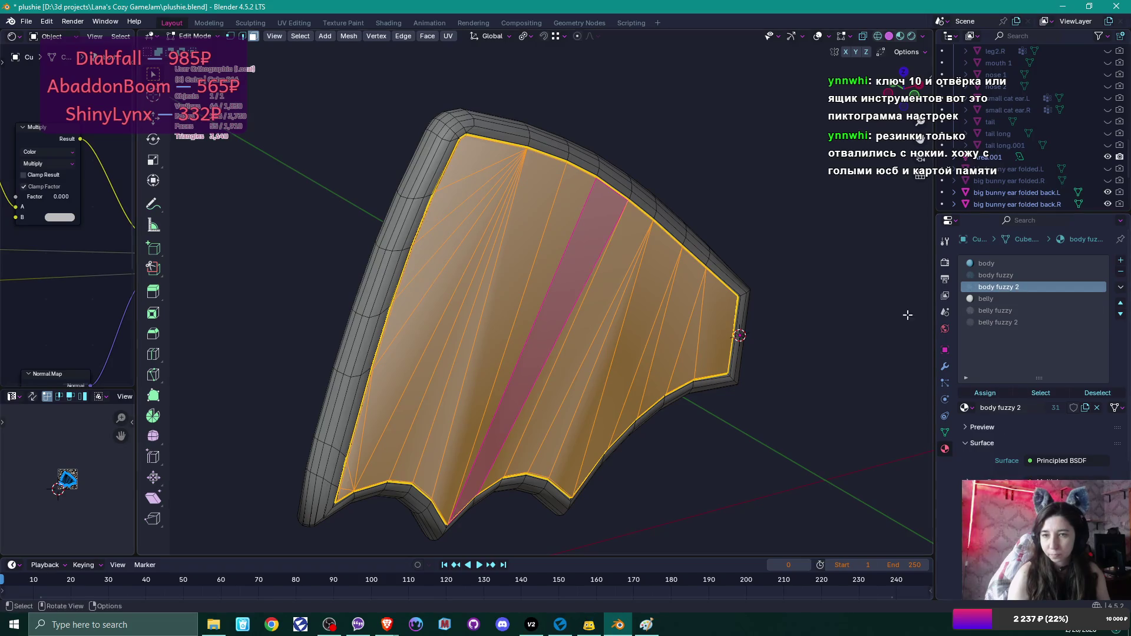
click(465, 117)
key(ctrl+l)
click(1014, 275)
click(986, 394)
click(1009, 287)
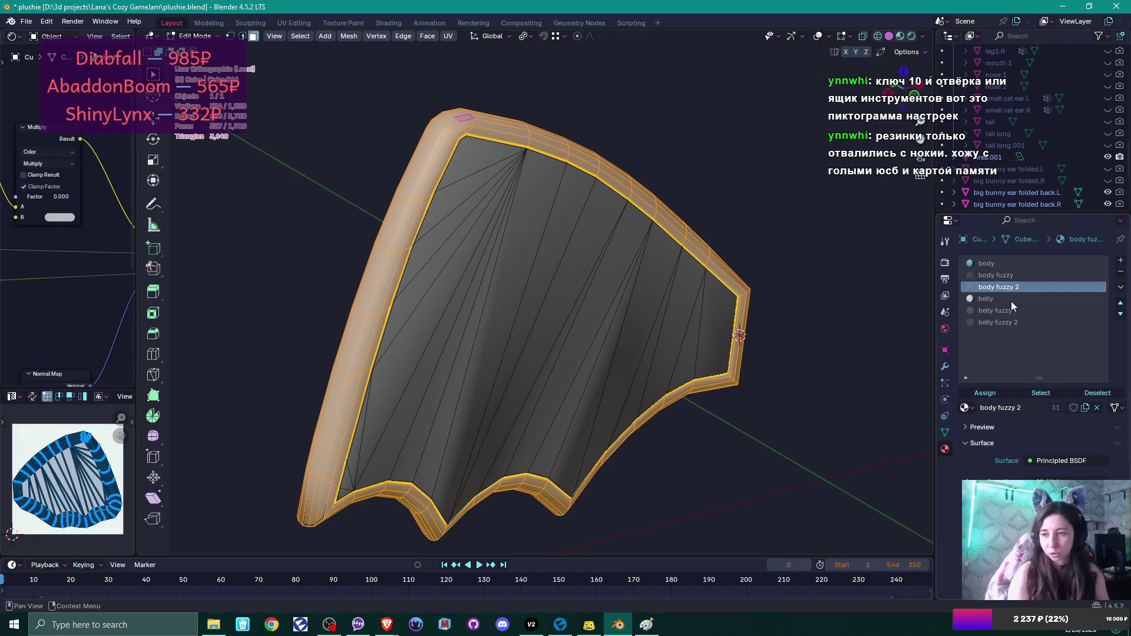
- Return to Object Mode and view the wing in Material Preview with the whole plushie
key(Tab)
click(900, 36)
mouse_move(747, 261)
middle_down()
mouse_move(645, 295)
mouse_move(601, 279)
mouse_move(603, 293)
mouse_move(650, 292)
mouse_move(556, 252)
mouse_move(613, 252)
mouse_move(662, 273)
mouse_move(491, 269)
mouse_move(536, 259)
mouse_move(634, 279)
mouse_move(586, 248)
mouse_move(624, 221)
middle_up()
key(KP_Divide)
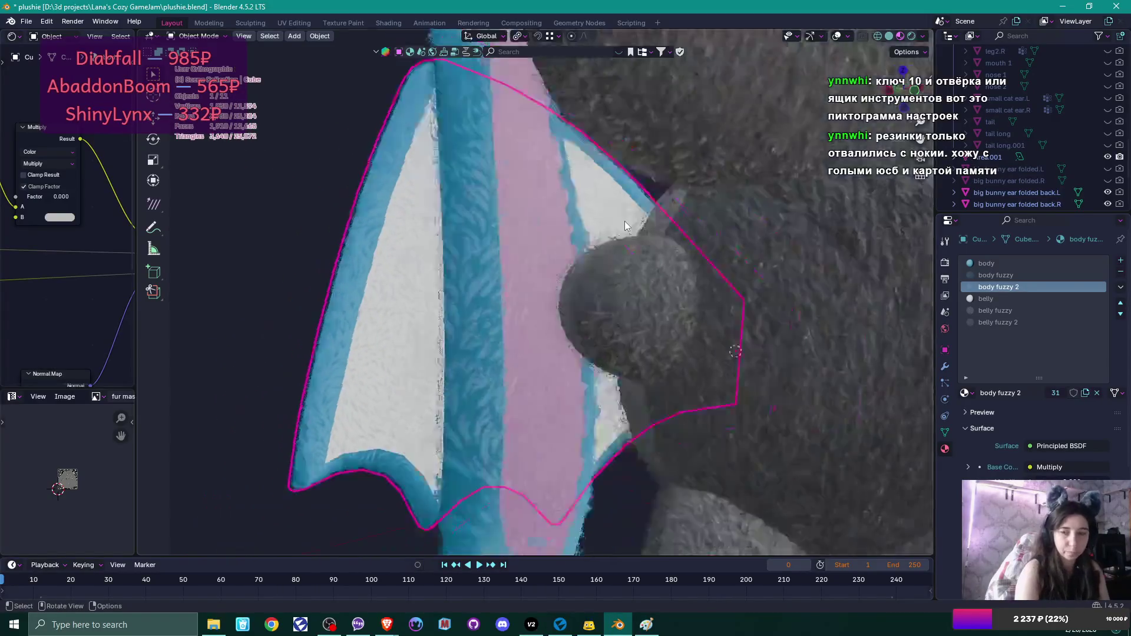
mouse_move(591, 110)
middle_down()
mouse_move(545, 339)
mouse_move(493, 285)
mouse_move(506, 291)
mouse_move(483, 338)
mouse_move(526, 309)
mouse_move(630, 281)
mouse_move(644, 259)
mouse_move(745, 283)
mouse_move(719, 277)
middle_up()
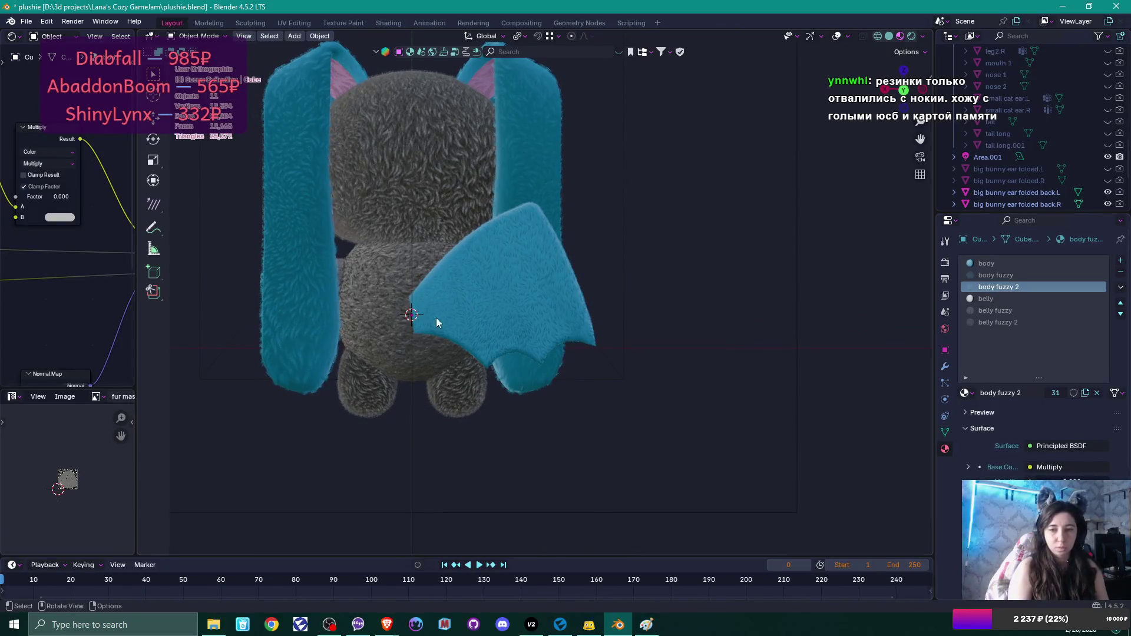
key(KP_1)
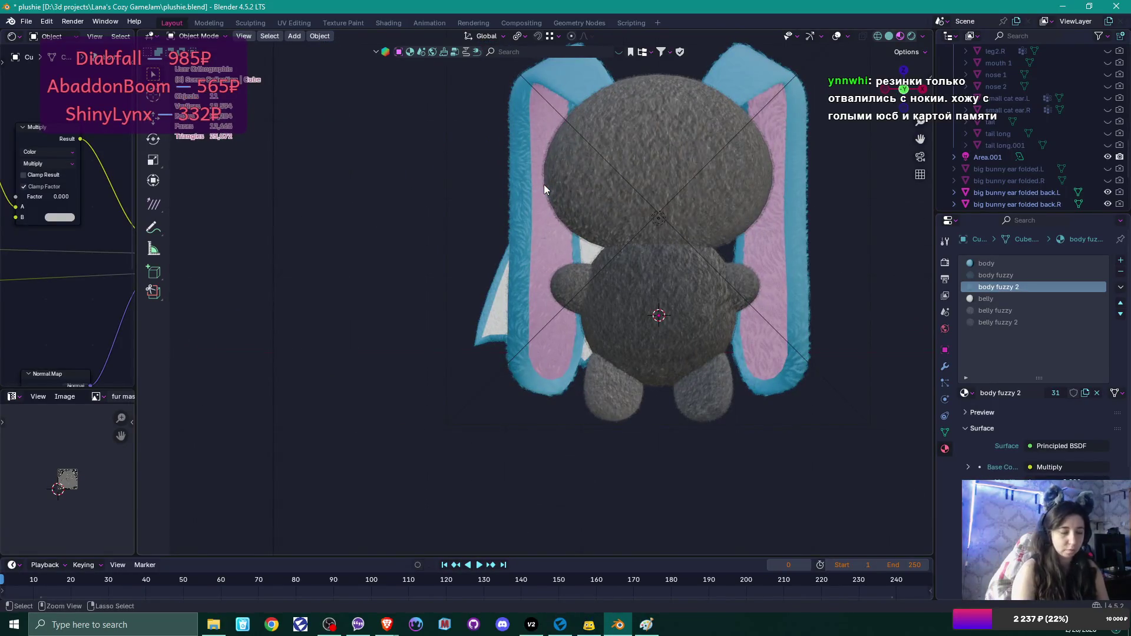
key(ctrl+KP_1)
scroll(540, 284, up, 1)
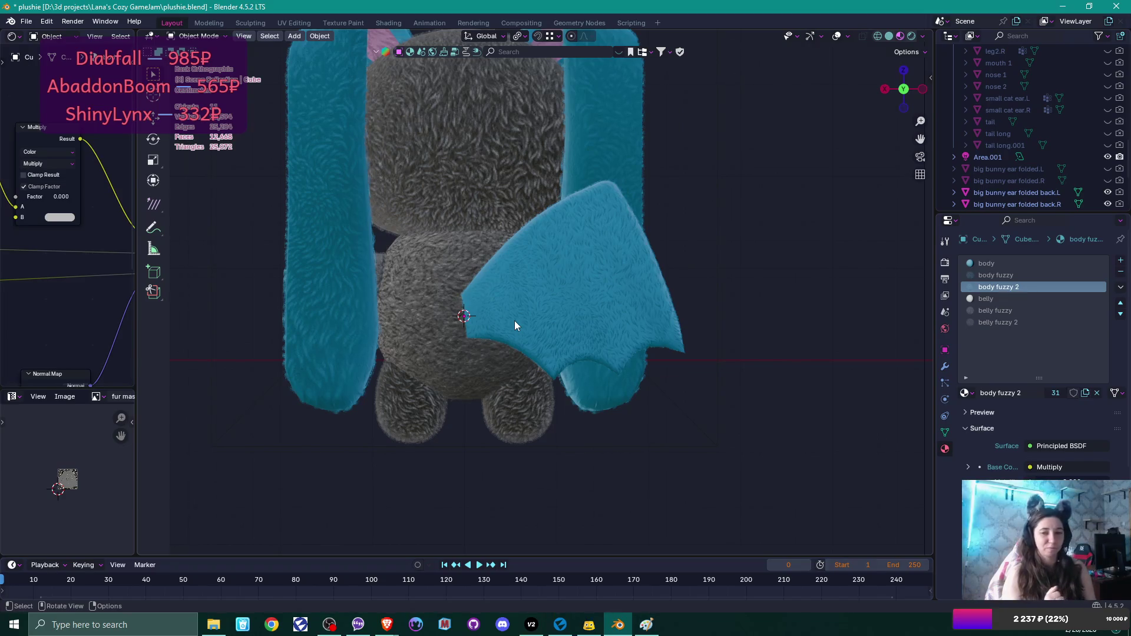
mouse_move(545, 274)
shift+middle_down()
mouse_move(554, 319)
mouse_move(635, 395)
mouse_move(639, 370)
mouse_move(621, 341)
shift+middle_up()
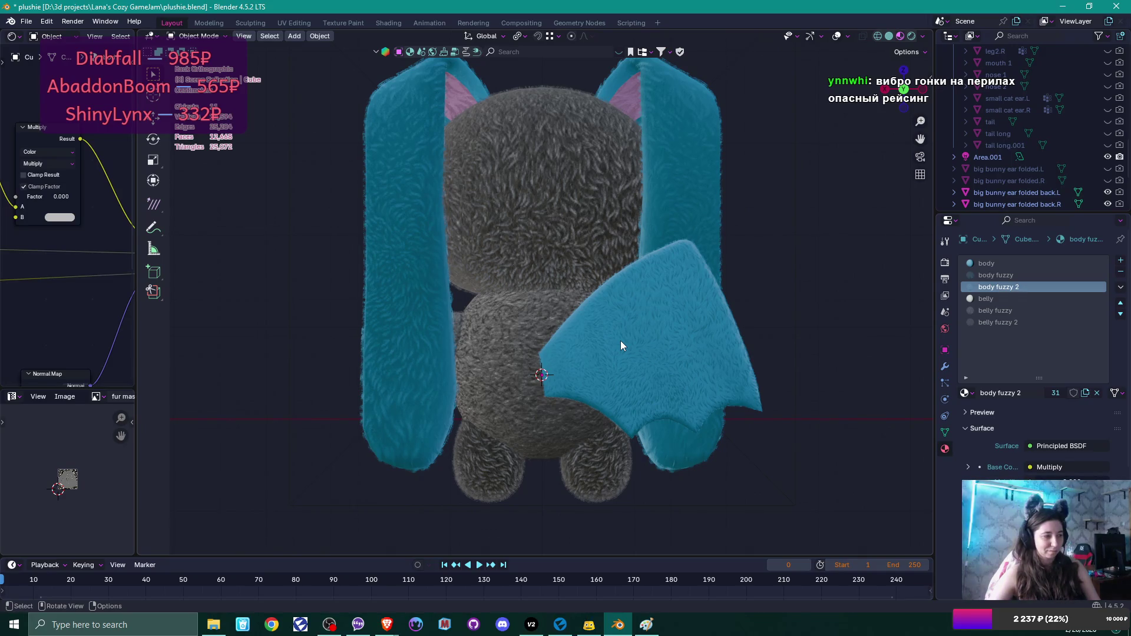
scroll(620, 346, up, 1)
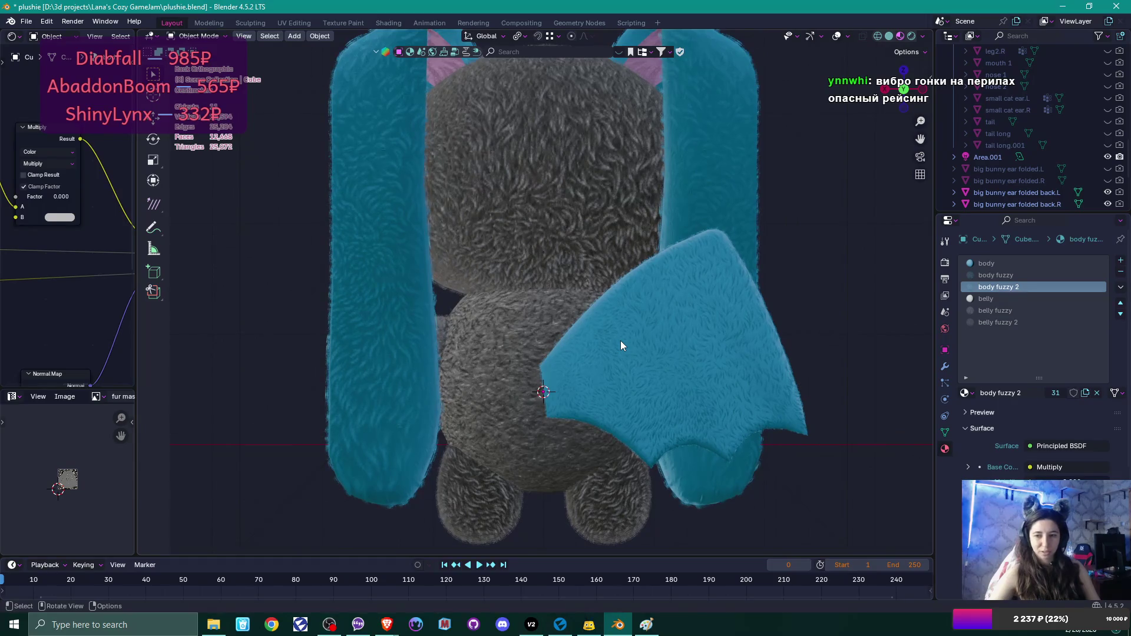
scroll(621, 346, up, 1)
- Select all of the wing mesh in Edit Mode and move it -0.025 m along X
click(639, 390)
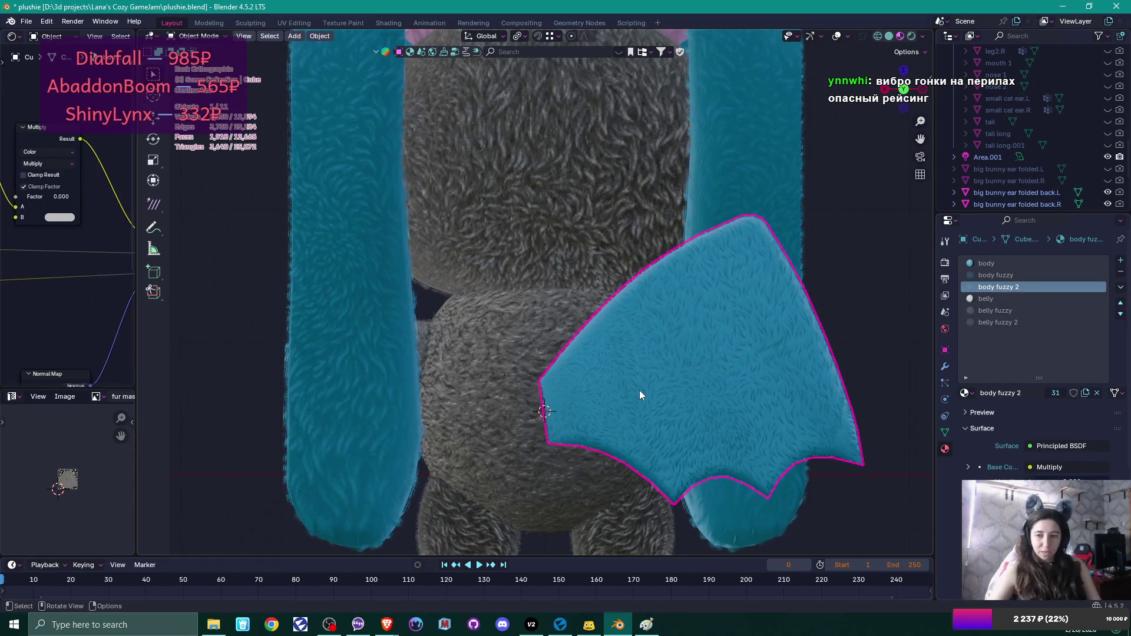
key(Tab)
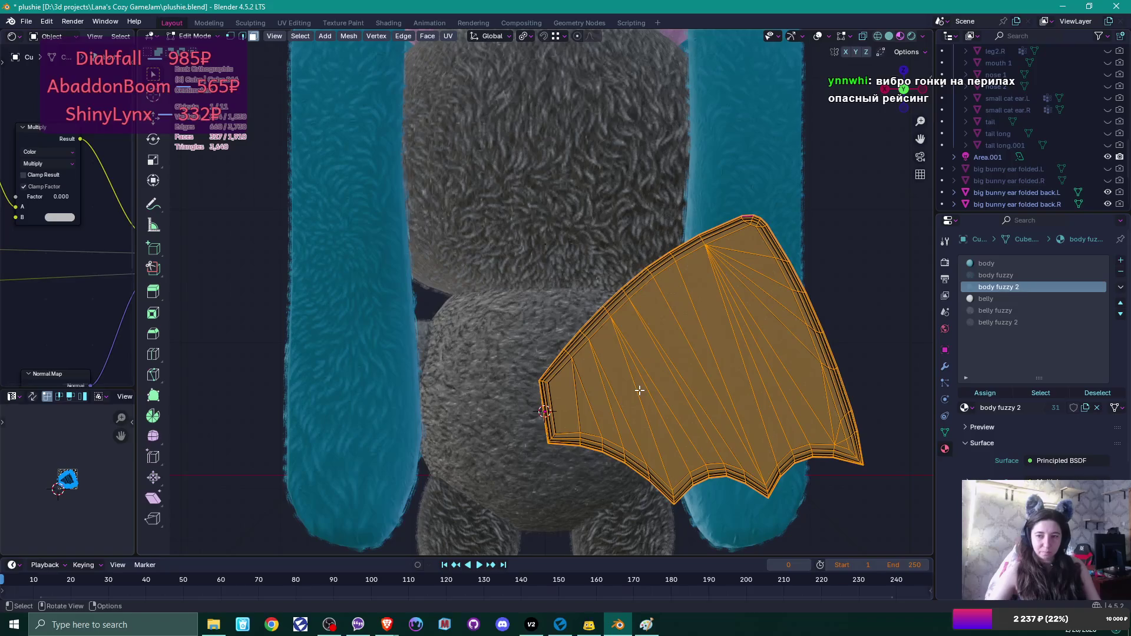
key(a)
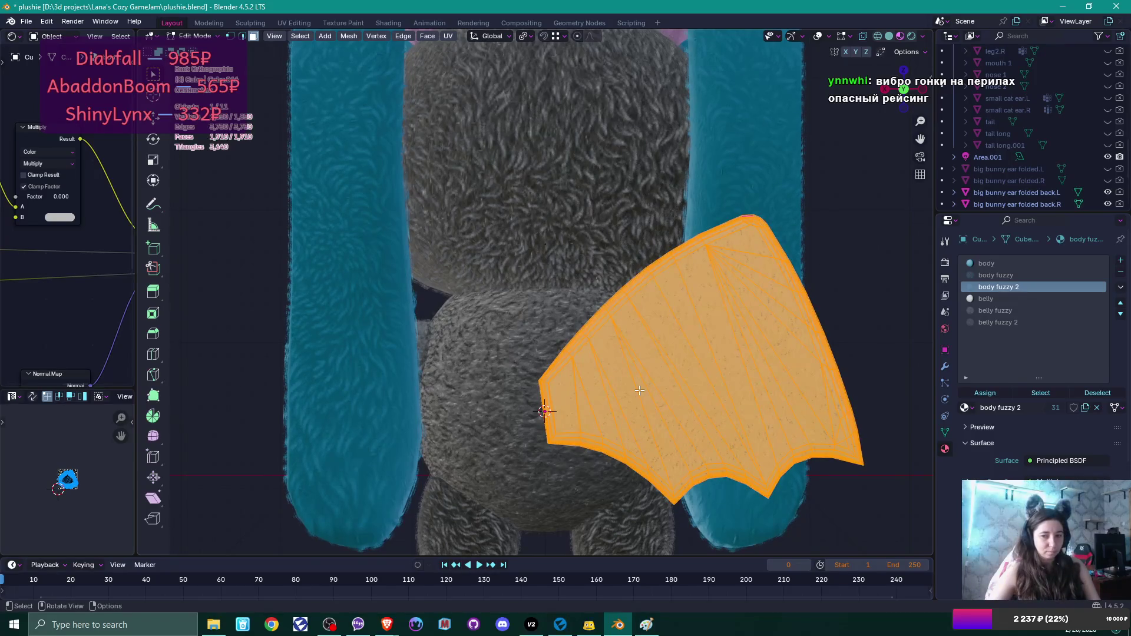
key(g)
key(x)
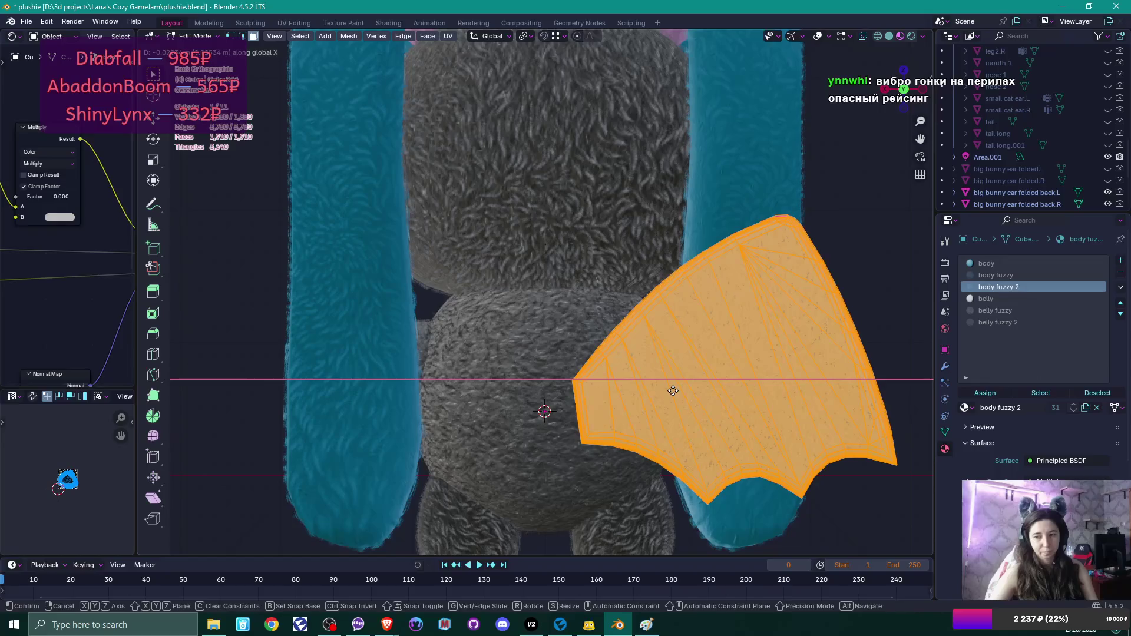
click(673, 390)
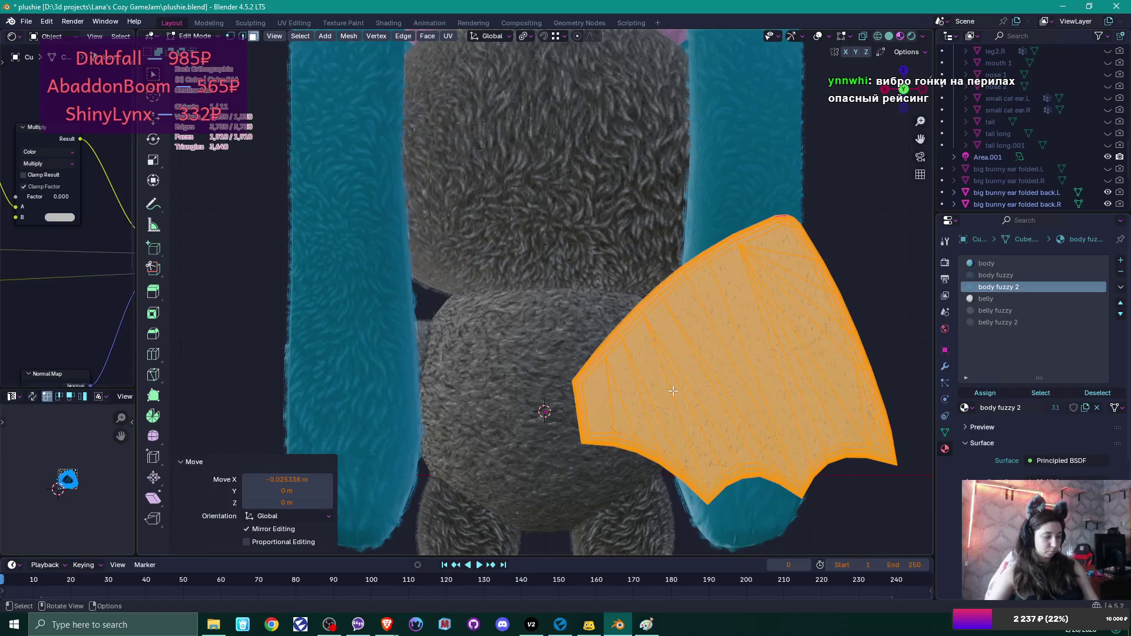
- Undo an accidental duplicate of the wing geometry and return to Object Mode
key(shift+d)
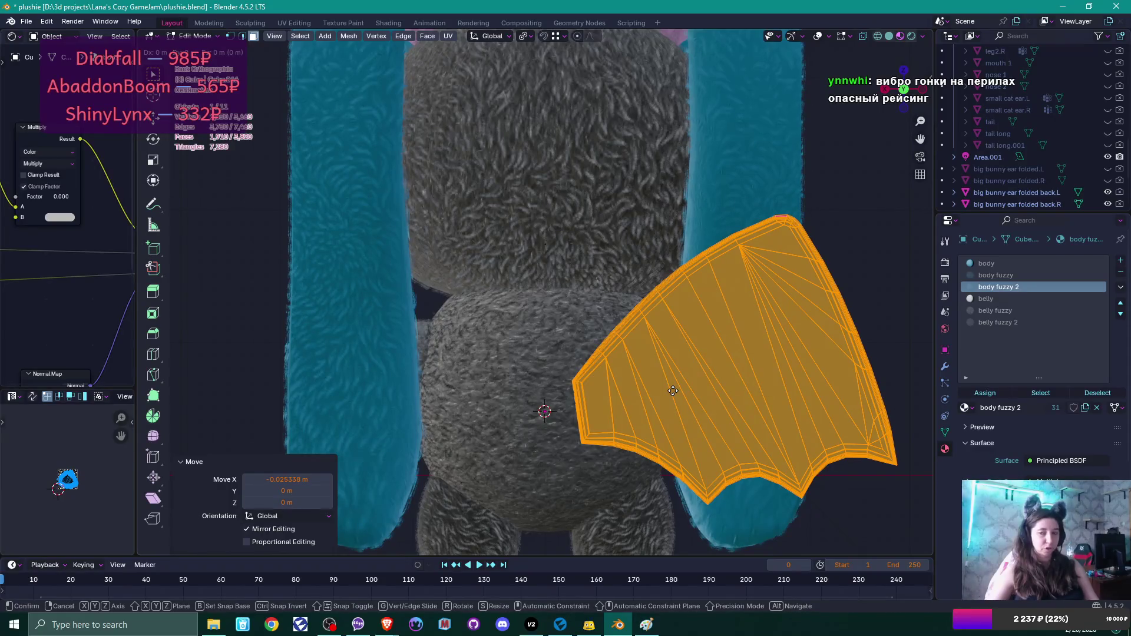
right_click(642, 389)
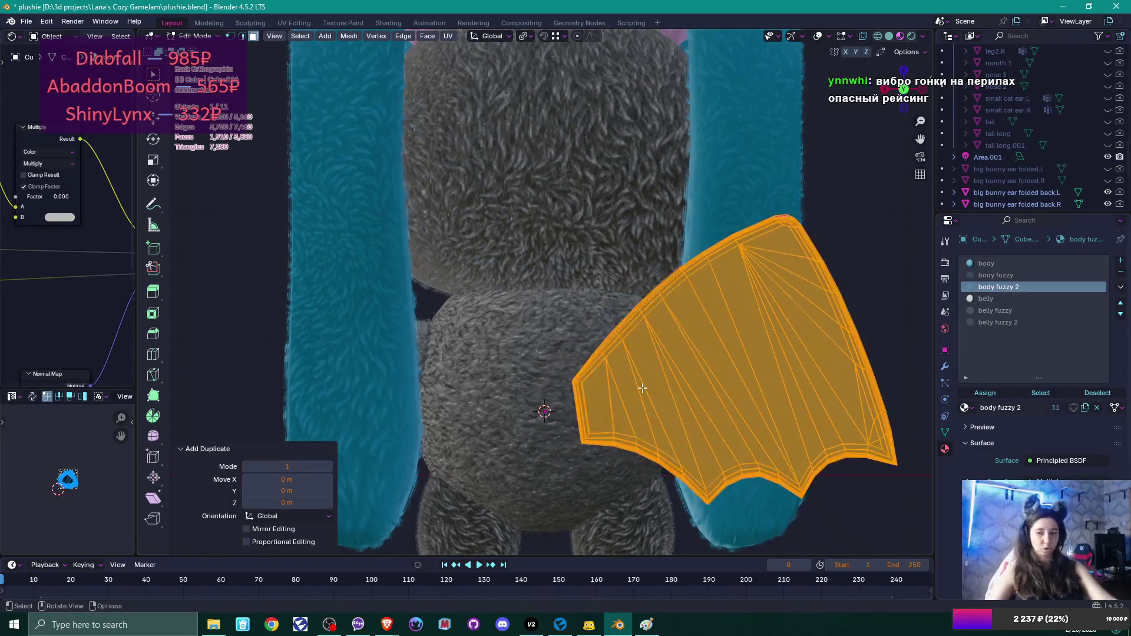
key(ctrl+z)
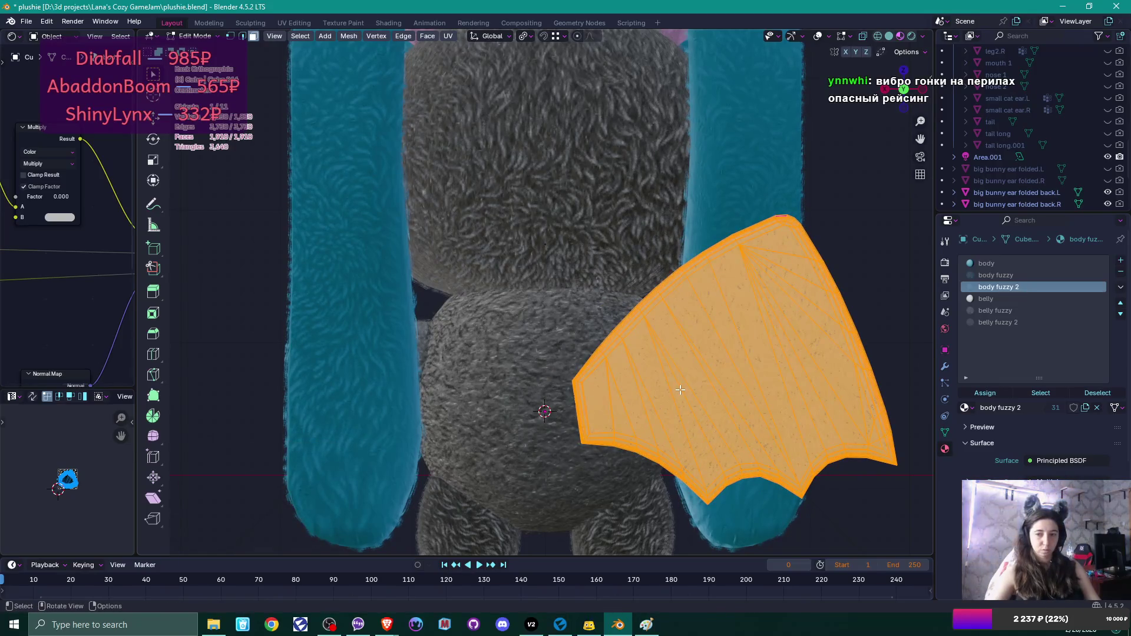
key(Tab)
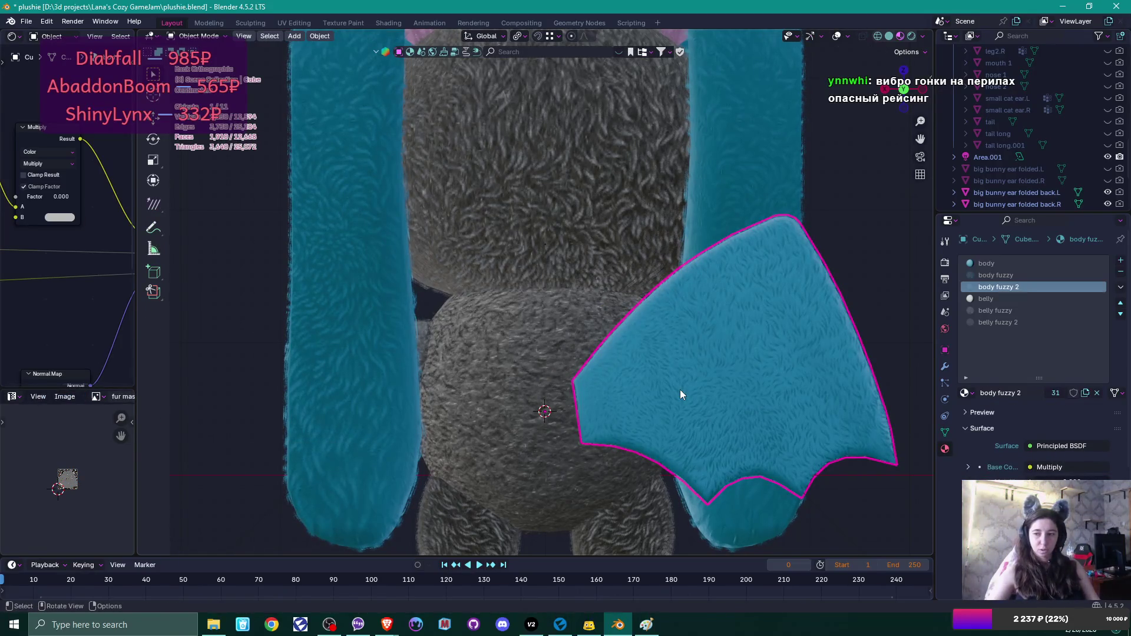
- Add a Mirror modifier to the wing from Modifier Properties
click(946, 369)
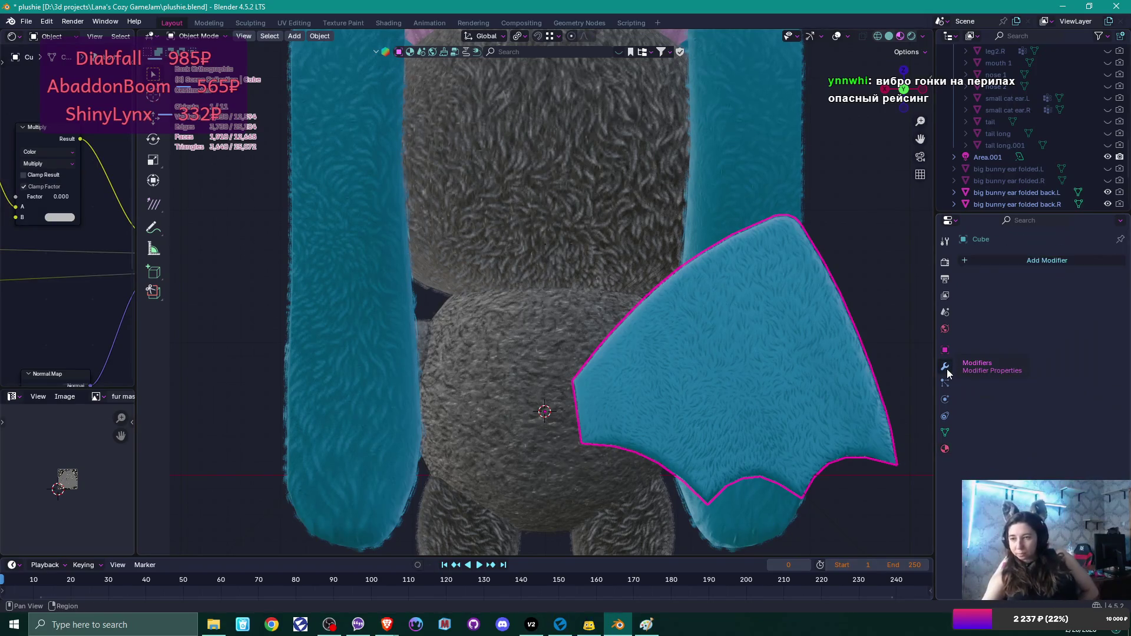
click(1009, 259)
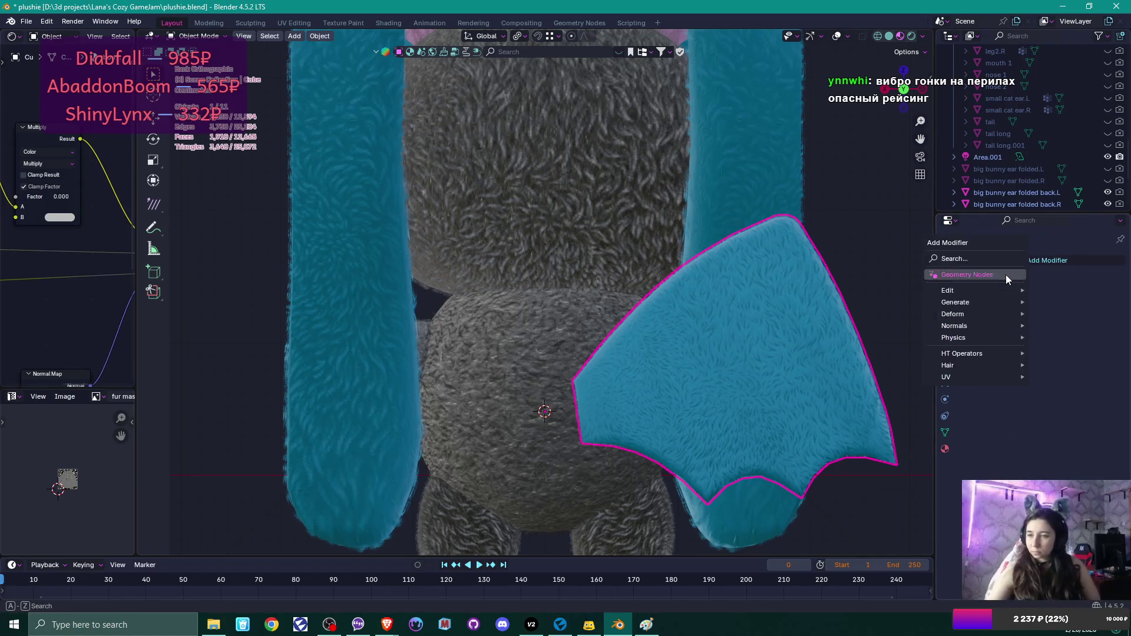
mouse_move(1001, 299)
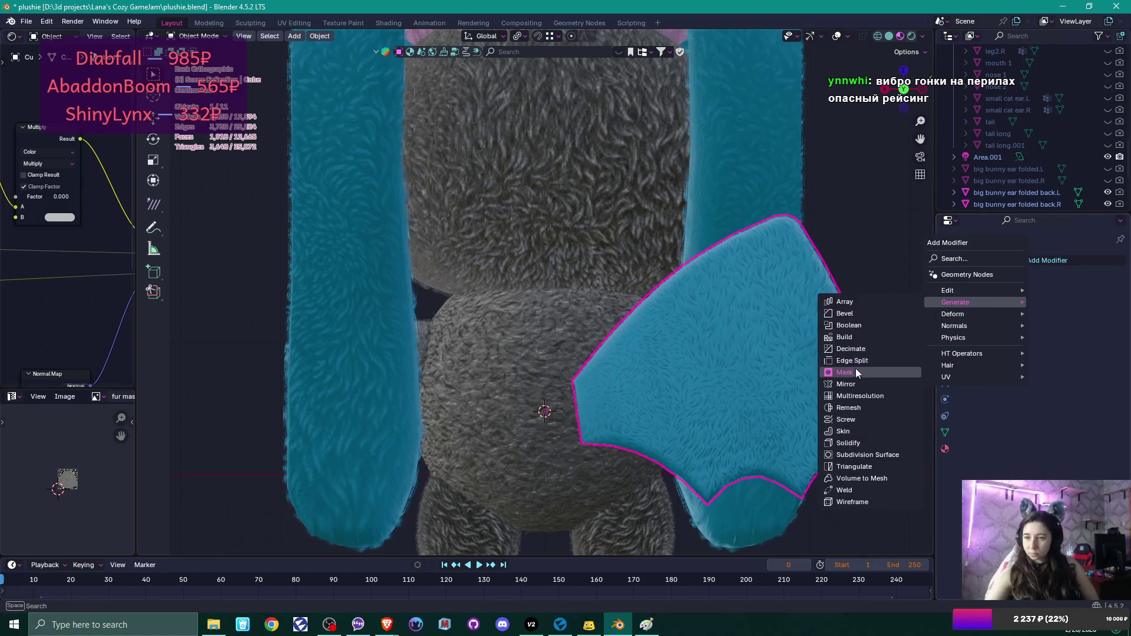
click(858, 384)
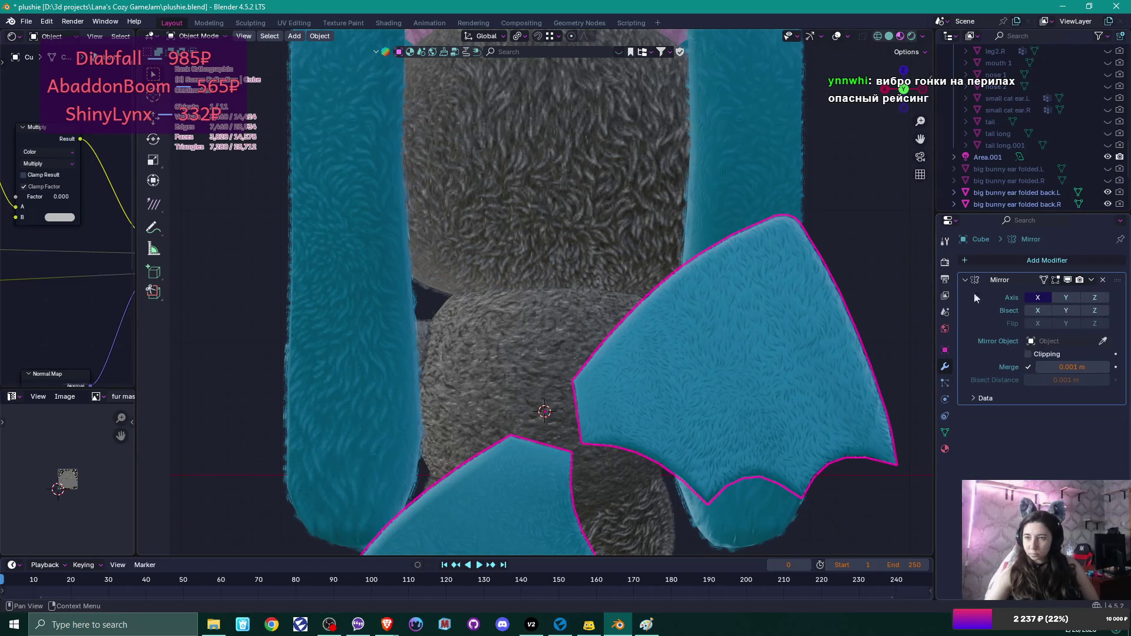
- Apply the wing's rotation with Ctrl+A, then deselect it and view the mirrored wings from behind
key(n)
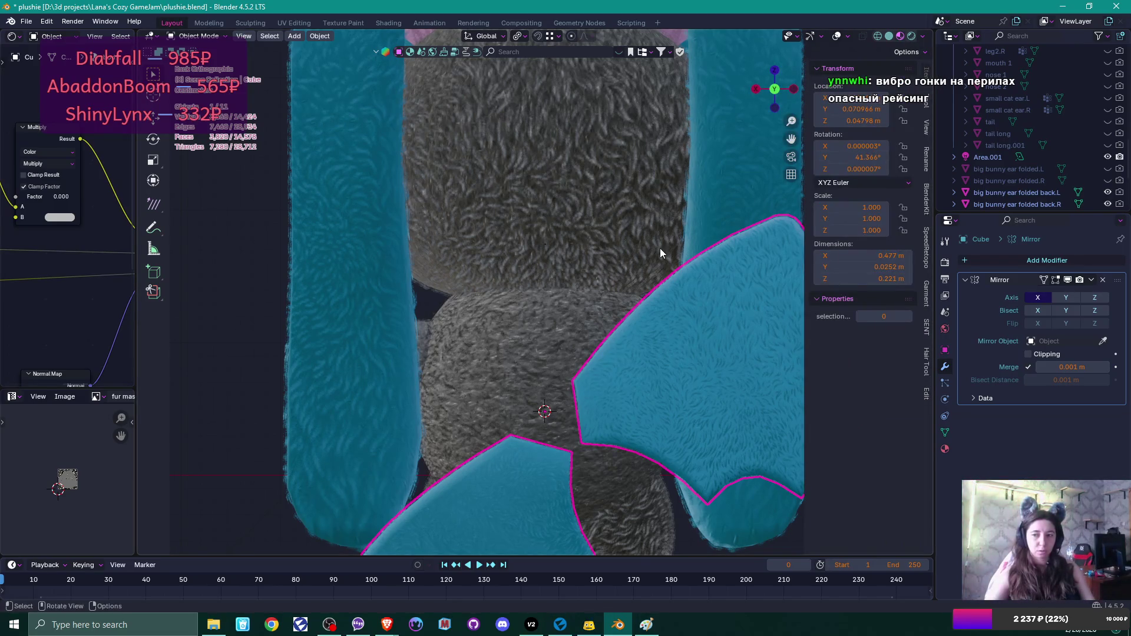
key(ctrl+a)
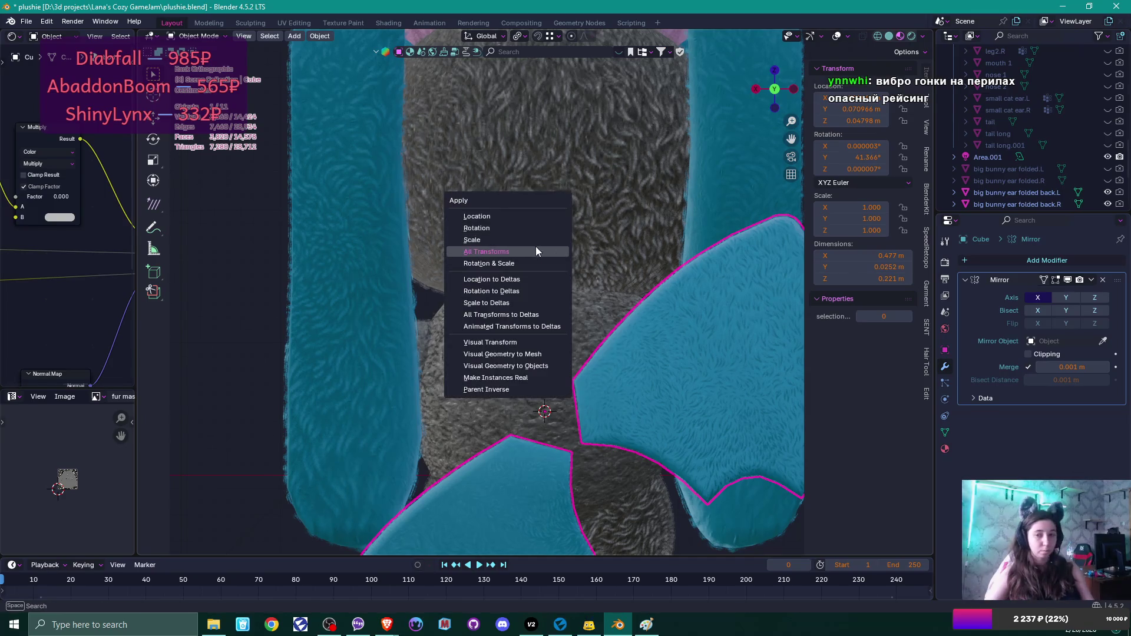
click(526, 233)
mouse_move(532, 235)
middle_down()
mouse_move(566, 258)
mouse_move(589, 252)
mouse_move(376, 264)
middle_up()
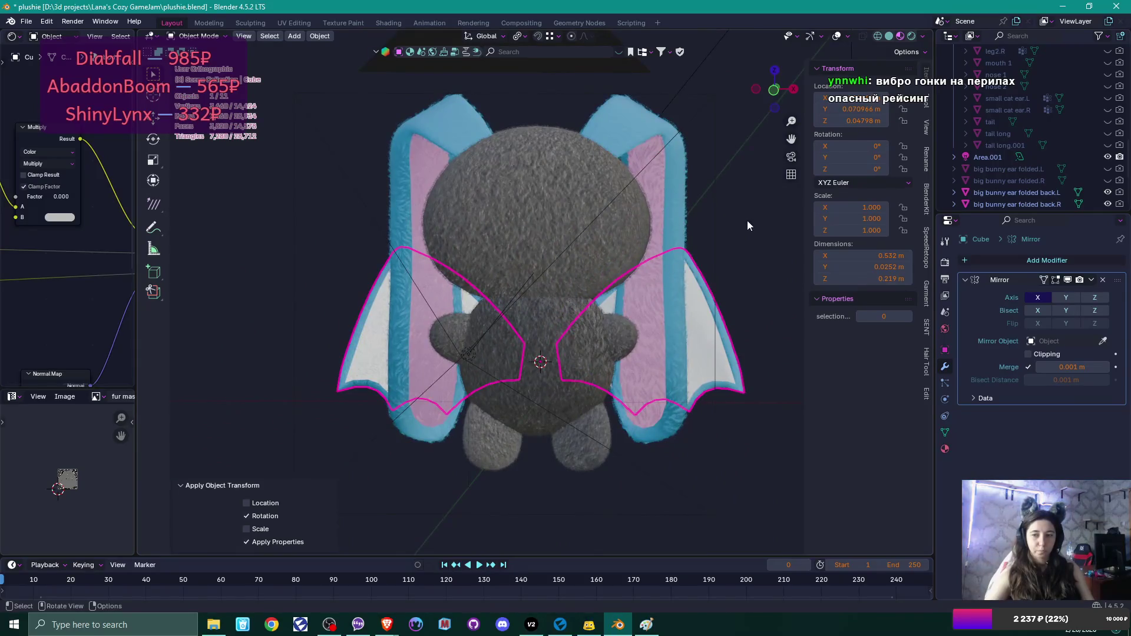
click(733, 282)
mouse_move(733, 277)
middle_down()
mouse_move(741, 259)
mouse_move(768, 272)
mouse_move(553, 421)
mouse_move(514, 433)
mouse_move(620, 434)
mouse_move(551, 430)
mouse_move(668, 416)
mouse_move(683, 427)
mouse_move(634, 428)
mouse_move(704, 426)
mouse_move(647, 428)
middle_up()
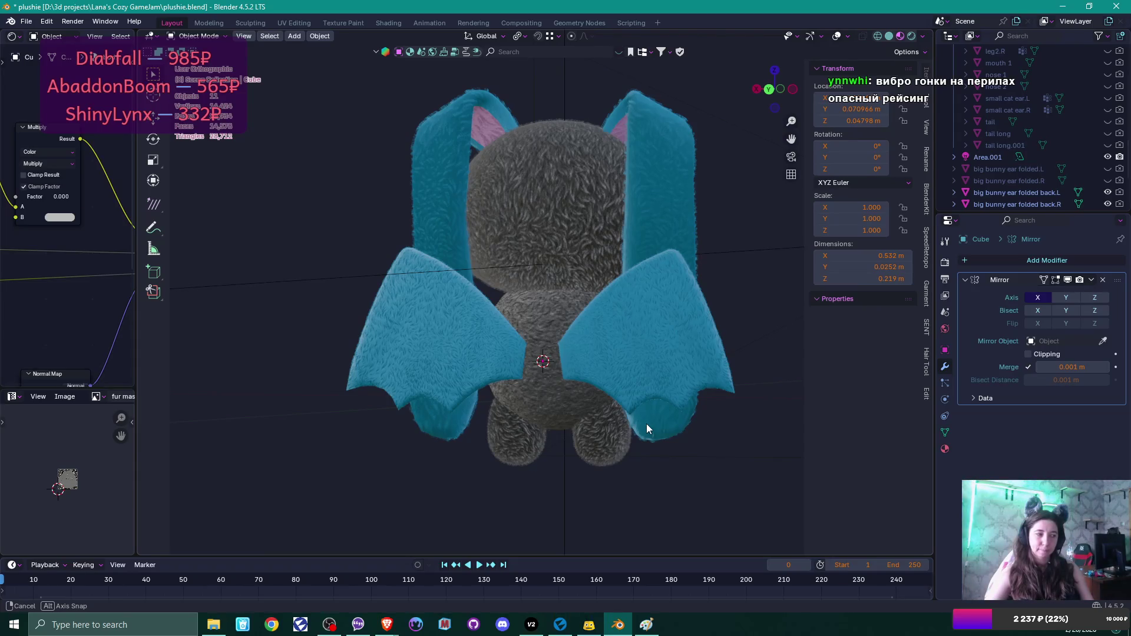
middle_drag(646, 423, 809, 420)
scroll(570, 415, up, 6)
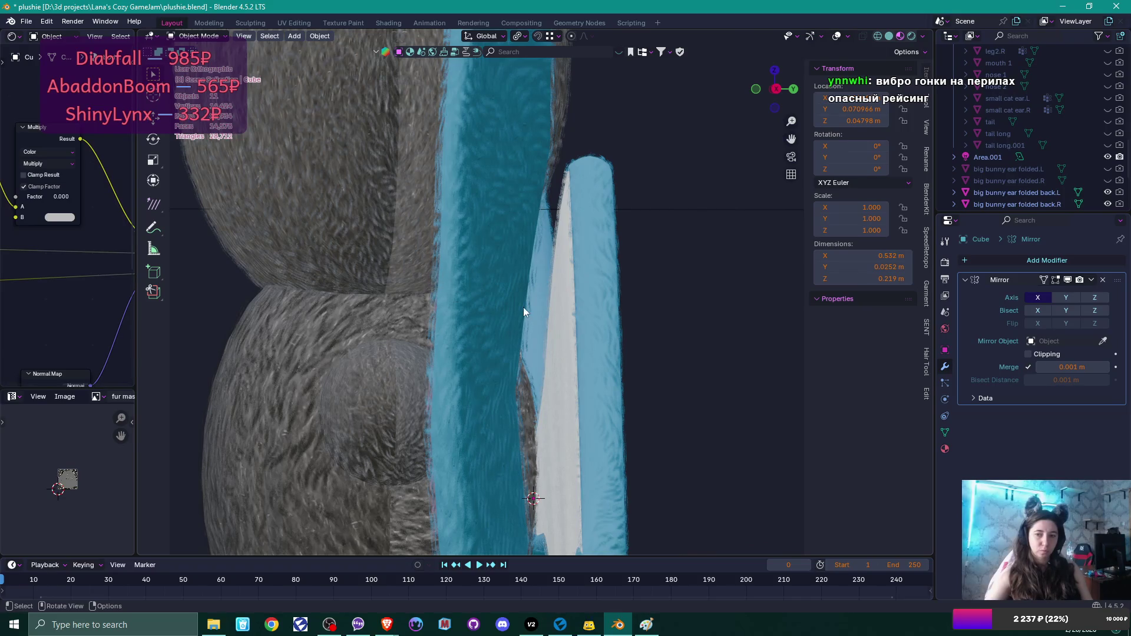
scroll(524, 307, up, 1)
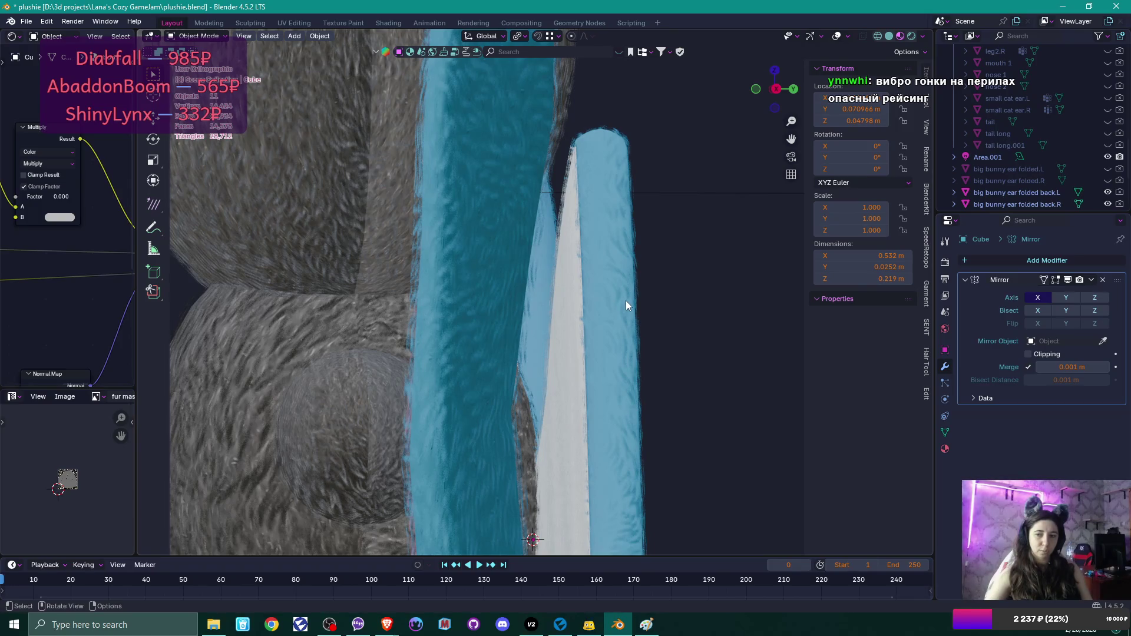
scroll(626, 300, down, 4)
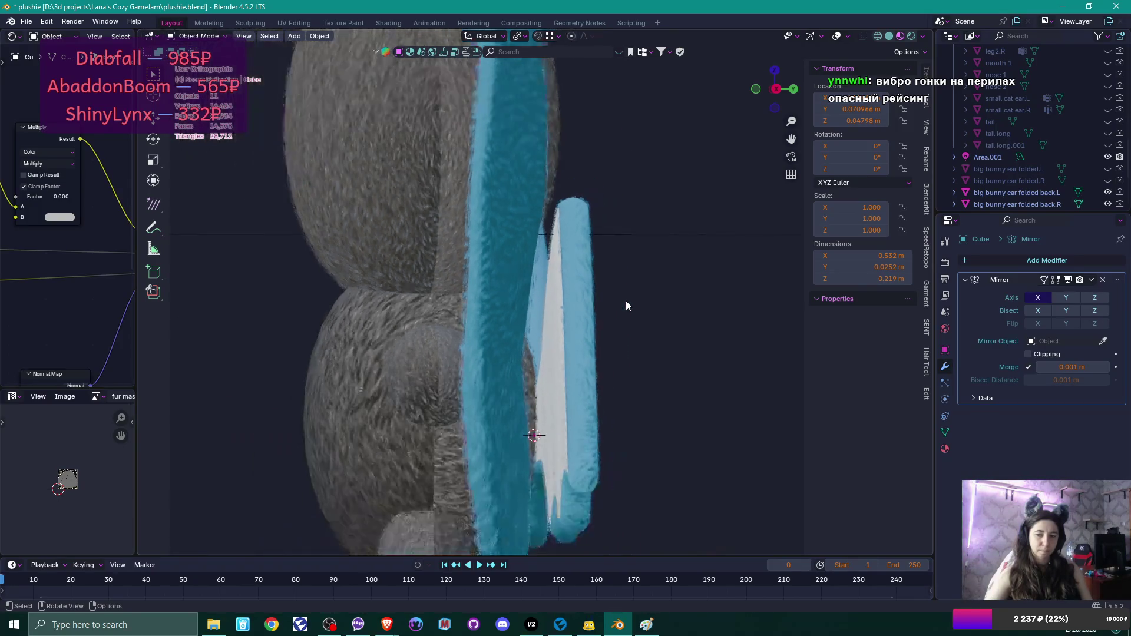
mouse_move(620, 317)
middle_down()
mouse_move(623, 359)
mouse_move(684, 353)
mouse_move(735, 307)
mouse_move(743, 320)
middle_up()
scroll(735, 319, down, 5)
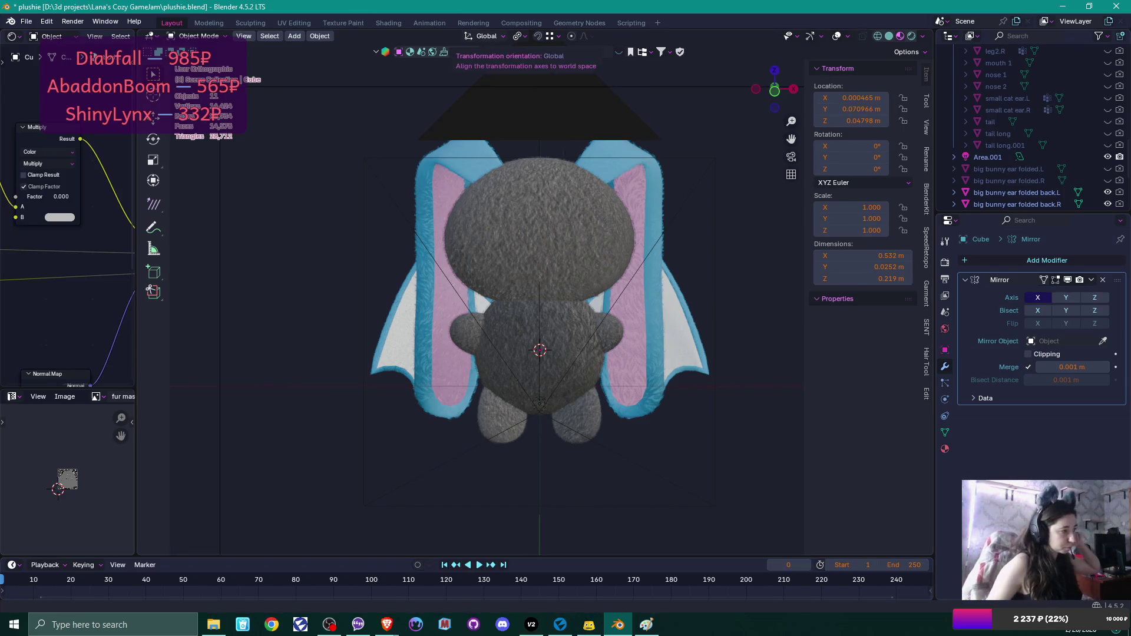
key(alt+Tab)
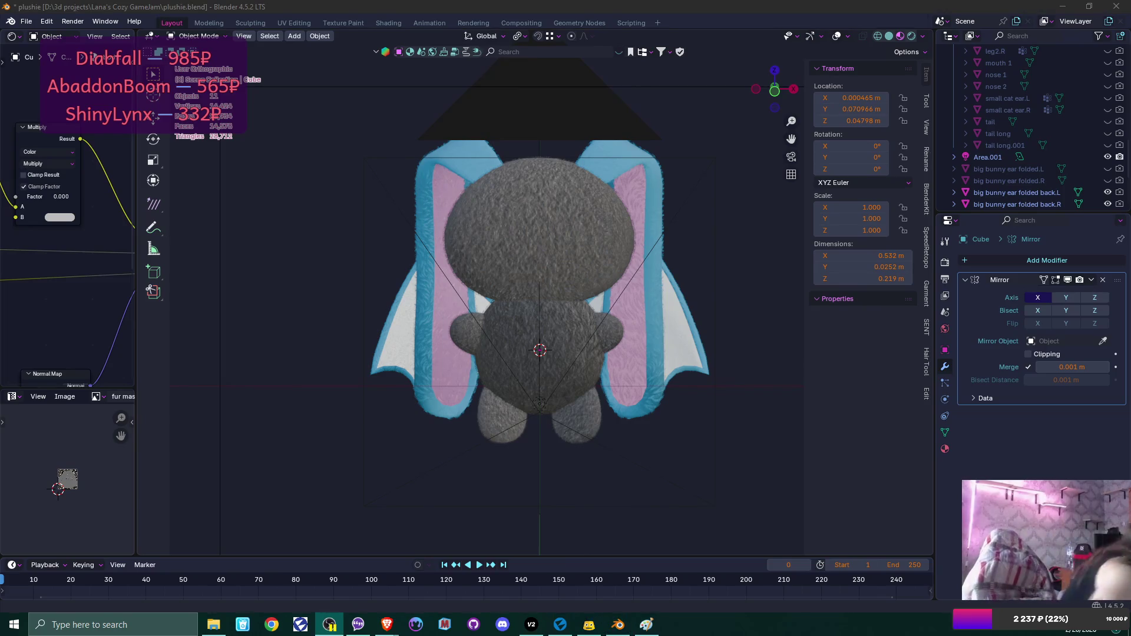
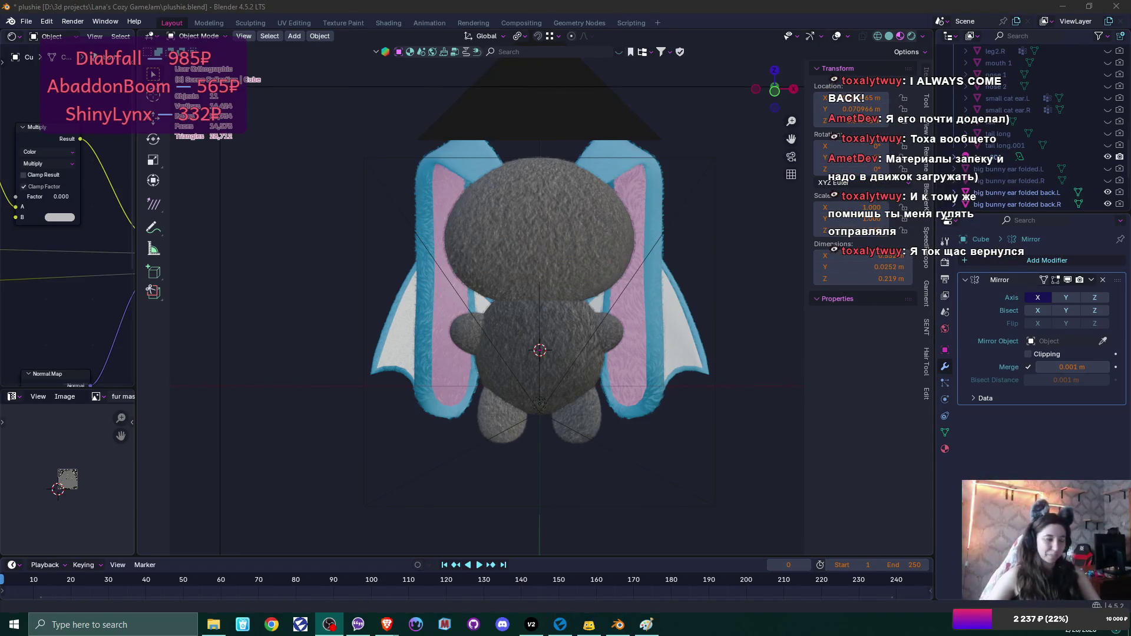
- Select the bat wing object, enter Edit Mode, select its entire mesh, then pick one face
mouse_move(412, 241)
middle_down()
mouse_move(503, 263)
mouse_move(679, 248)
mouse_move(695, 236)
mouse_move(688, 206)
mouse_move(649, 256)
mouse_move(467, 260)
mouse_move(391, 307)
mouse_move(713, 302)
mouse_move(610, 299)
mouse_move(642, 319)
mouse_move(495, 189)
mouse_move(527, 206)
mouse_move(543, 326)
mouse_move(428, 303)
middle_up()
click(647, 321)
scroll(647, 322, up, 4)
key(Tab)
scroll(495, 189, up, 5)
scroll(495, 189, down, 5)
key(a)
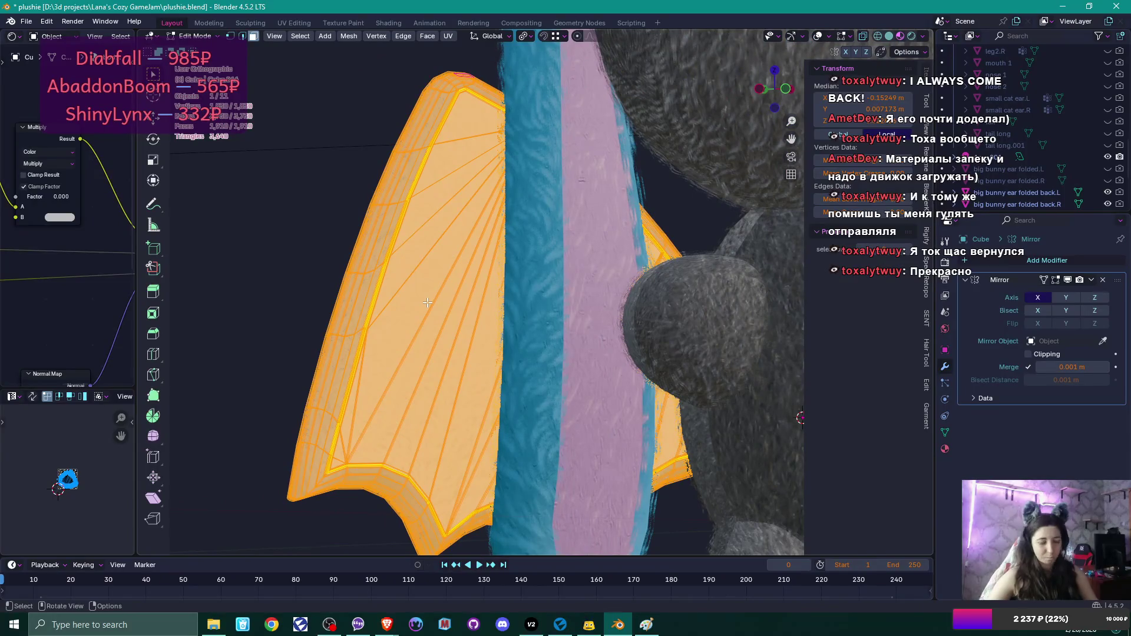
click(403, 309)
- Select the wing region linked to the picked face and switch to vertex selection
mouse_move(402, 309)
middle_down()
mouse_move(434, 313)
mouse_move(513, 359)
middle_up()
scroll(455, 329, up, 3)
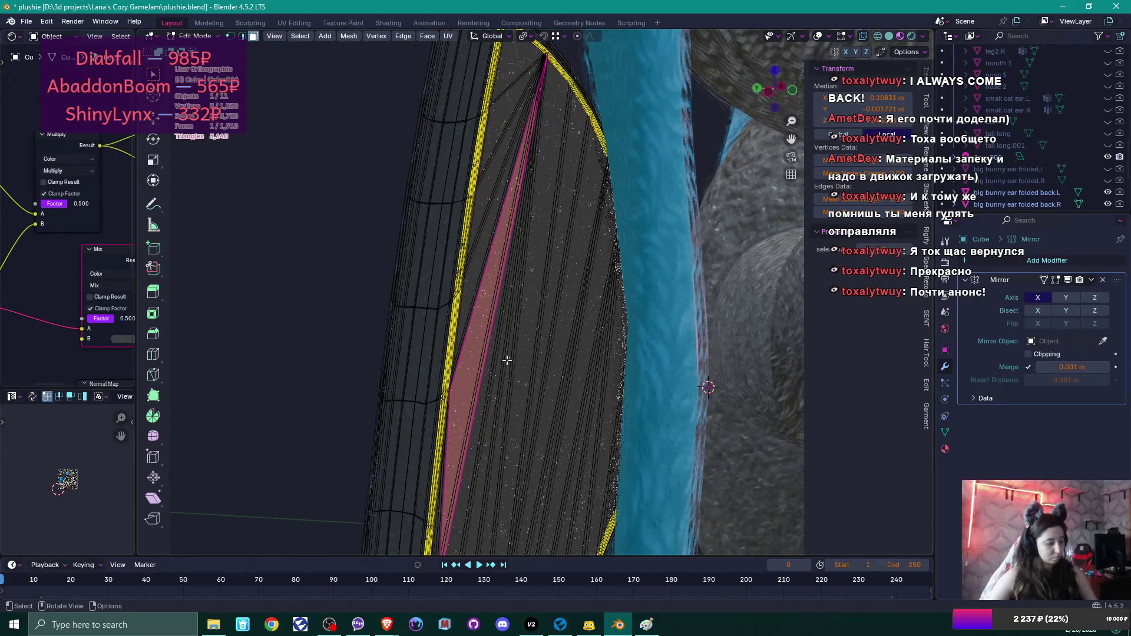
middle_drag(507, 360, 452, 380)
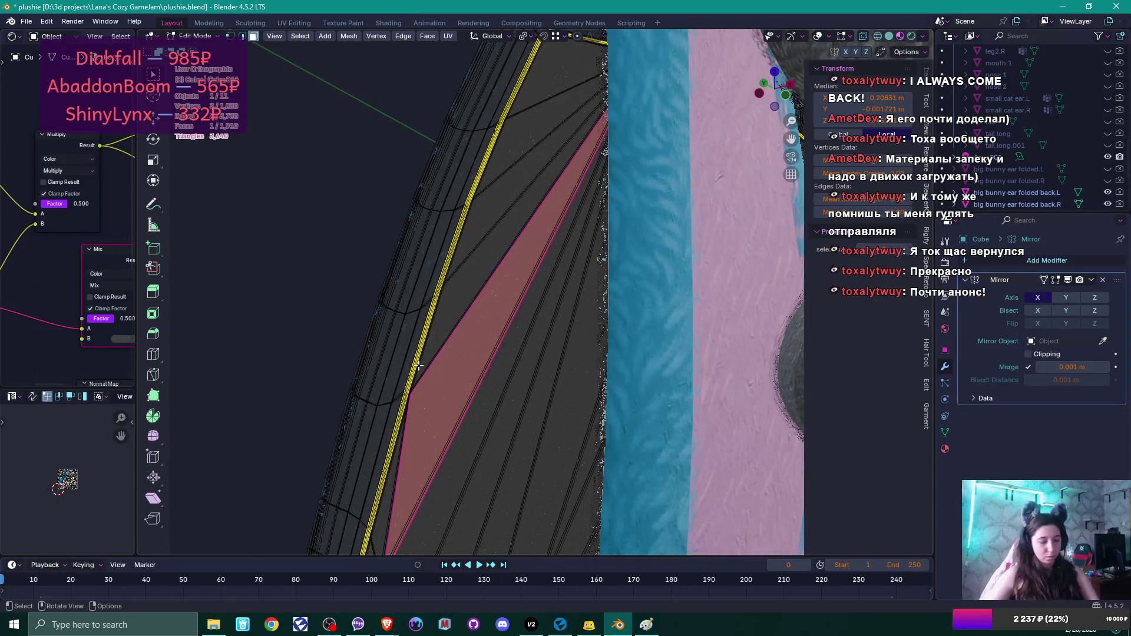
key(l)
key(ctrl+z)
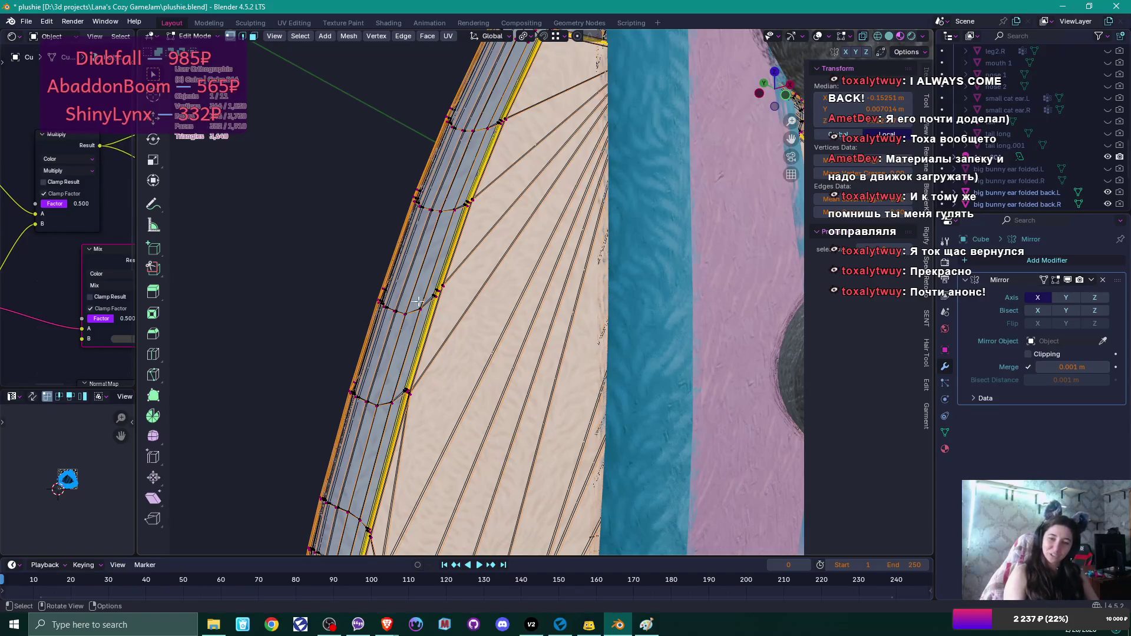
mouse_move(364, 290)
middle_down()
mouse_move(561, 297)
mouse_move(543, 328)
mouse_move(487, 362)
mouse_move(448, 328)
mouse_move(530, 377)
mouse_move(645, 335)
middle_up()
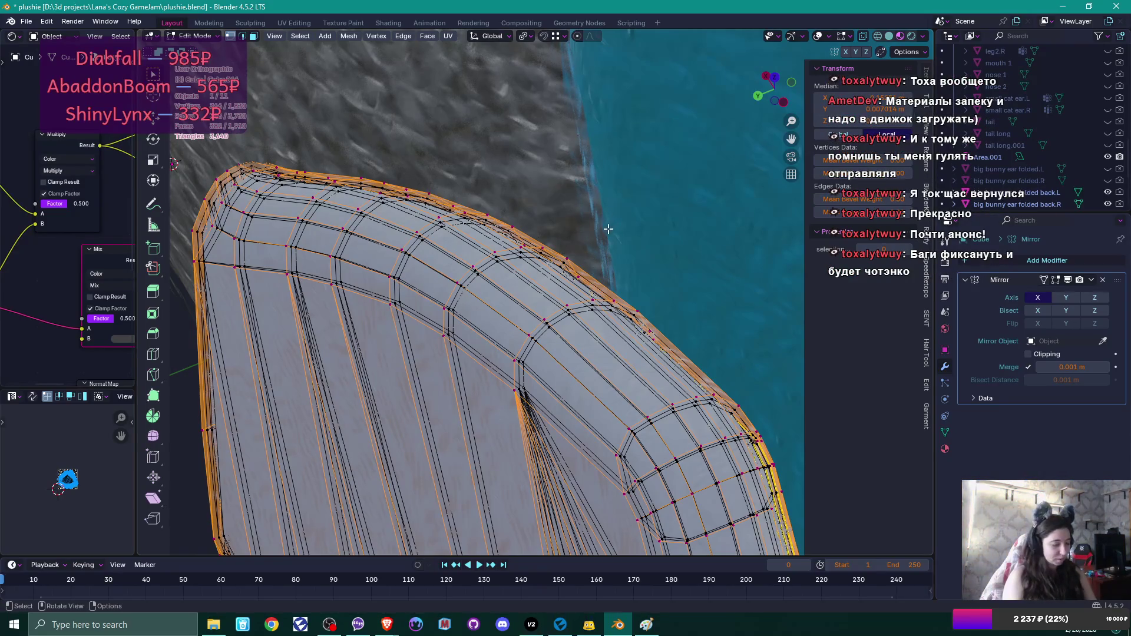
- Extrude the wing faces along their normals by about 0.000839 m for thickness
key(alt+e)
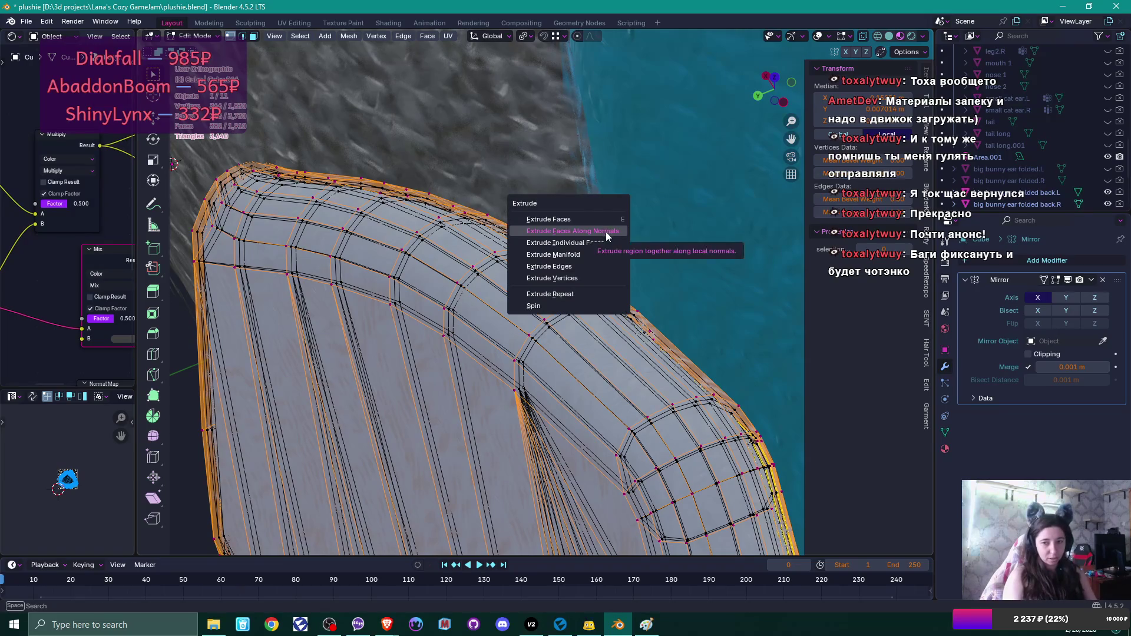
click(608, 231)
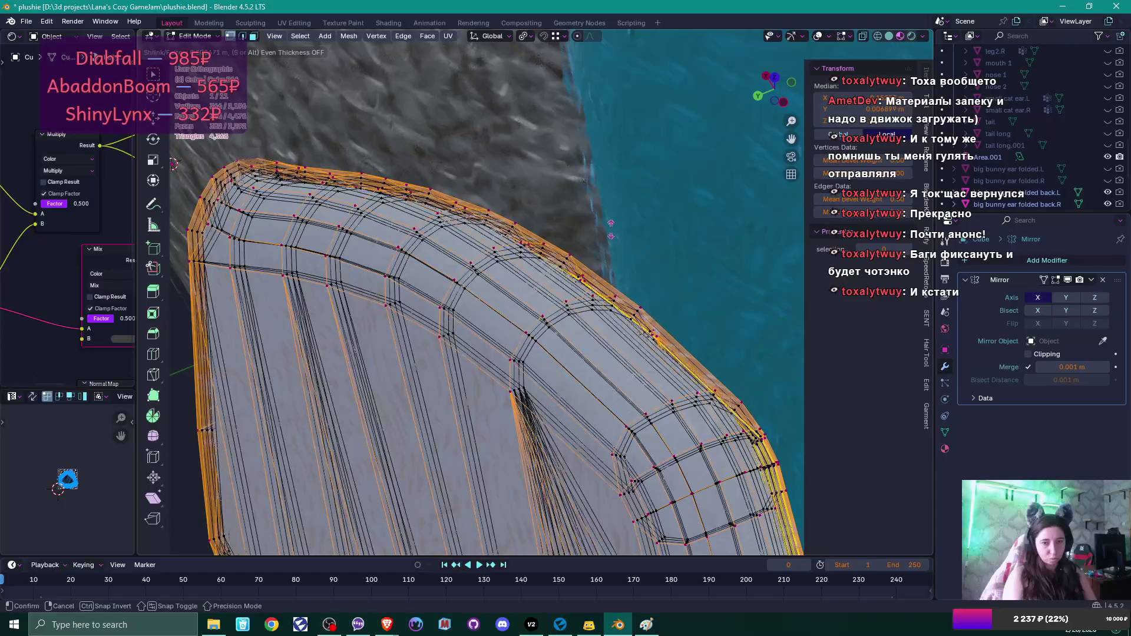
click(611, 230)
mouse_move(510, 222)
middle_down()
mouse_move(441, 271)
mouse_move(427, 329)
middle_up()
- Select the stray piece linked to a vertex, delete its faces, then select the next linked region
click(422, 330)
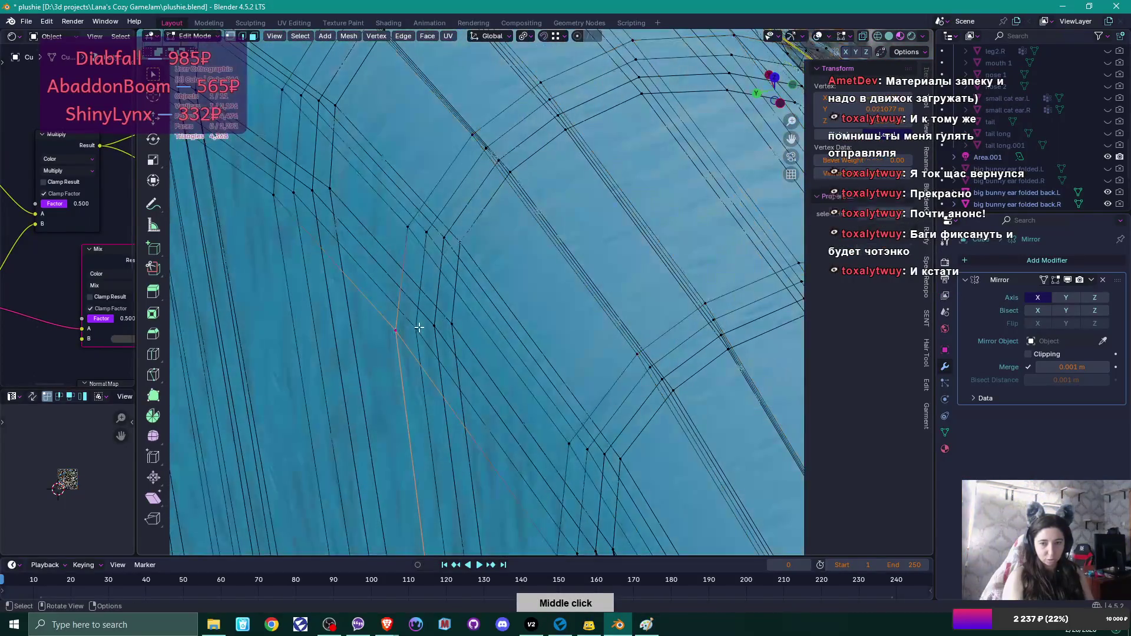
click(418, 329)
key(l)
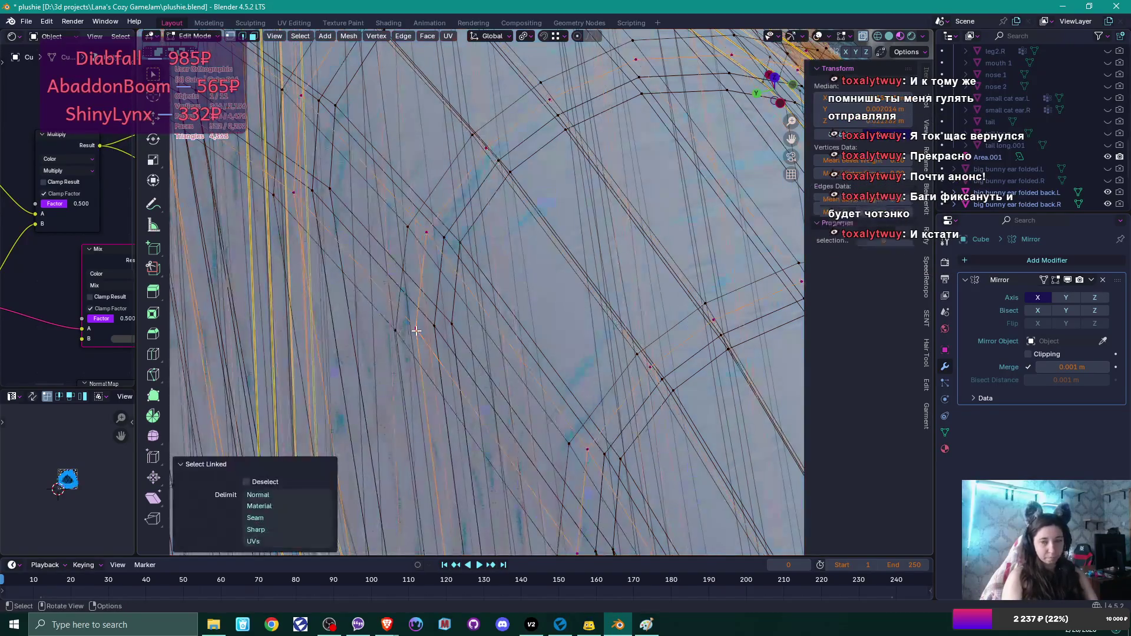
mouse_move(508, 268)
middle_down()
mouse_move(484, 274)
mouse_move(488, 51)
mouse_move(556, 277)
mouse_move(253, 242)
mouse_move(466, 305)
mouse_move(450, 277)
mouse_move(486, 234)
middle_up()
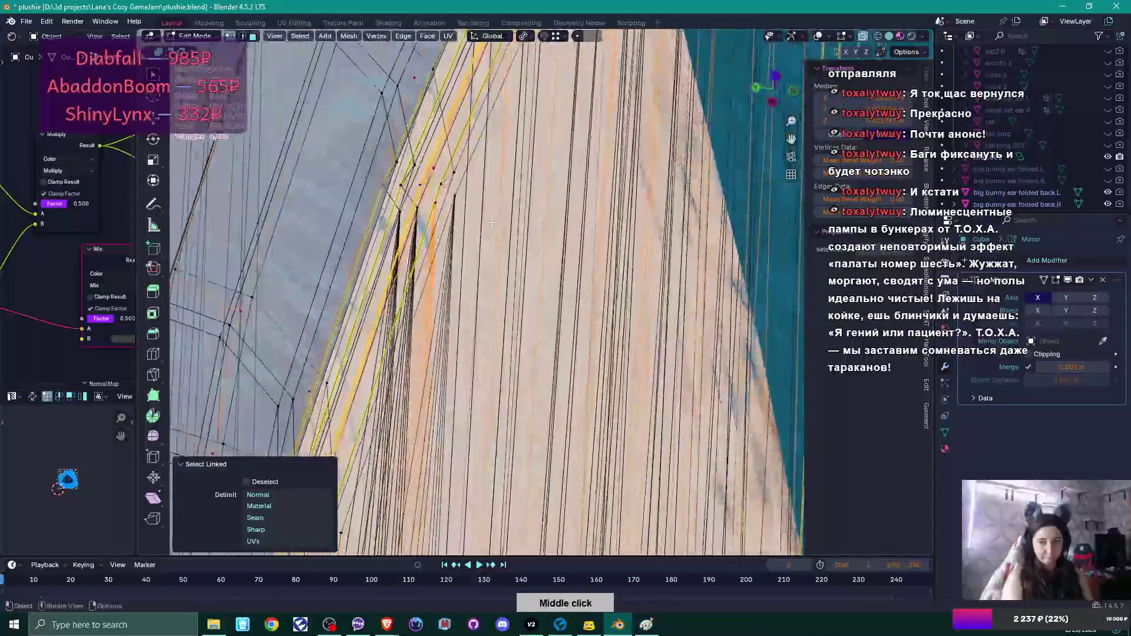
key(x)
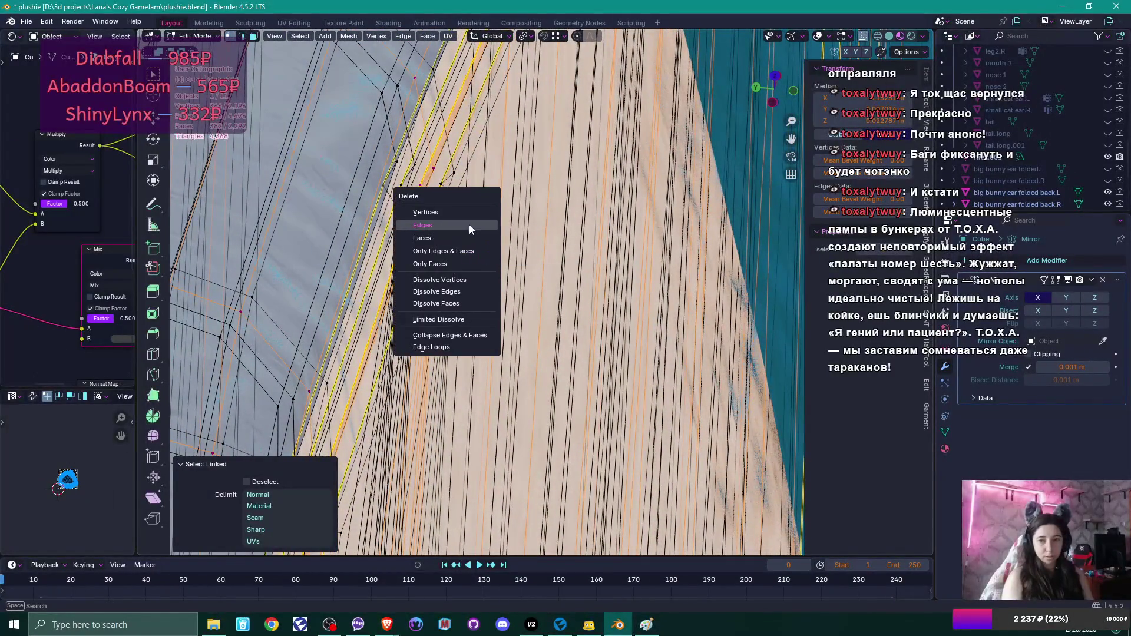
click(465, 238)
mouse_move(465, 248)
middle_down()
mouse_move(469, 311)
mouse_move(405, 188)
middle_up()
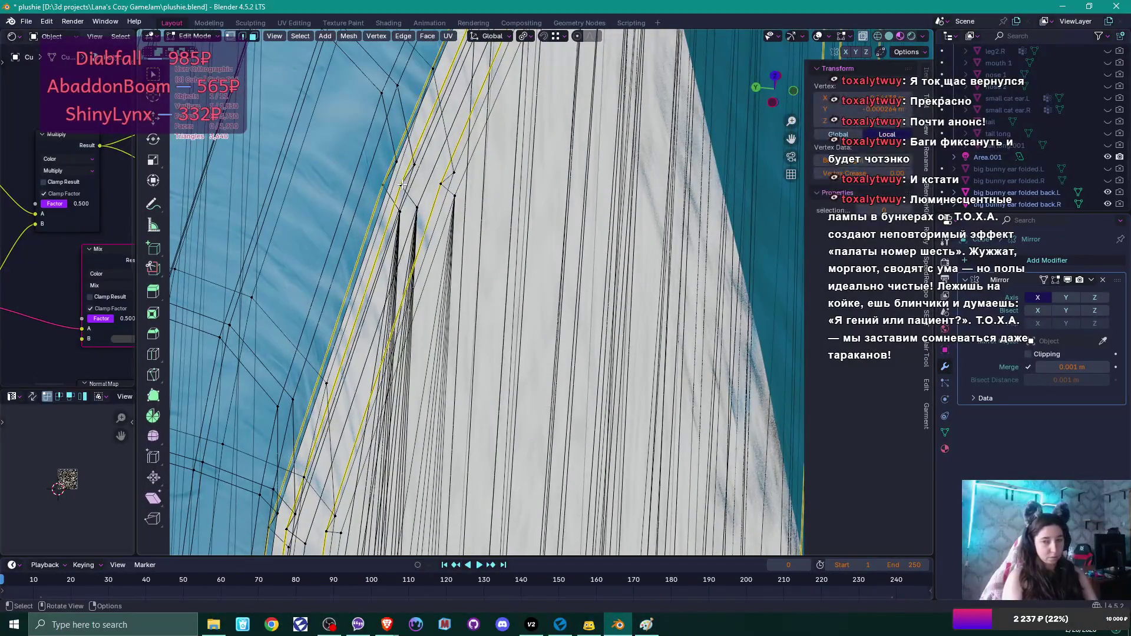
key(l)
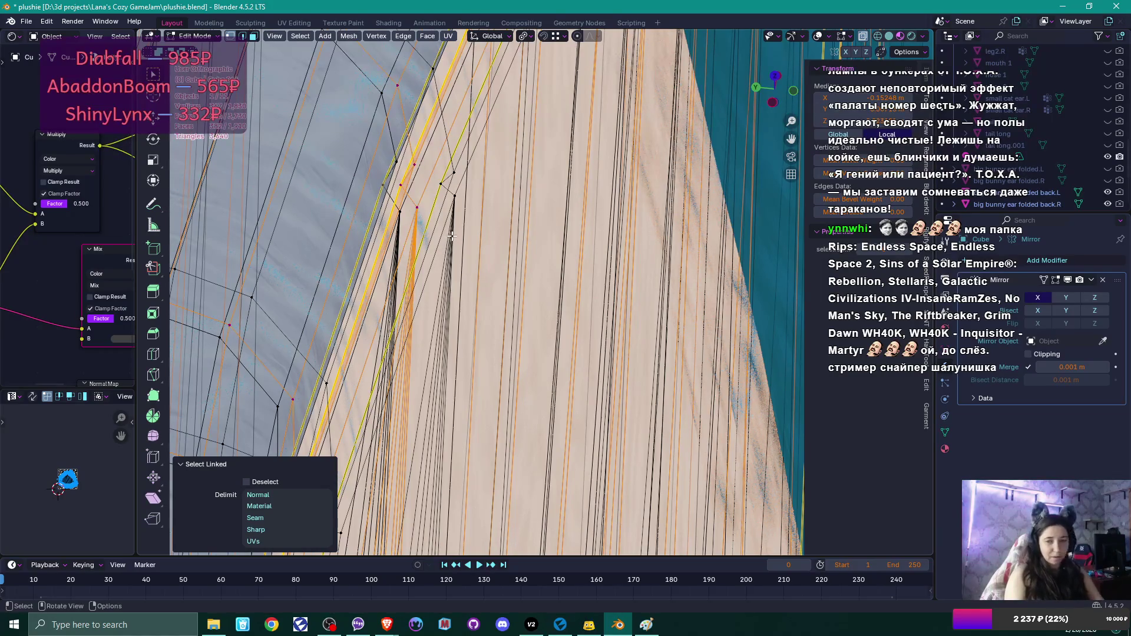
- Shrink/Fatten the selected wing region evenly along its normals
right_click(451, 235)
click(455, 255)
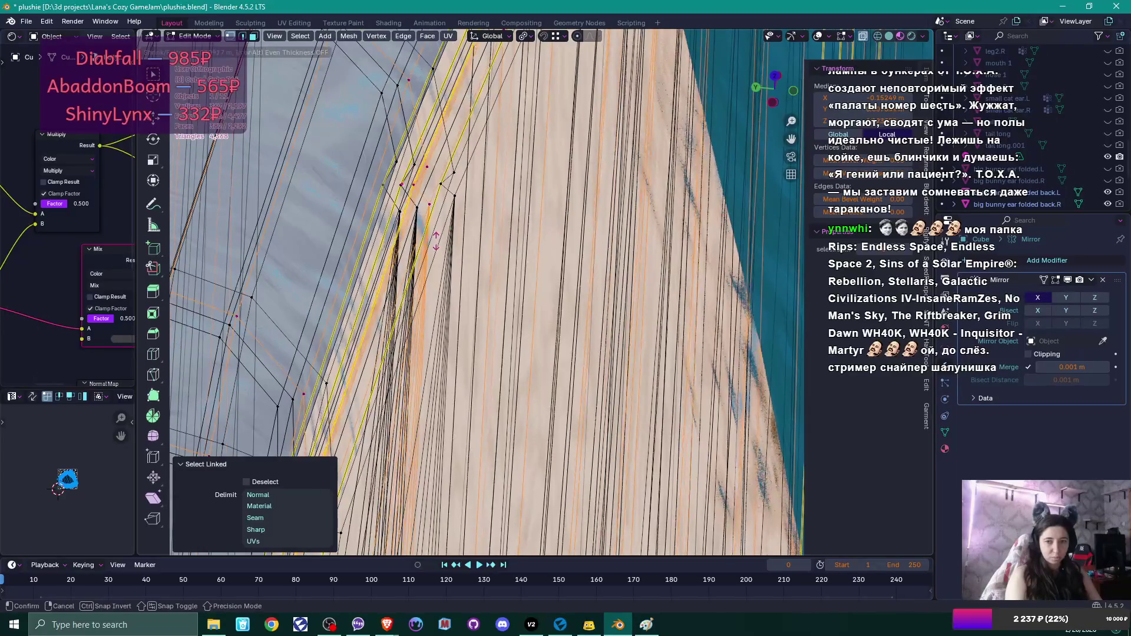
click(397, 181)
- Select another linked part of the wing, inspect it, then clear the selection
click(398, 184)
key(l)
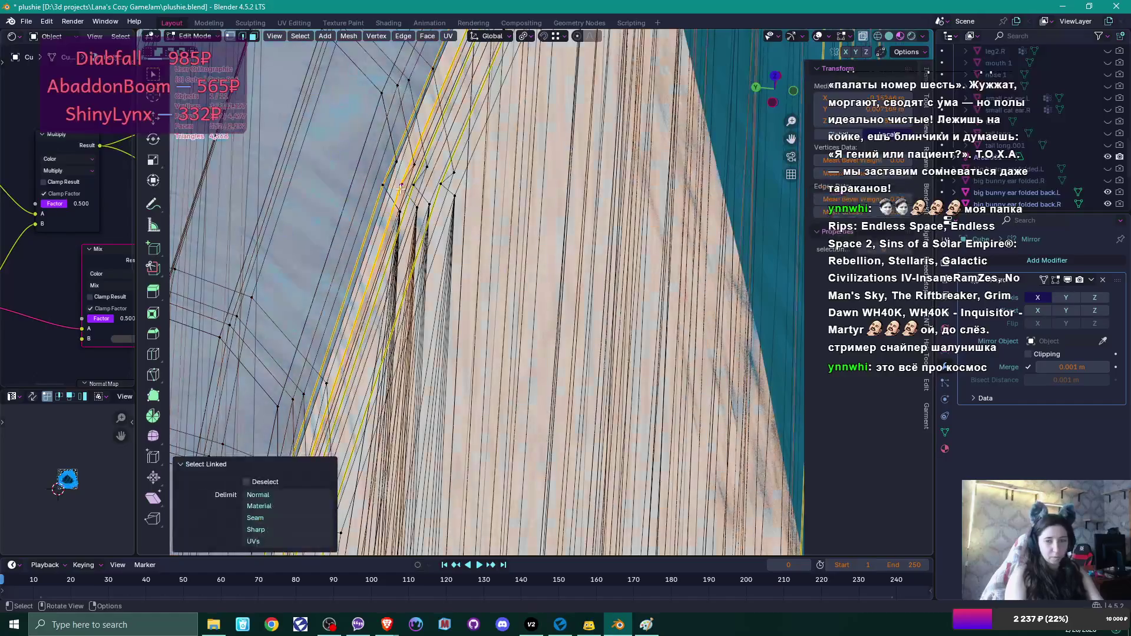
right_click(425, 210)
mouse_move(423, 208)
middle_down()
mouse_move(446, 280)
mouse_move(429, 255)
mouse_move(463, 272)
mouse_move(429, 353)
middle_up()
scroll(447, 279, up, 5)
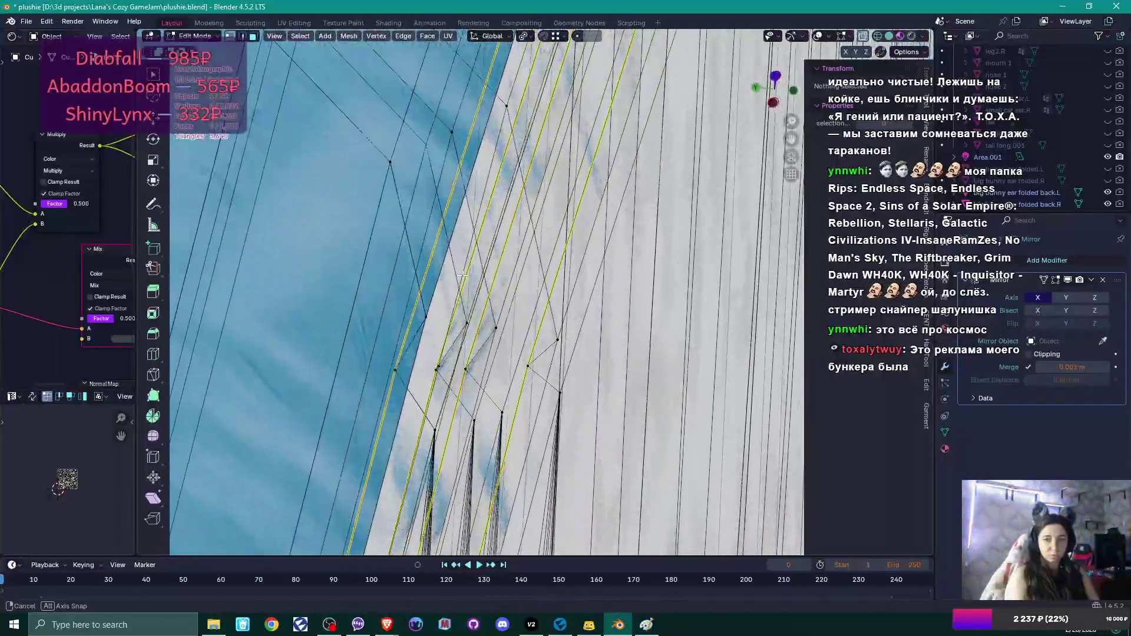
click(435, 370)
mouse_move(449, 348)
middle_down()
mouse_move(470, 314)
mouse_move(457, 327)
mouse_move(478, 329)
mouse_move(451, 352)
middle_up()
right_click(455, 329)
click(444, 303)
- Delete the faces of the stray connected region and return to Object Mode
click(436, 366)
key(l)
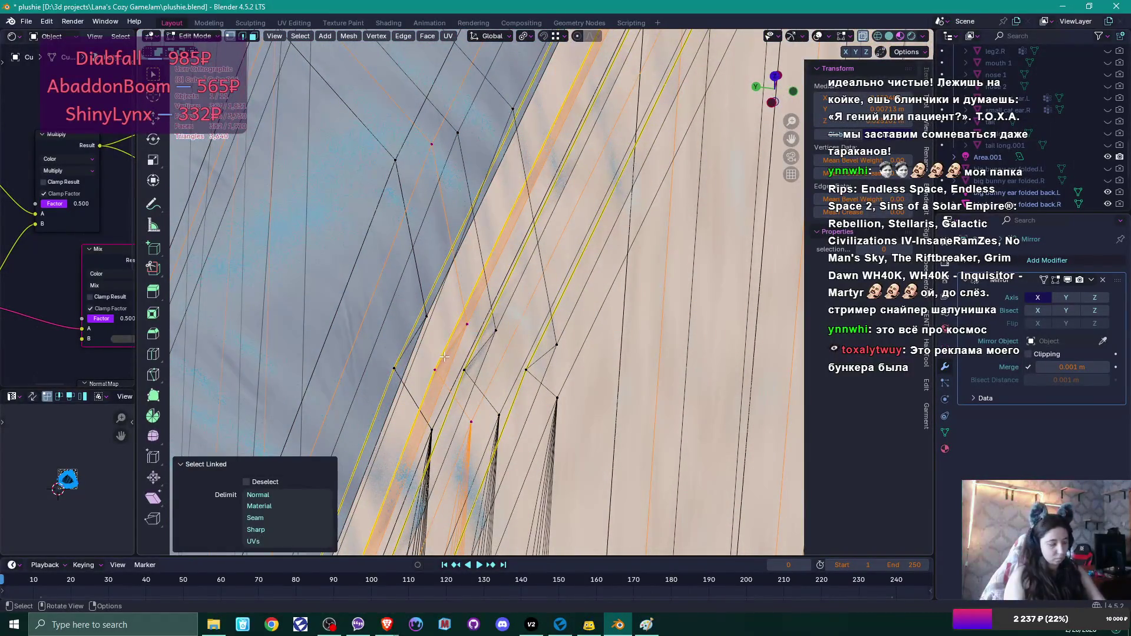
key(x)
click(441, 356)
key(Tab)
middle_drag(475, 270, 461, 340)
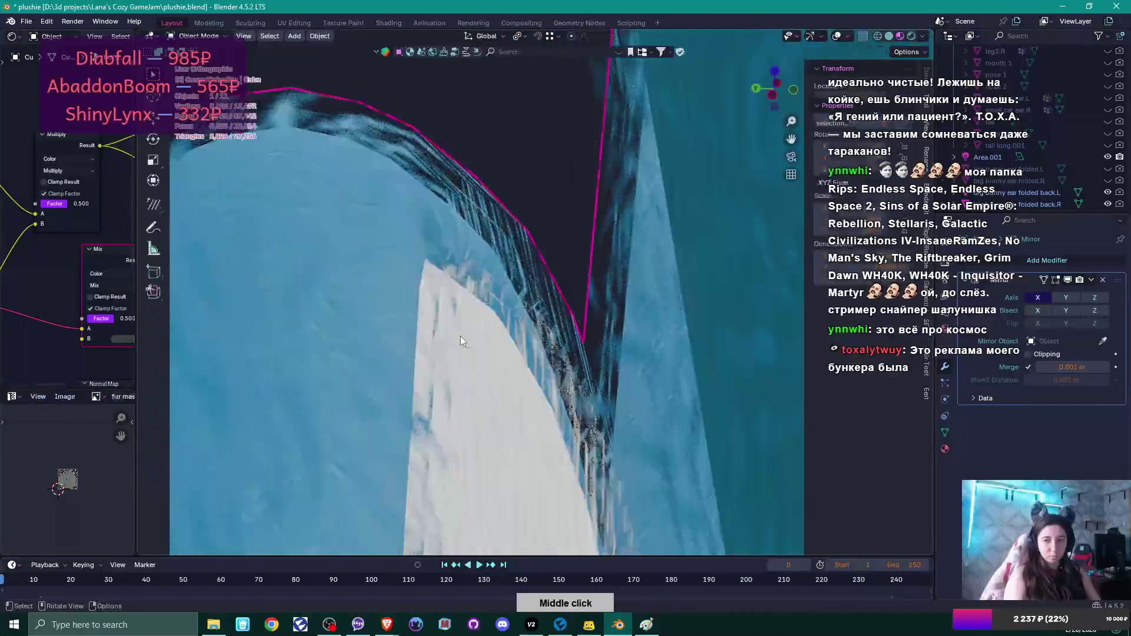
- Select the mirrored wings object and view it from the plushie's back, front, and back again
scroll(461, 341, down, 10)
mouse_move(490, 292)
middle_down()
mouse_move(472, 350)
mouse_move(557, 310)
mouse_move(511, 296)
mouse_move(679, 270)
middle_up()
scroll(694, 193, up, 6)
mouse_move(695, 193)
middle_down()
mouse_move(705, 247)
mouse_move(697, 238)
mouse_move(719, 231)
middle_up()
scroll(720, 228, down, 6)
mouse_move(626, 285)
middle_down()
mouse_move(684, 269)
mouse_move(692, 282)
middle_up()
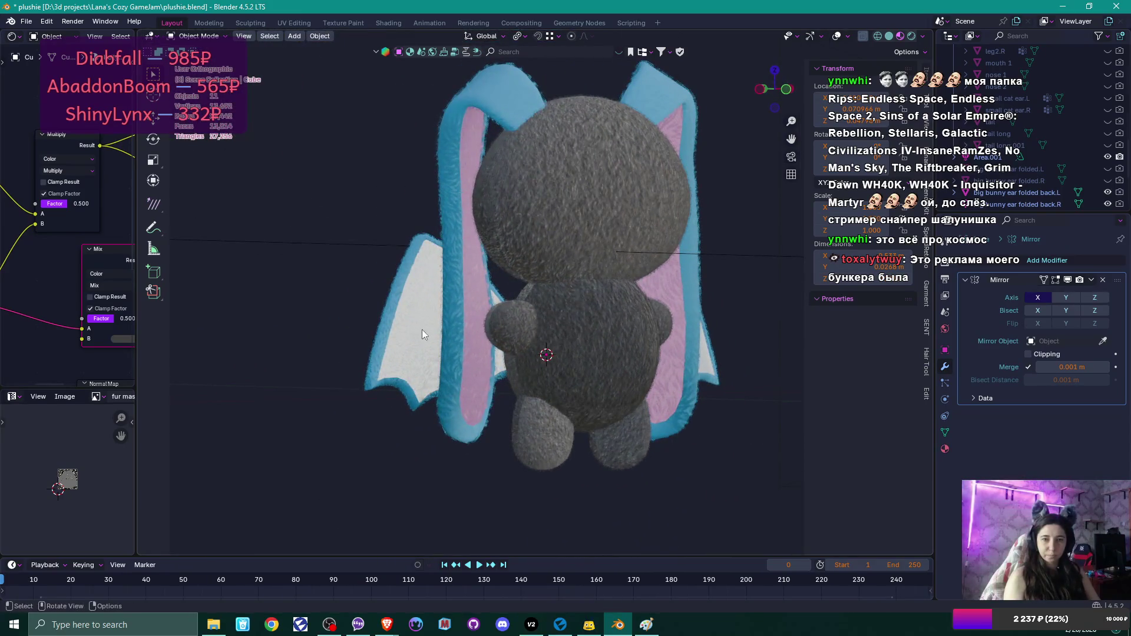
click(503, 323)
mouse_move(503, 330)
middle_down()
mouse_move(533, 354)
mouse_move(693, 344)
middle_up()
mouse_move(625, 310)
middle_down()
mouse_move(699, 312)
mouse_move(454, 324)
mouse_move(497, 302)
middle_up()
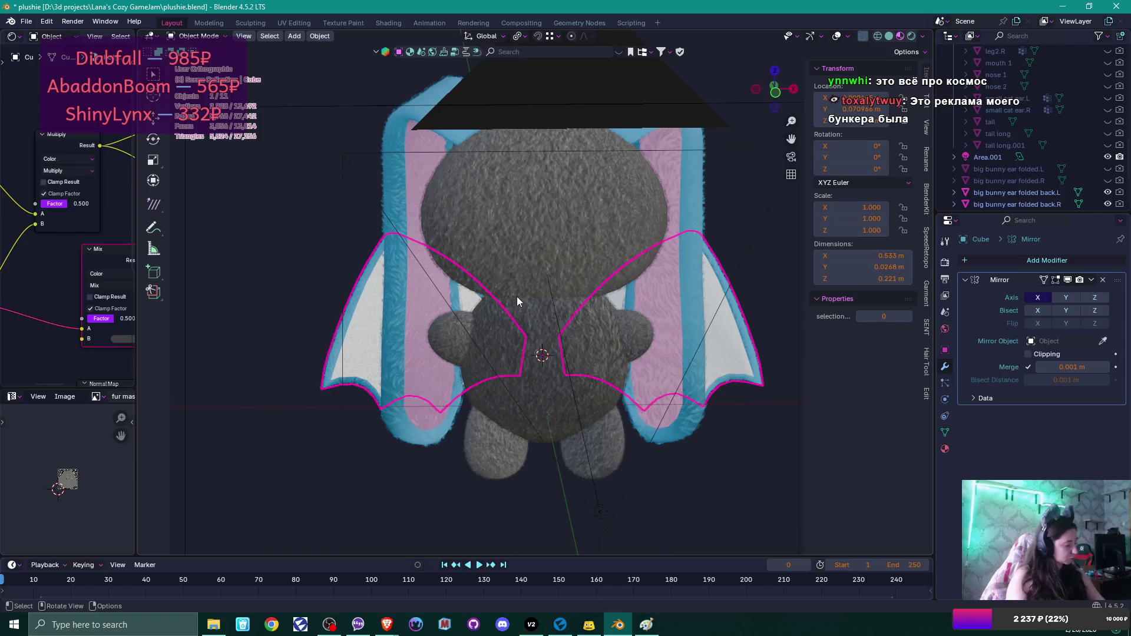
mouse_move(584, 270)
ctrl+middle_down()
mouse_move(547, 325)
mouse_move(597, 334)
mouse_move(478, 351)
ctrl+middle_up()
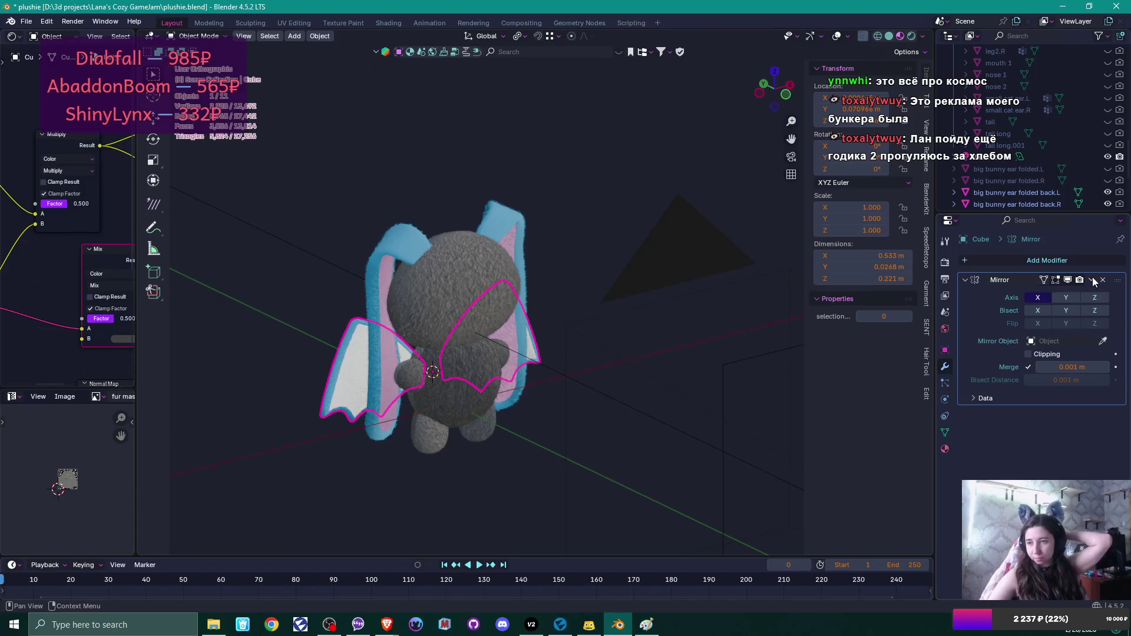
mouse_move(480, 392)
middle_down()
mouse_move(246, 373)
mouse_move(151, 381)
mouse_move(240, 219)
mouse_move(196, 249)
mouse_move(193, 355)
mouse_move(403, 416)
middle_up()
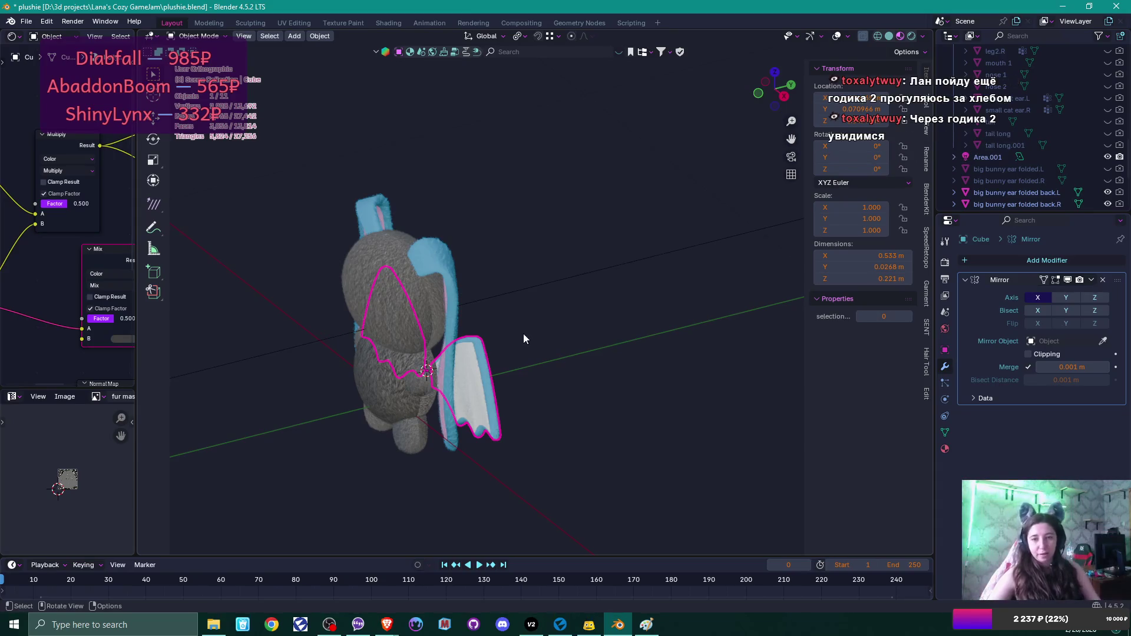
scroll(491, 346, up, 2)
mouse_move(528, 309)
middle_down()
mouse_move(599, 285)
mouse_move(520, 308)
middle_up()
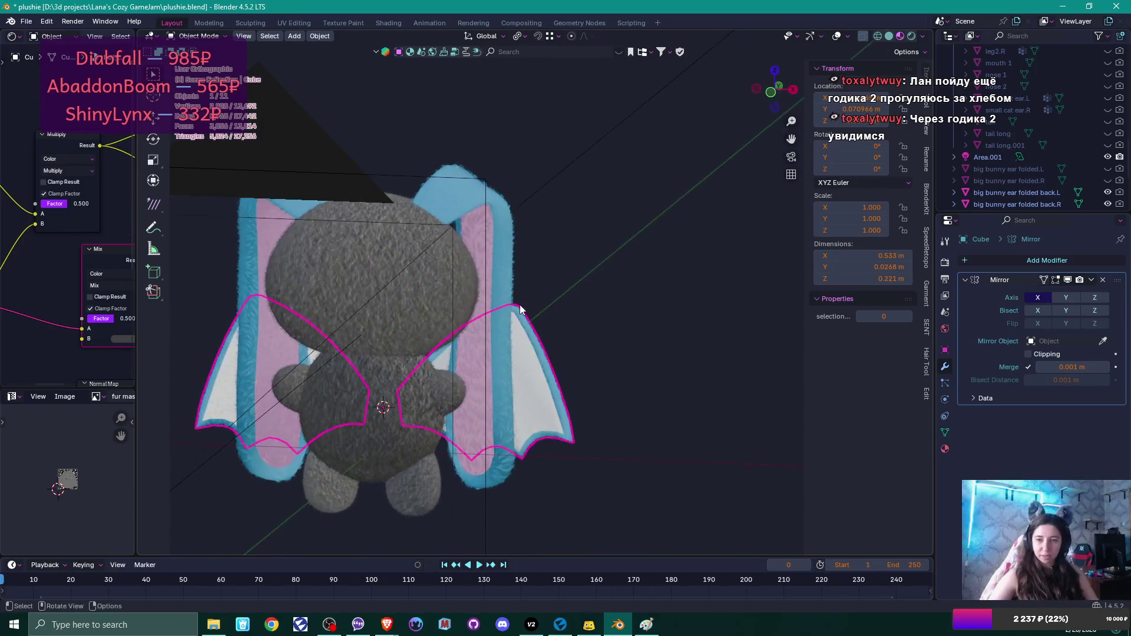
scroll(519, 308, up, 5)
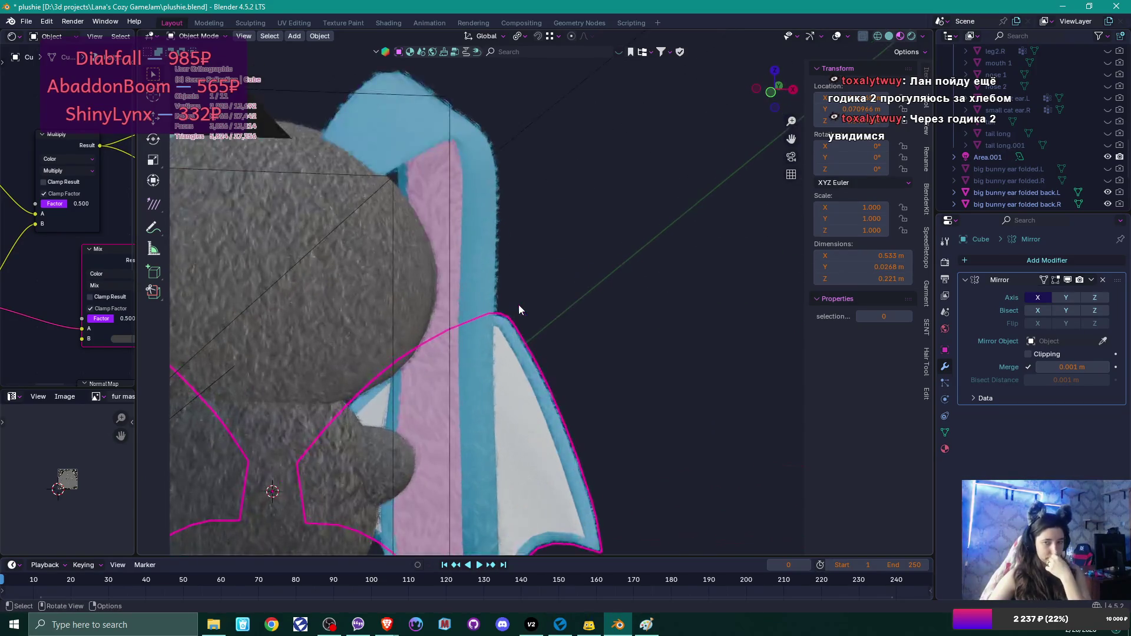